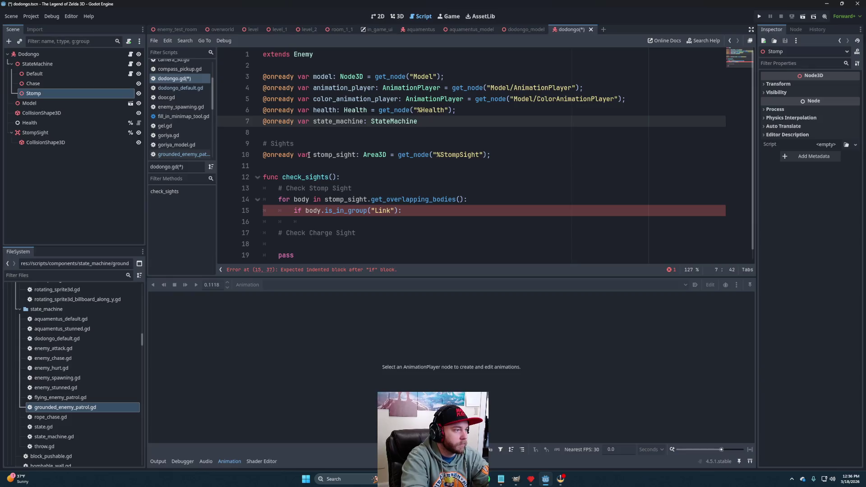
- Complete line 7 so state_machine = get_node("StateMachine");
type("(\"S")
key("Return")
type(";")
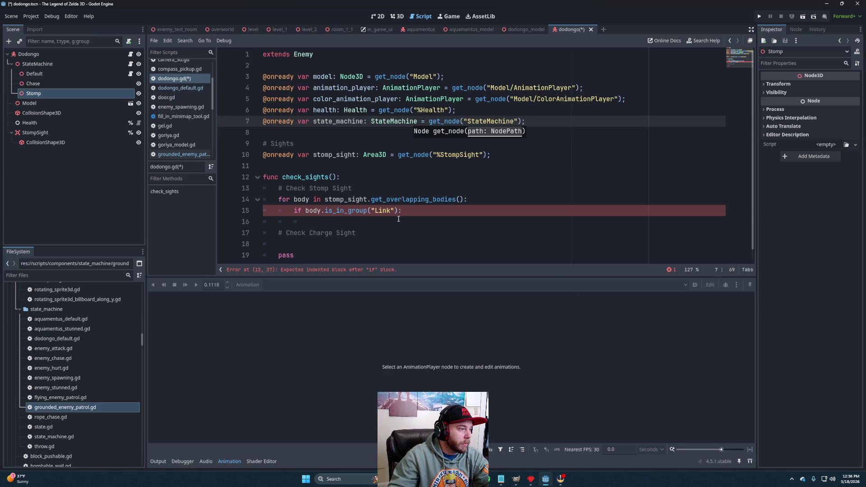
- Inside the Link stomp-sight check, add state_machine.change_state("Stomp")
left_click(398, 218)
type("stat")
key("Return")
type(".ch")
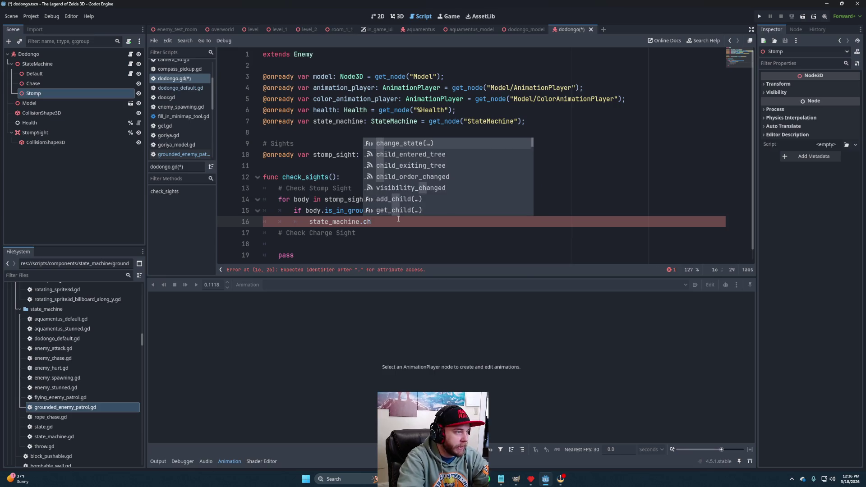
key("Return")
type("\"")
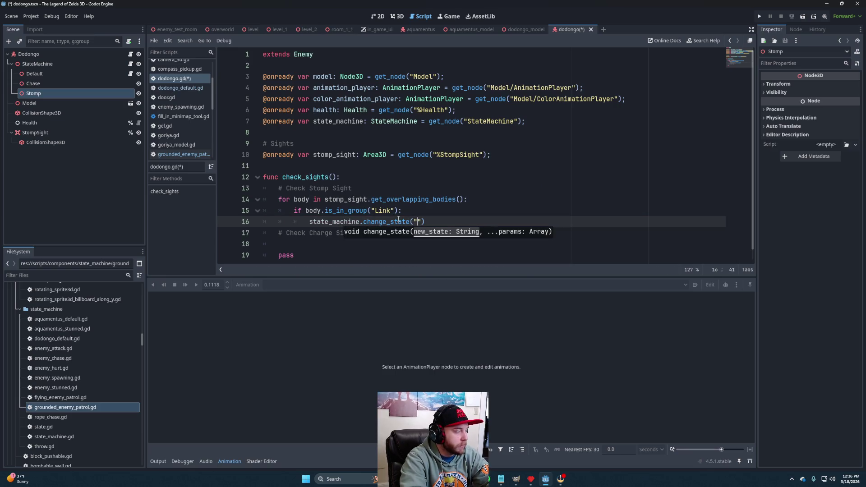
type("Stomp\"")
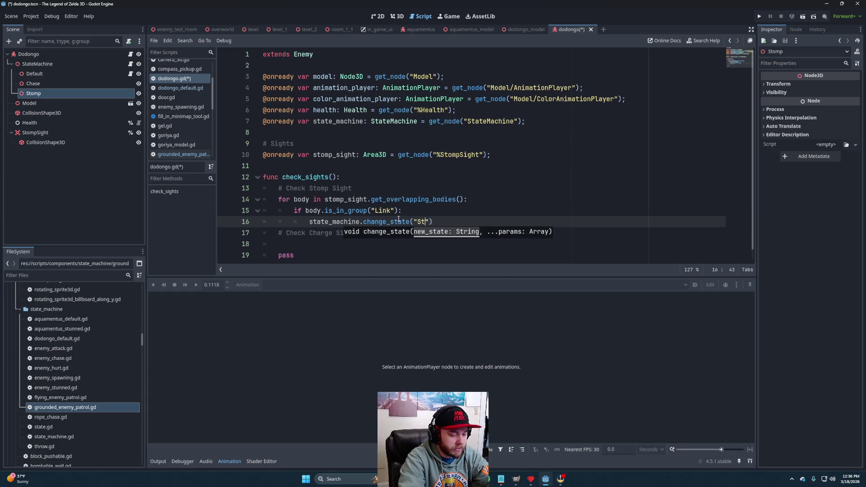
type(")")
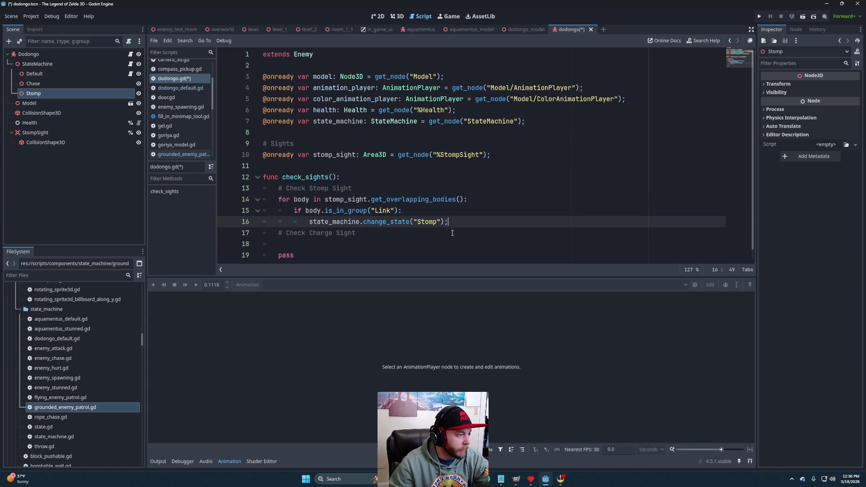
- Add a return; line after the Stomp state change in check_sights
left_click(497, 233)
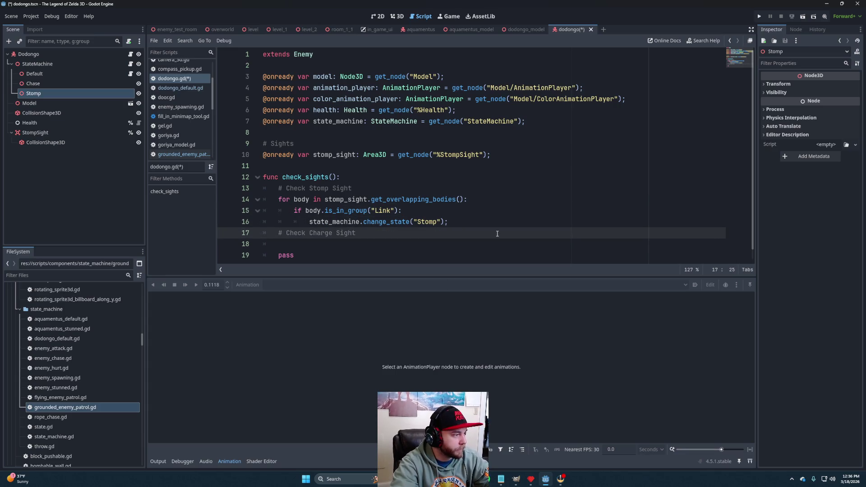
key("Up")
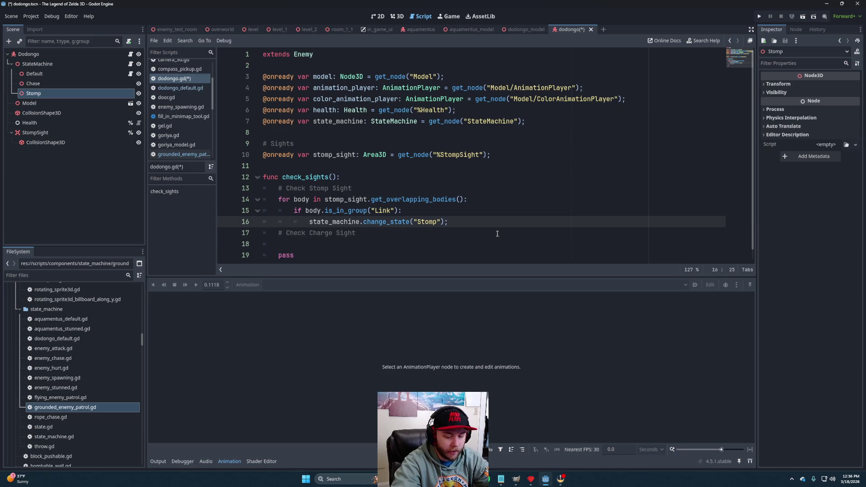
key("End")
key("Return")
type("return;")
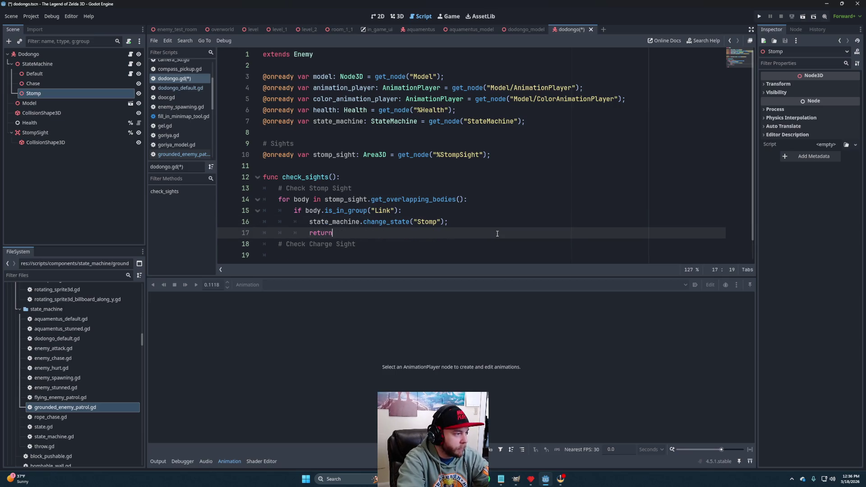
key("Down")
key("Down")
key("Down")
left_click(360, 239)
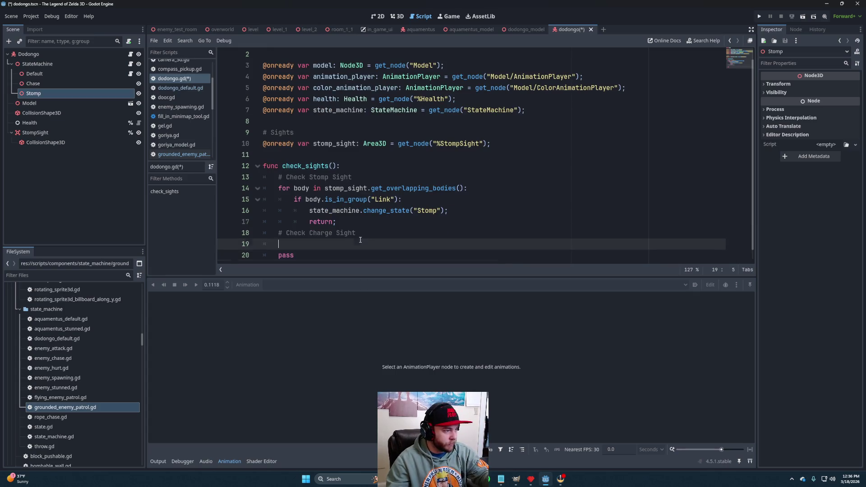
scroll(367, 237, "down", 1)
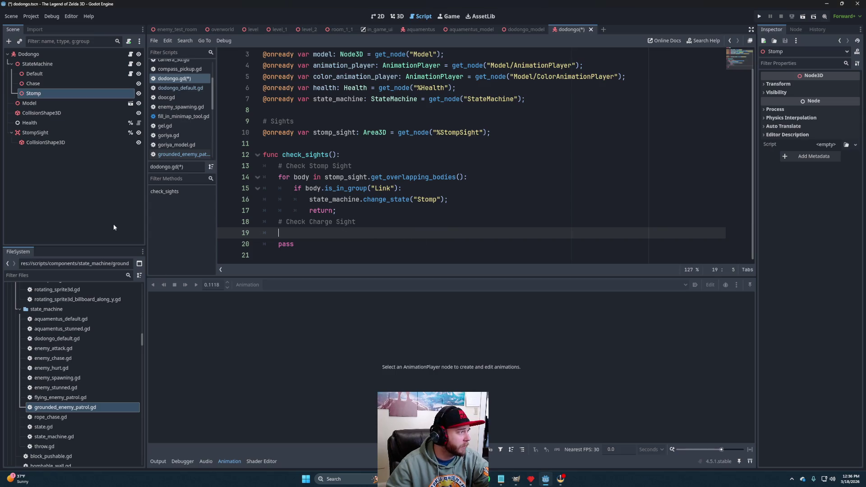
left_click(53, 52)
- Add an Area3D child under Dodongo and rename it ChargeSight
right_click(53, 53)
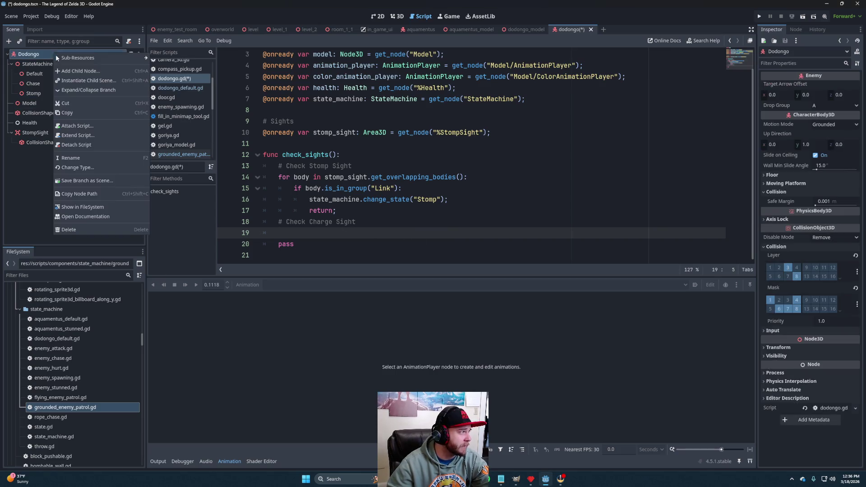
left_click(81, 71)
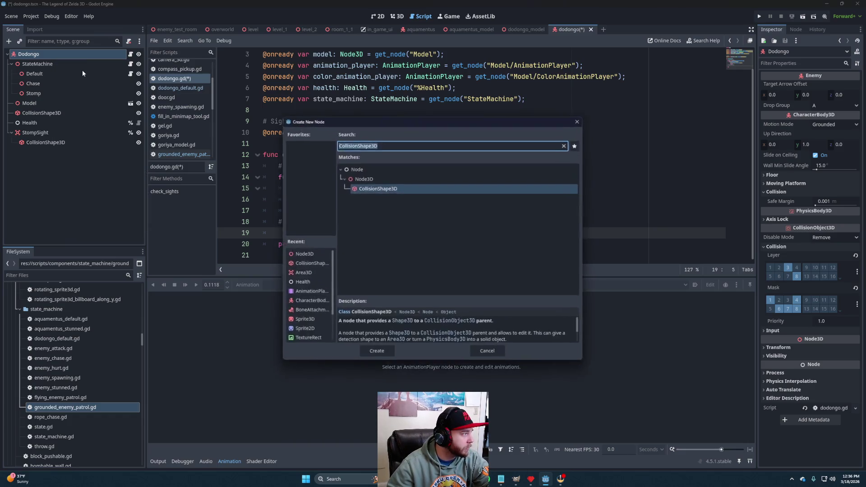
left_click(301, 274)
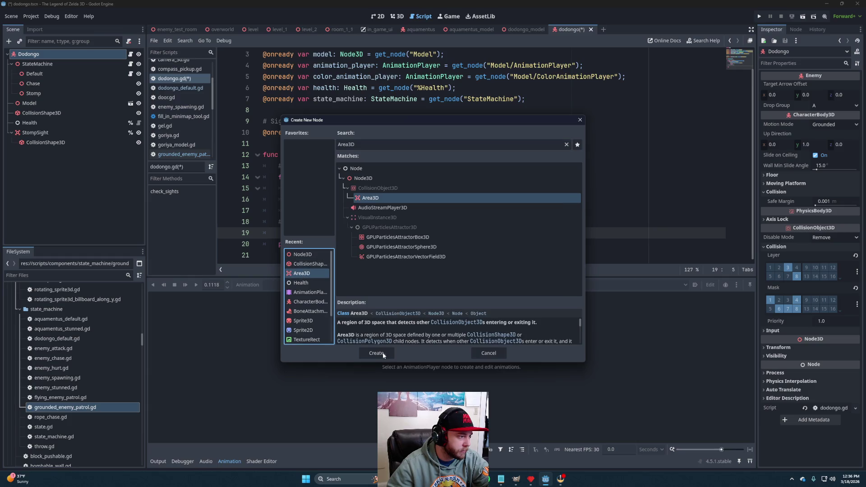
left_click(383, 352)
left_click(45, 151)
key("BackSpace")
key("BackSpace")
key("BackSpace")
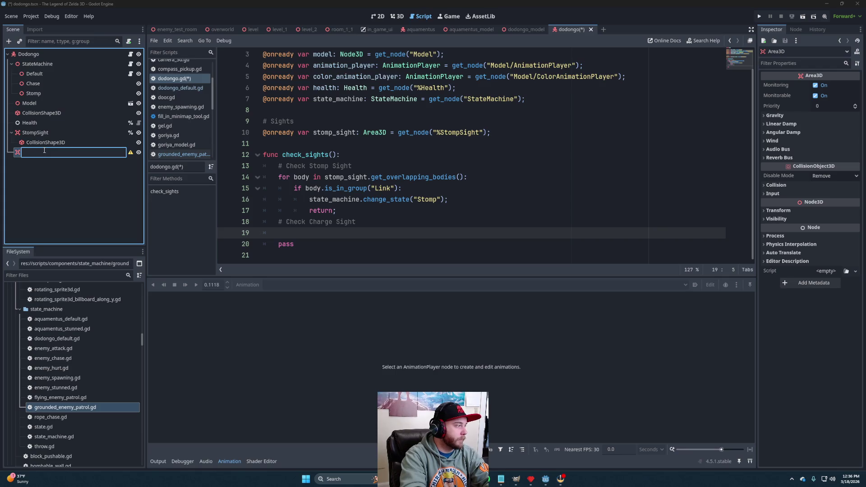
type("hargeSight")
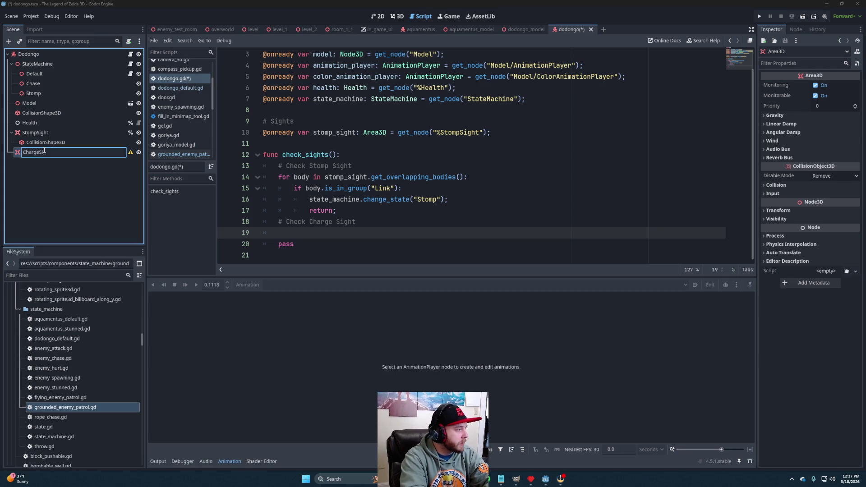
key("Return")
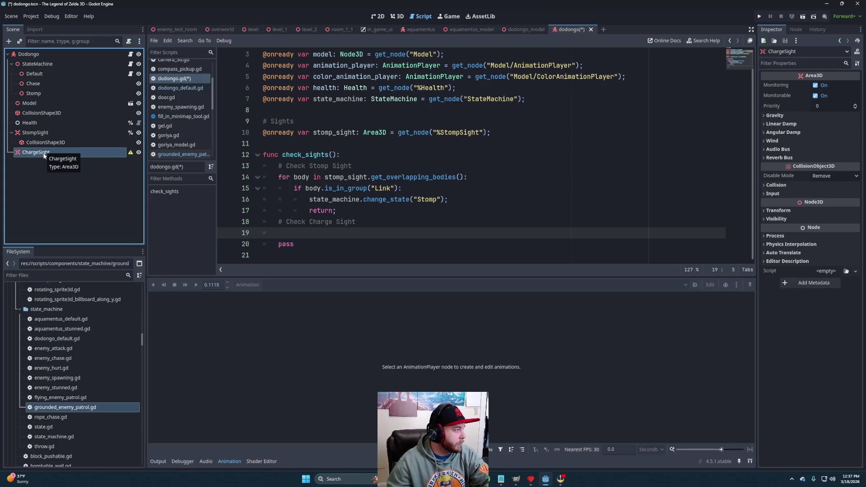
- Add a CollisionShape3D child to ChargeSight
right_click(44, 152)
left_click(77, 159)
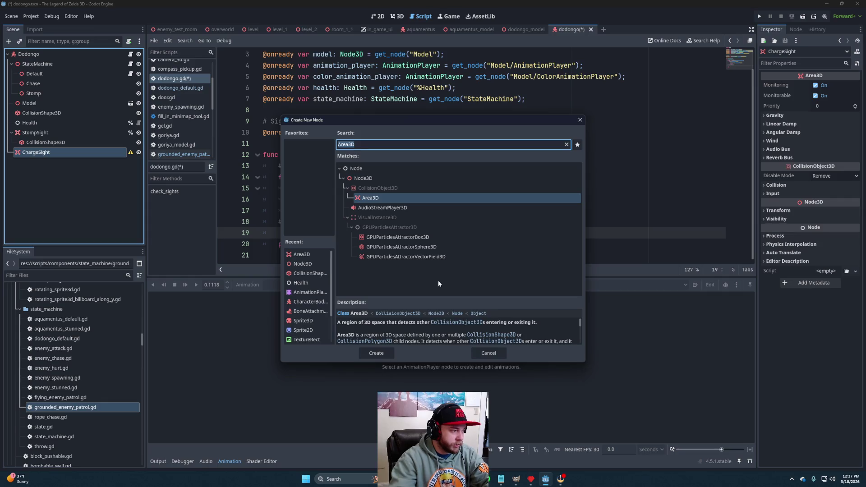
type("Coll")
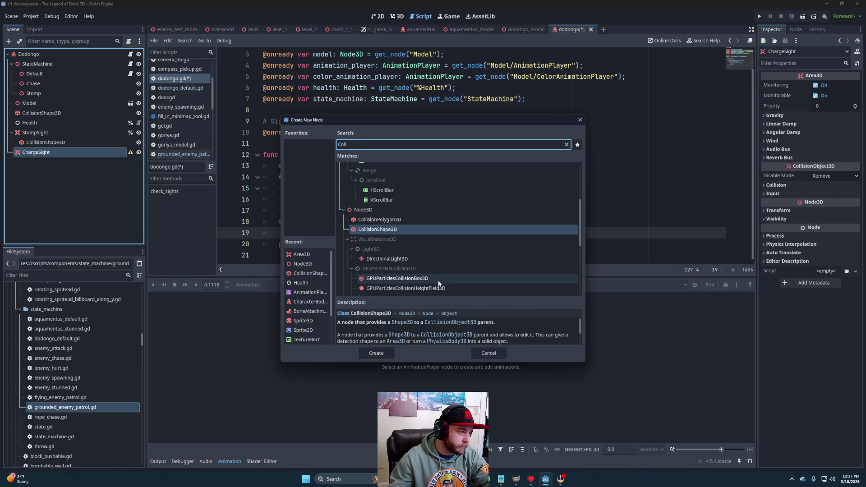
key("Return")
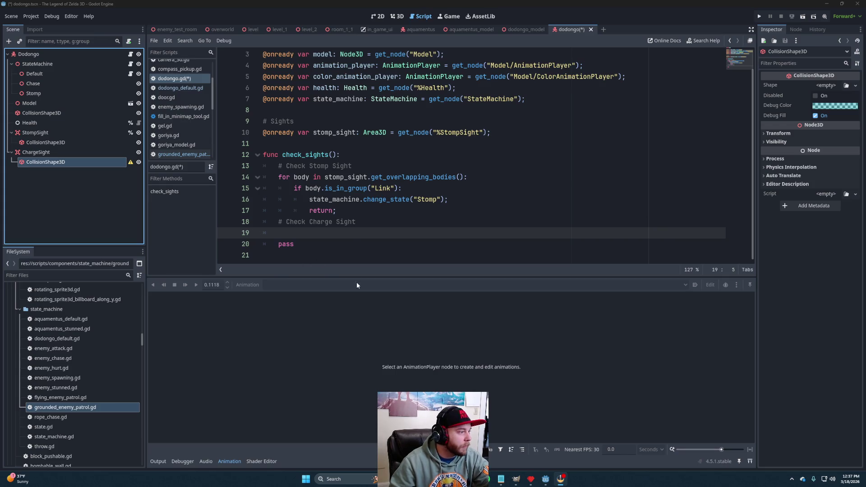
- In the 3D view, give ChargeSight's collision shape a BoxShape3D
left_click(327, 235)
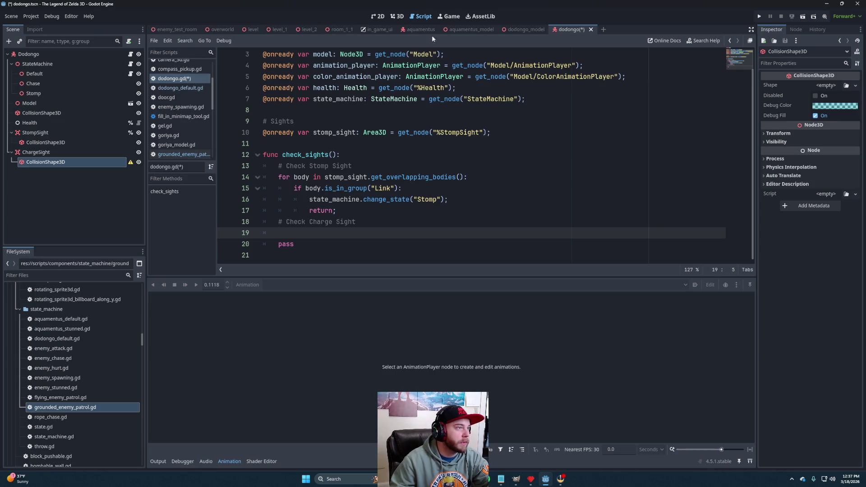
left_click(395, 17)
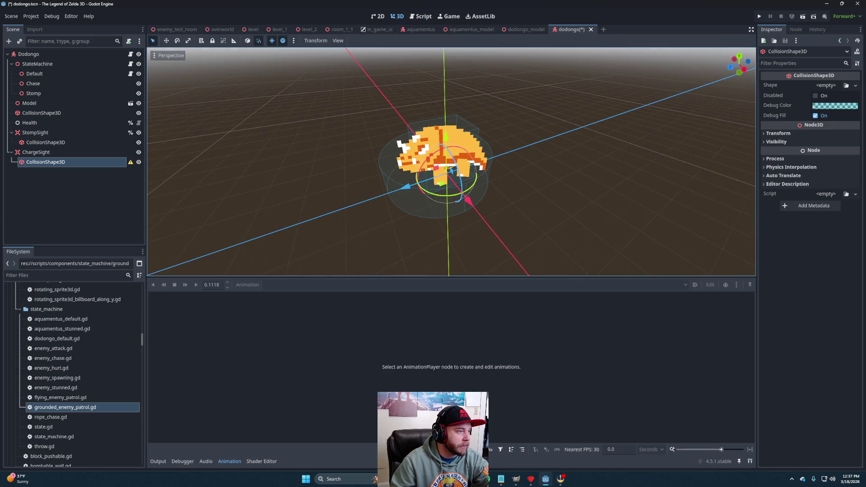
scroll(457, 208, "down", 2)
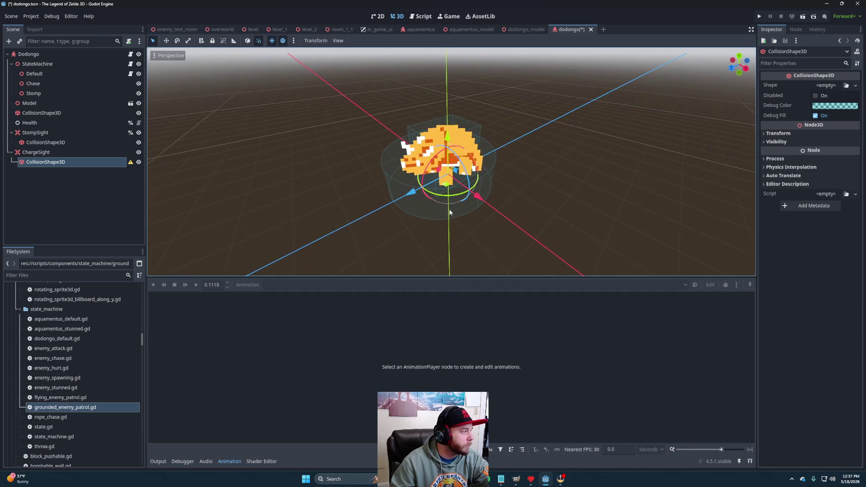
left_click(823, 85)
left_click(811, 124)
mouse_move(537, 183)
left_mouse_down()
mouse_move(532, 167)
mouse_move(490, 205)
left_mouse_up()
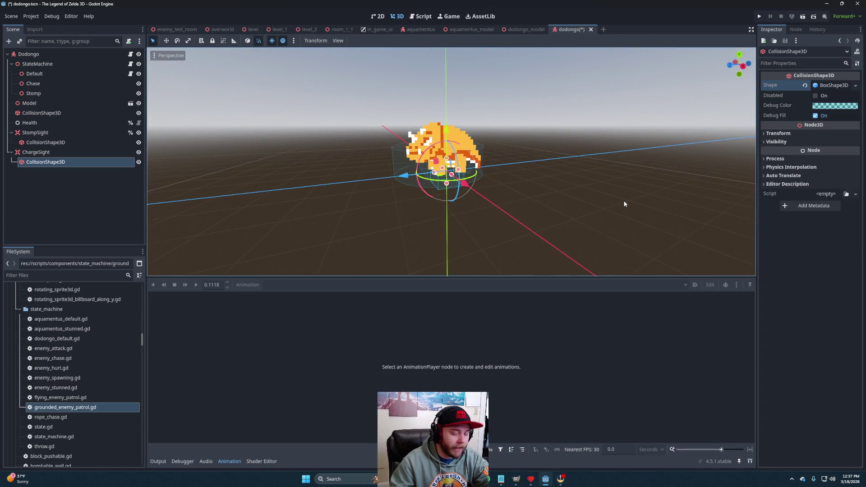
- Delete the CollisionShape3D, then delete the ChargeSight node
key("Delete")
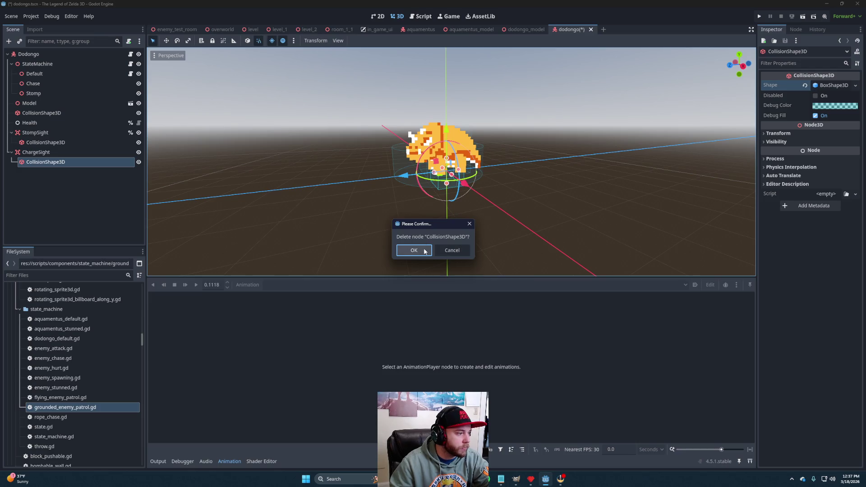
left_click(411, 249)
left_click(35, 155)
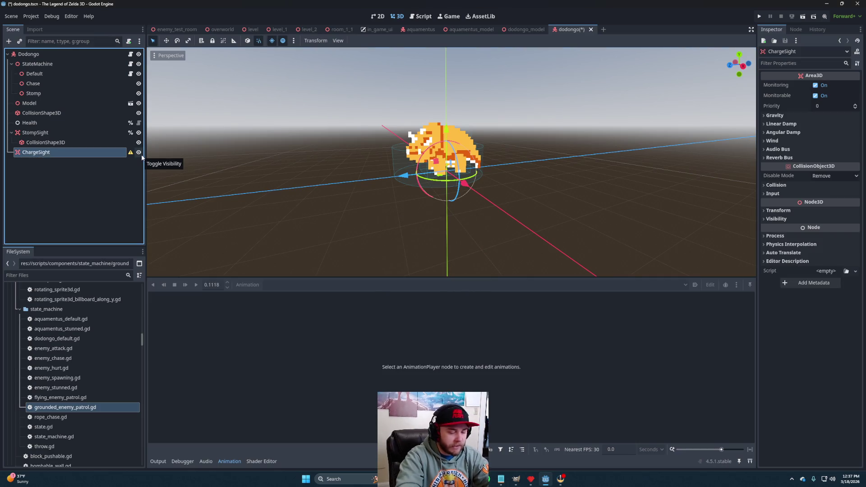
key("Delete")
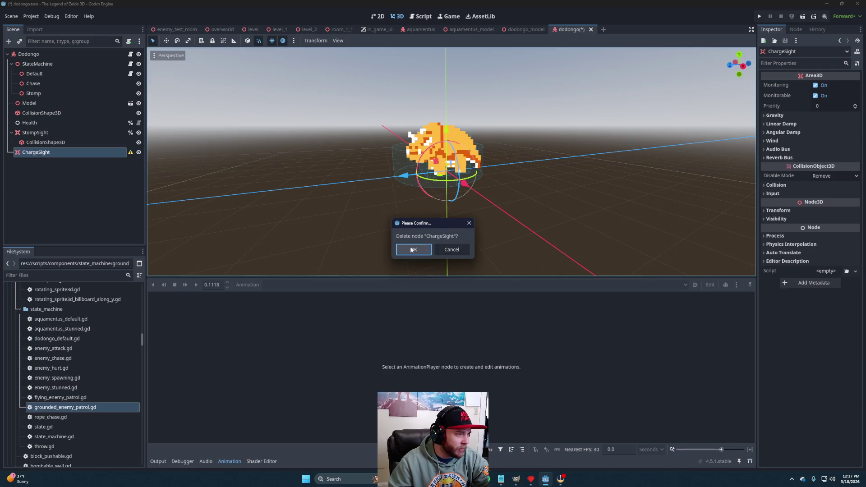
left_click(411, 250)
- Add a ShapeCast3D child node under Dodongo beside StompSight
right_click(43, 55)
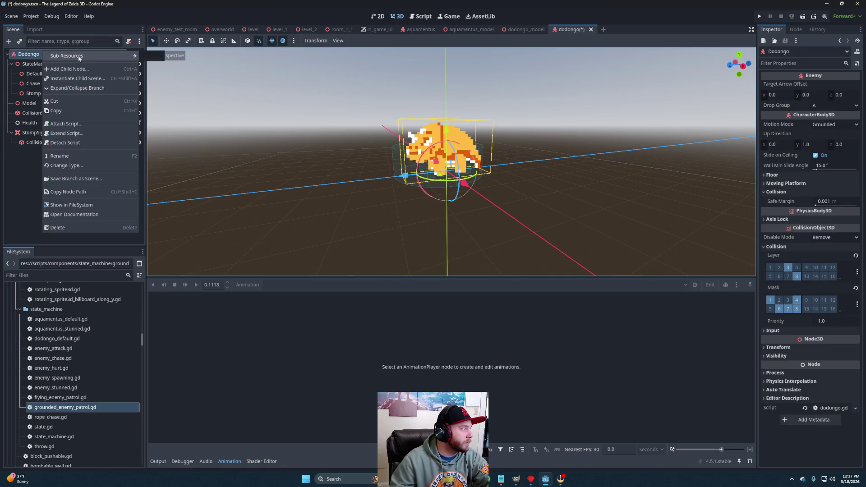
left_click(69, 69)
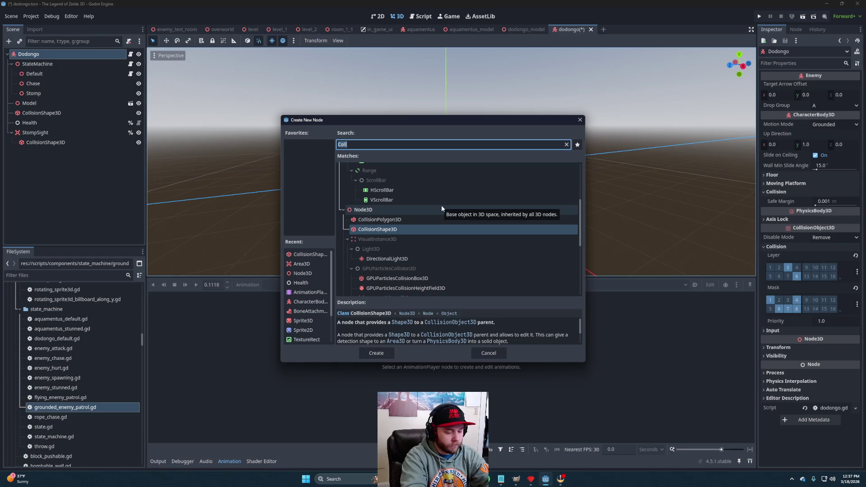
type("Shape")
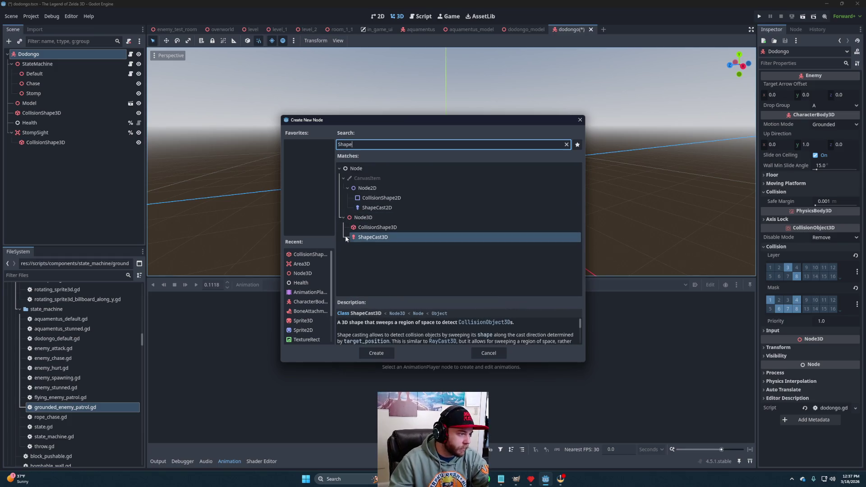
double_click(374, 237)
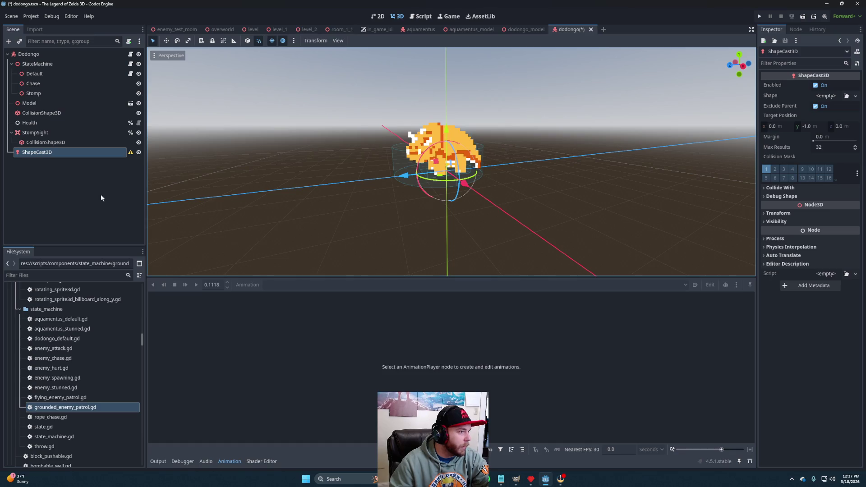
mouse_move(428, 200)
left_mouse_down()
mouse_move(431, 239)
mouse_move(426, 229)
left_mouse_up()
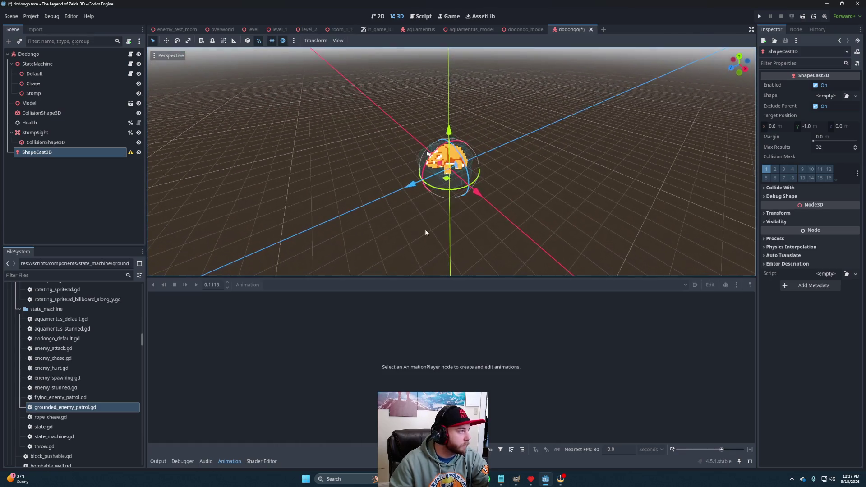
left_click(130, 74)
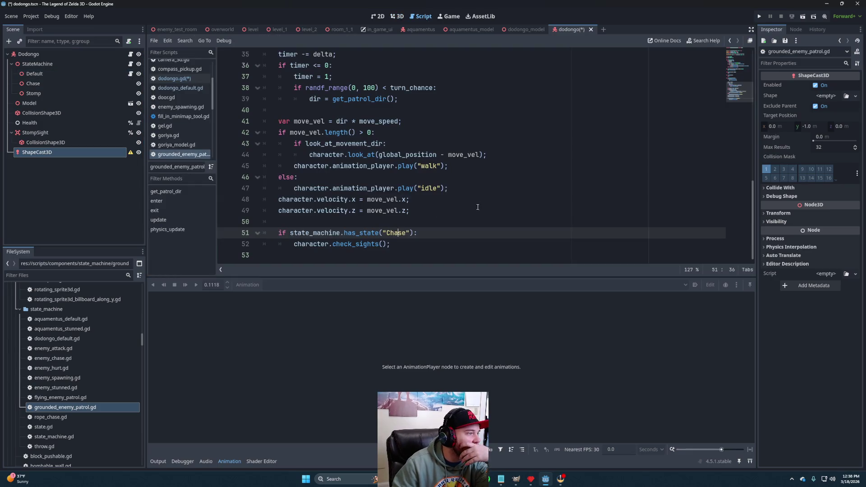
- Review the check_sights call in grounded_enemy_patrol.gd and save the dodongo scene
scroll(446, 211, "up", 2)
scroll(409, 209, "down", 1)
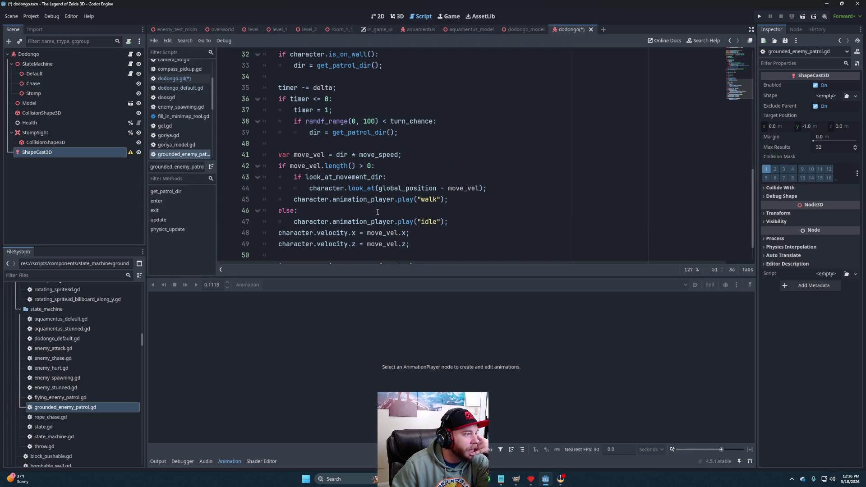
scroll(349, 199, "down", 1)
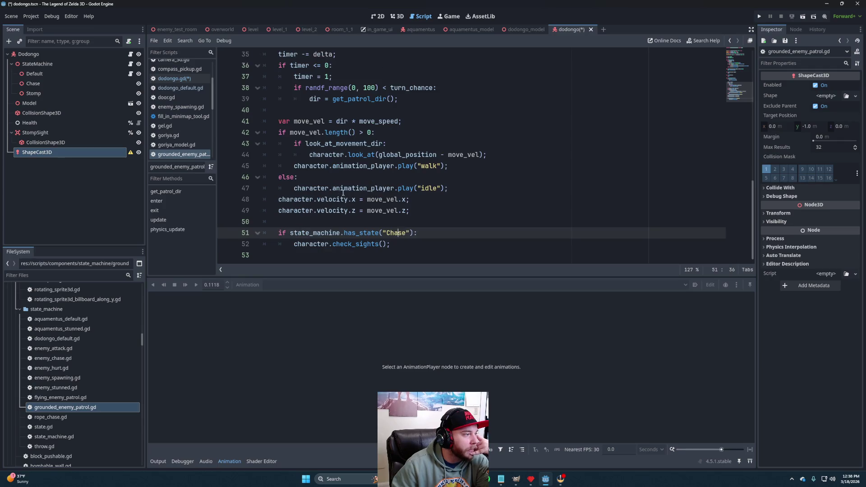
double_click(313, 154)
left_click(469, 132)
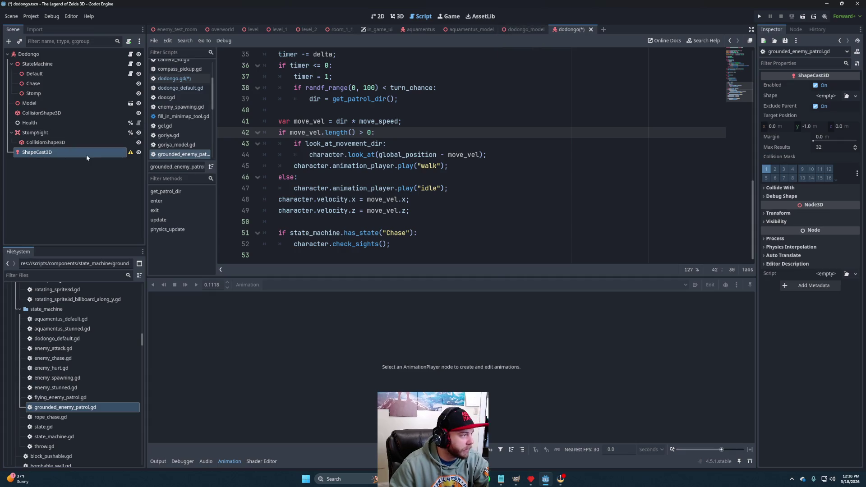
key("ctrl+s")
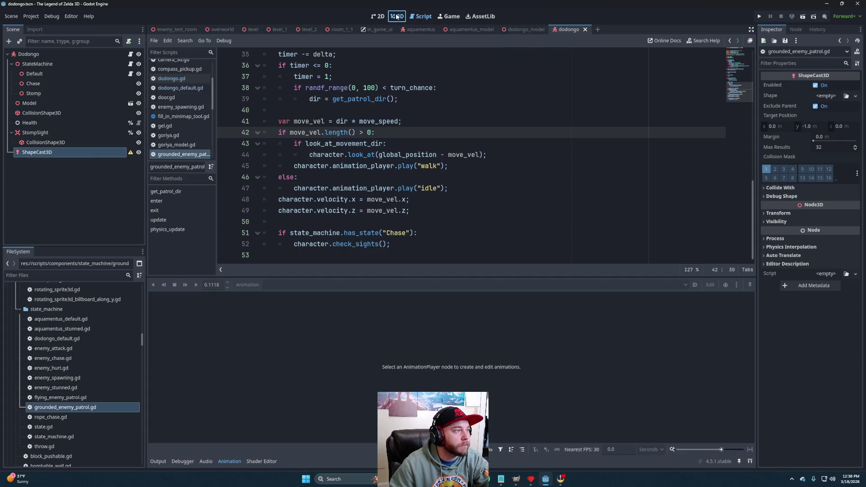
- Rename the ShapeCast3D to ChargeSight and move its collision mask from layer 1 to layer 2
left_click(397, 17)
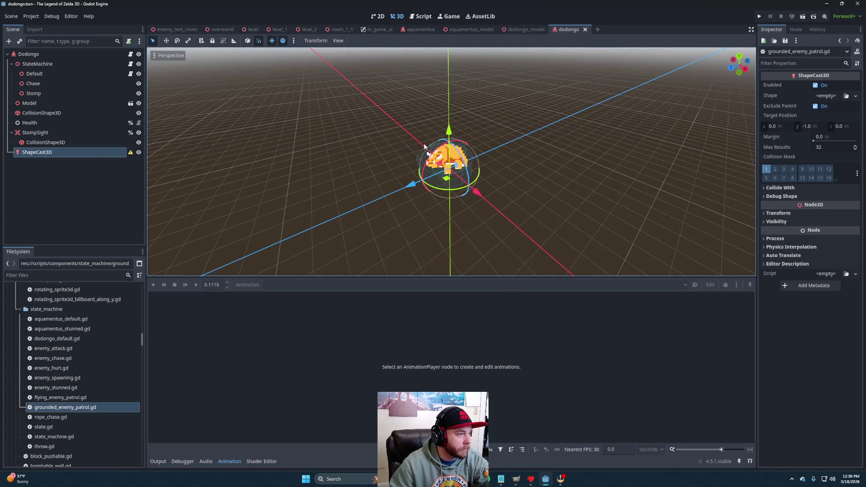
double_click(50, 153)
type("Char")
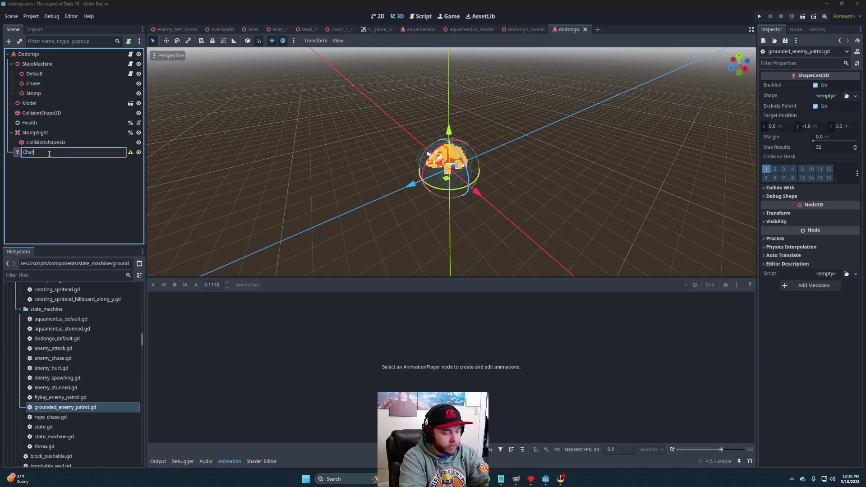
type("geSight")
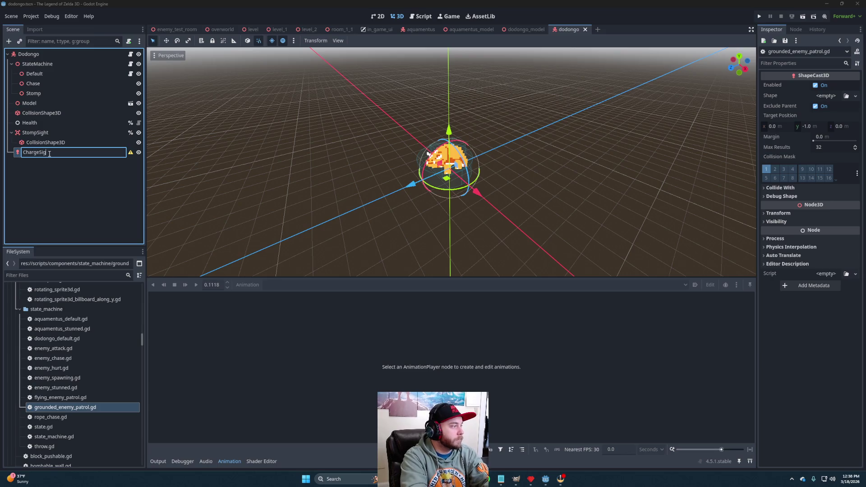
key("Return")
left_click(766, 170)
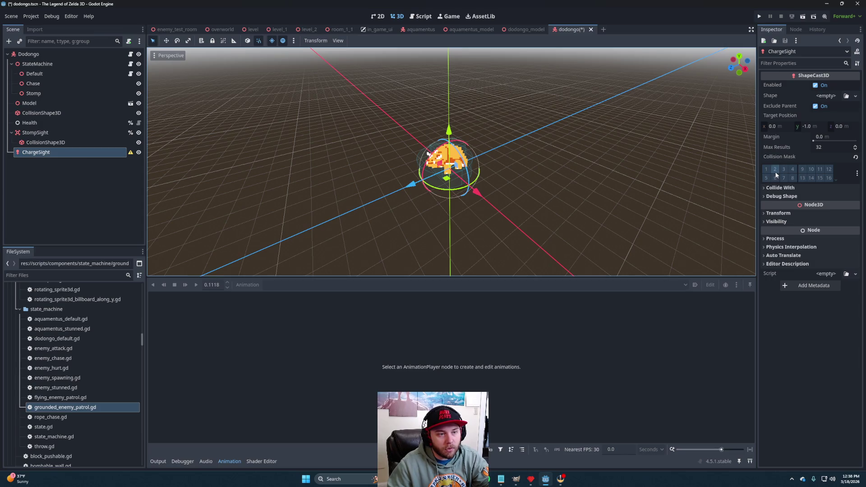
left_click(775, 170)
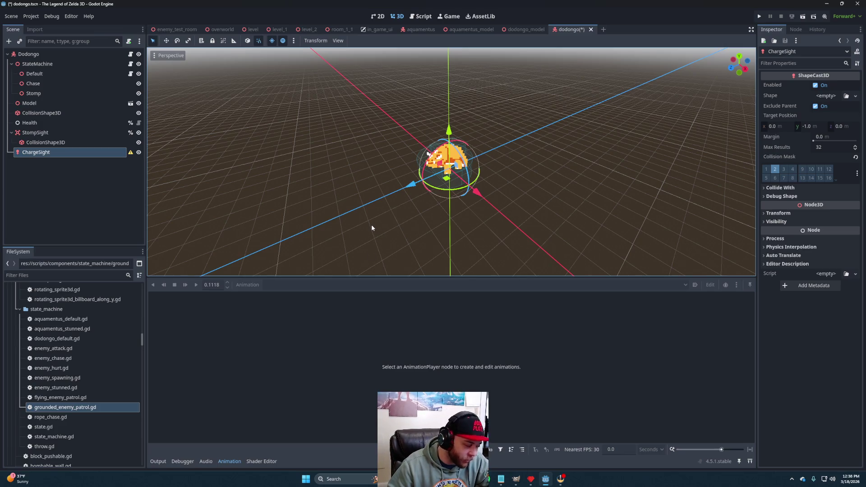
left_click(341, 476)
- Launch VS Code via 'vs' in Windows search and open stars.js
type("vs")
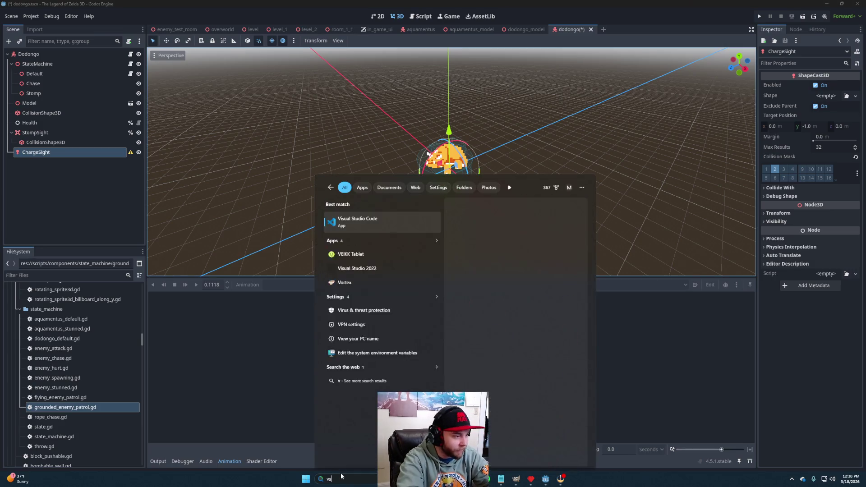
key("Return")
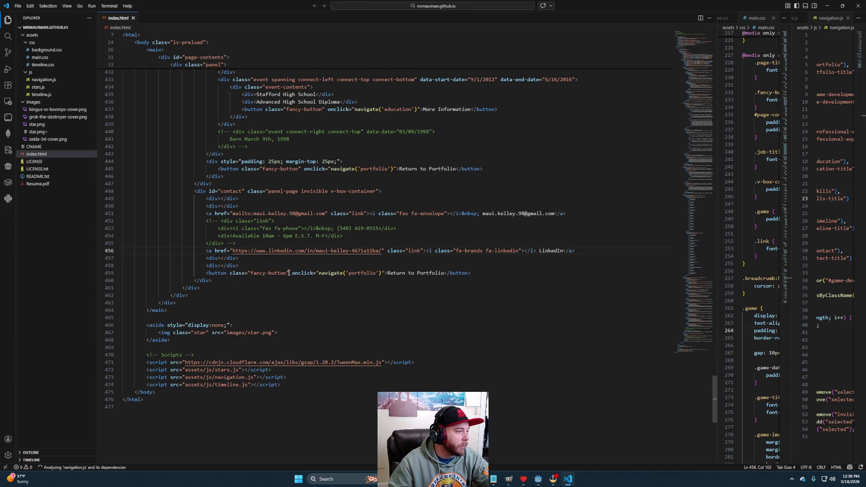
scroll(217, 198, "up", 20)
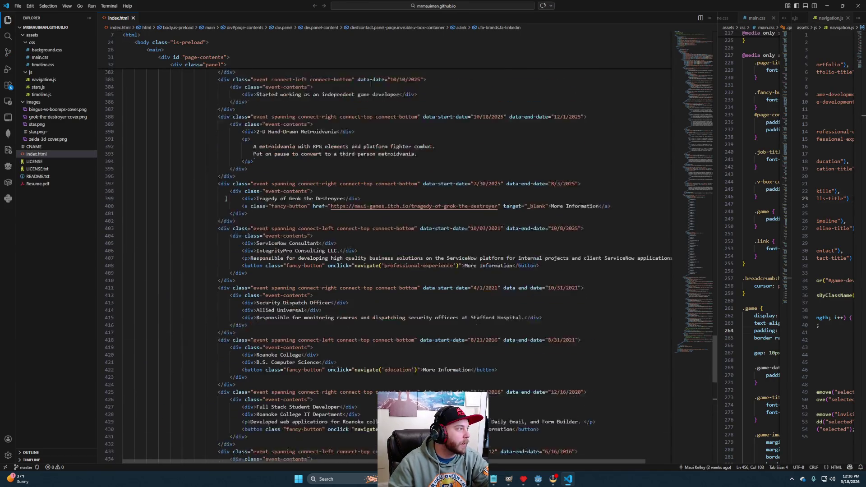
scroll(179, 163, "up", 3)
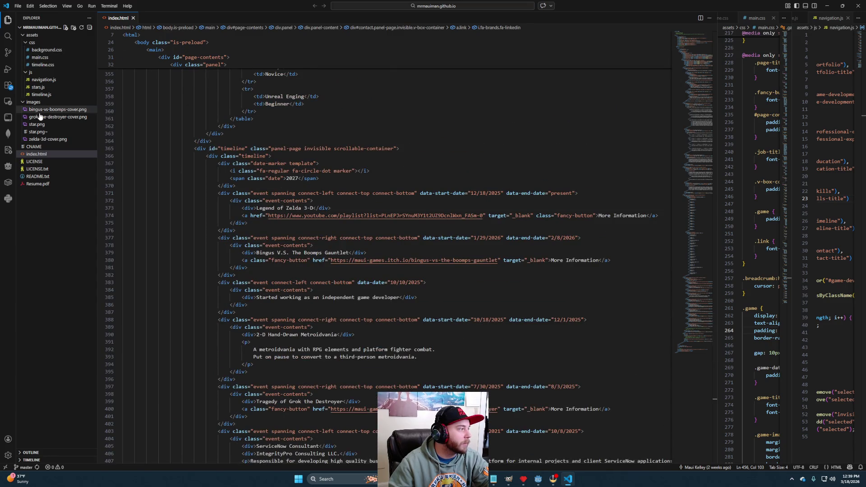
left_click(38, 87)
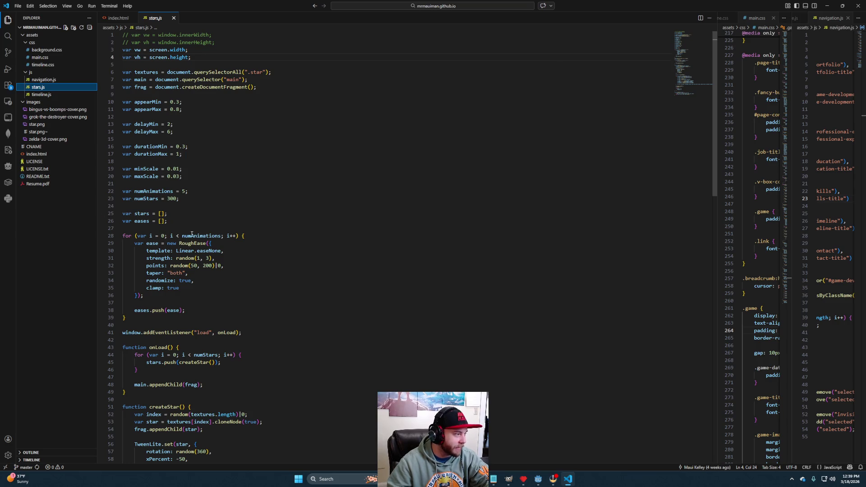
- Try a two-caret edit inside the stars and eases brackets, removing the test text
left_click(168, 214)
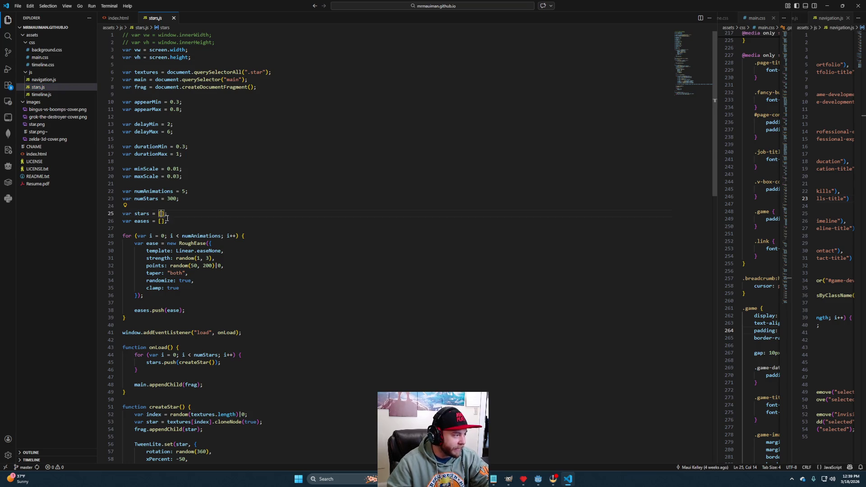
key("Left")
key("Left")
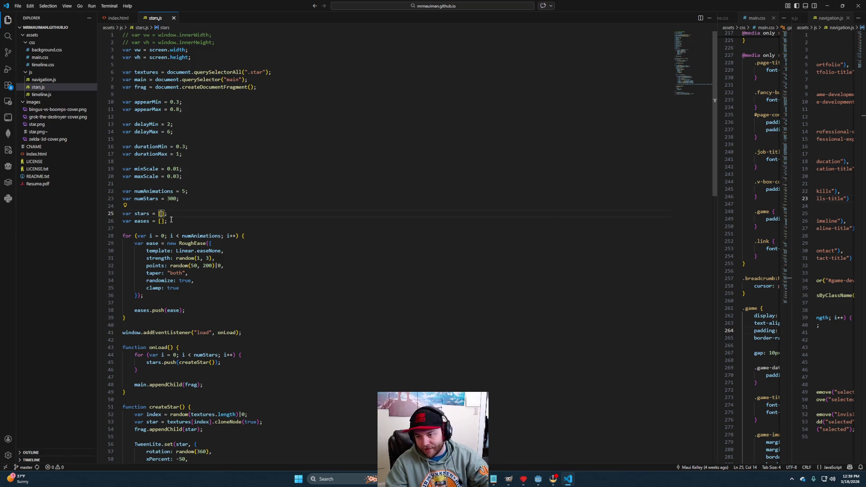
left_click(162, 221)
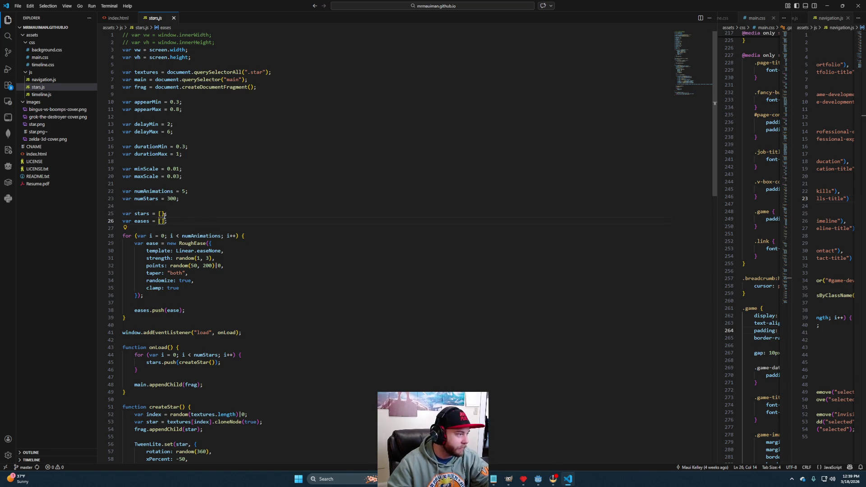
key("ctrl+alt+Up")
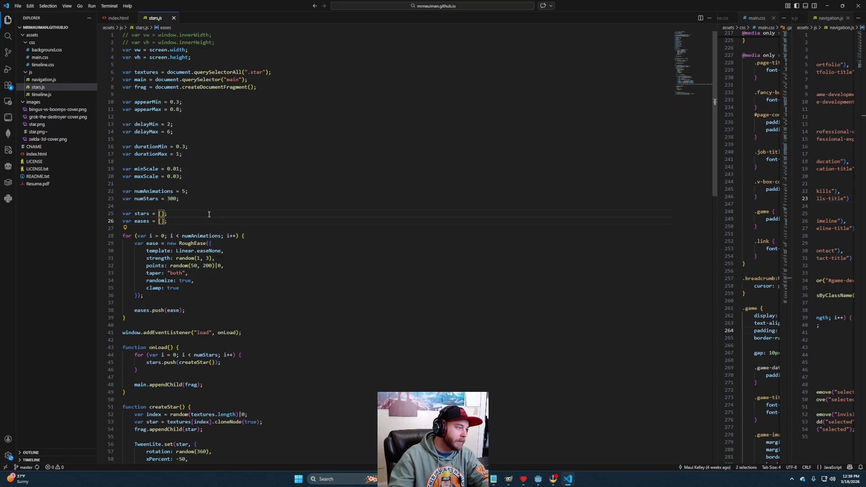
type("jfkldsajklfdjsaklfjdkl")
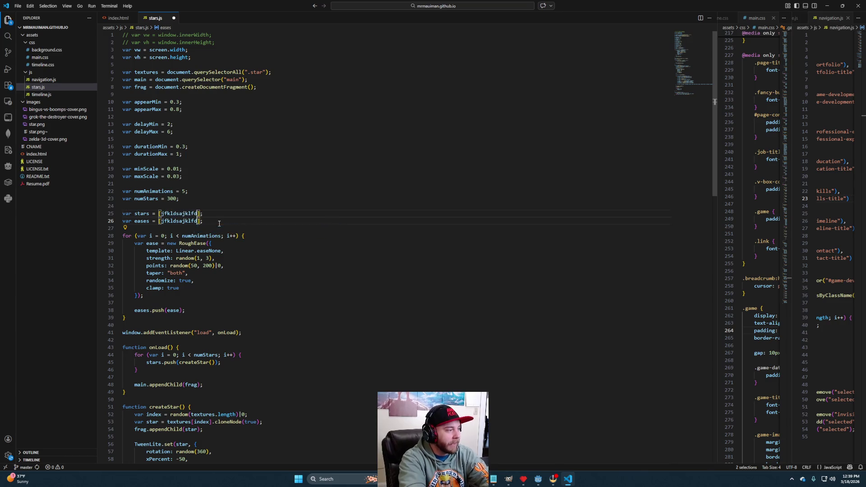
key("BackSpace")
key("BackSpace")
key("BackSpace")
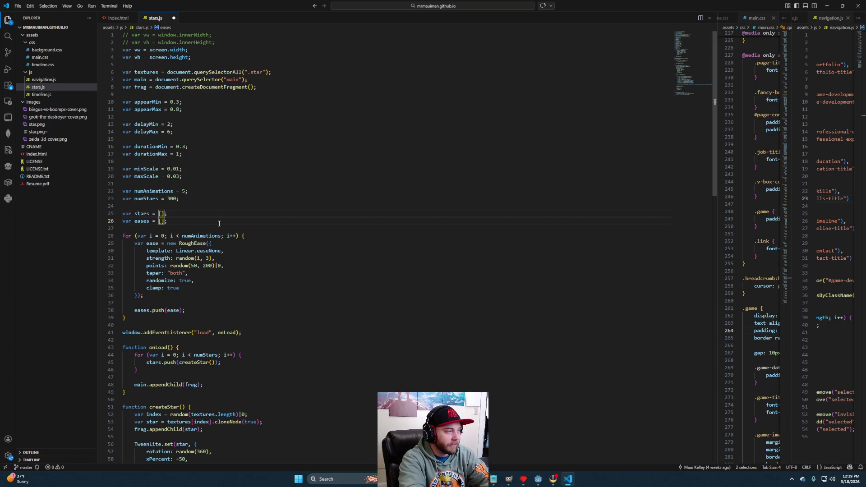
left_click(237, 207)
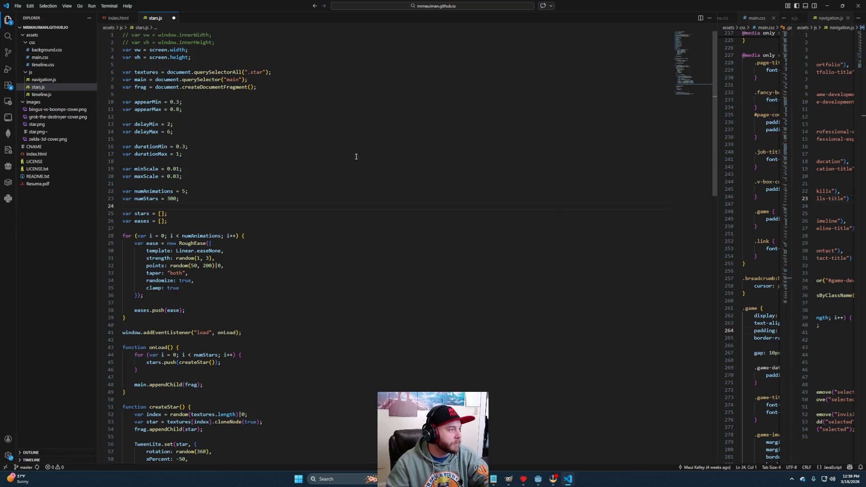
- Save stars.js unchanged and close Visual Studio Code
left_click(193, 213)
key("ctrl+s")
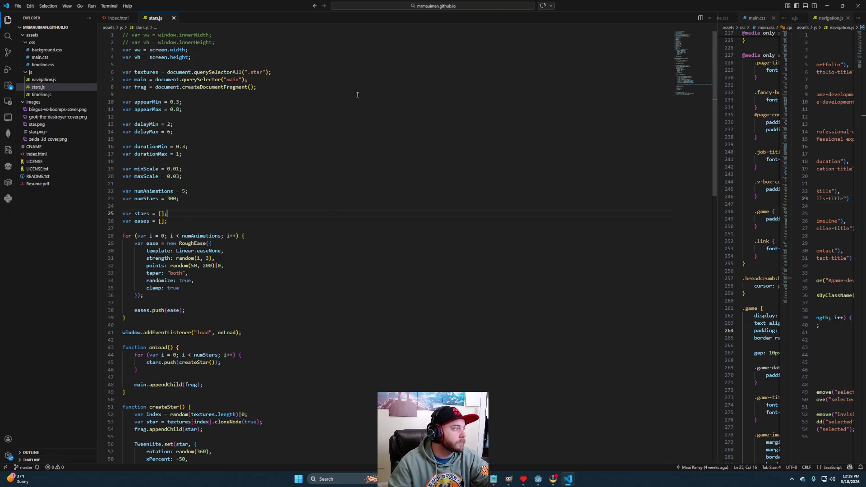
left_click(858, 6)
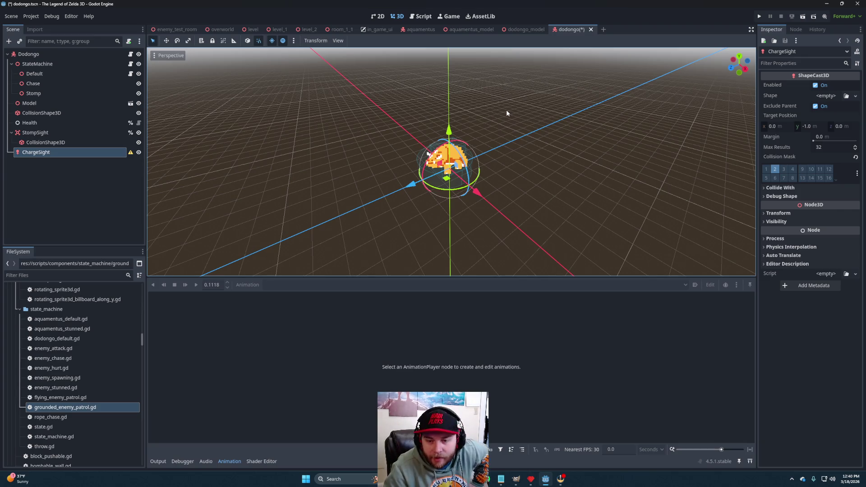
left_click(421, 16)
left_click(391, 18)
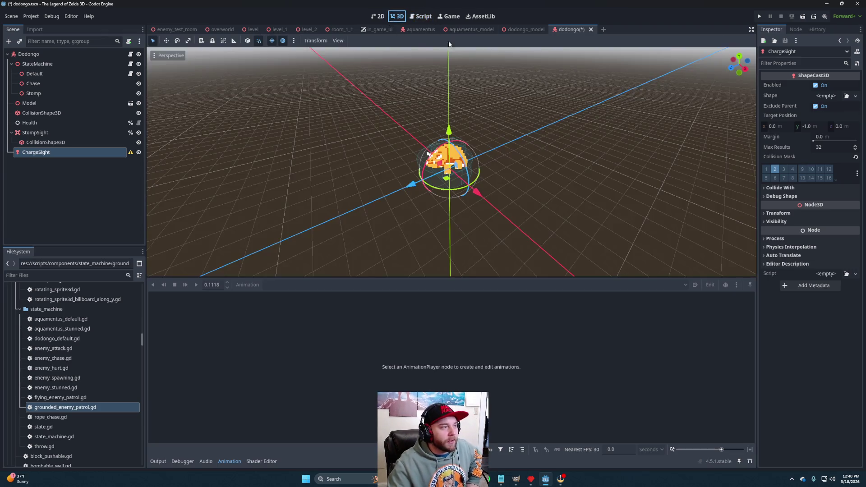
right_click(52, 154)
left_click(77, 159)
left_click(374, 227)
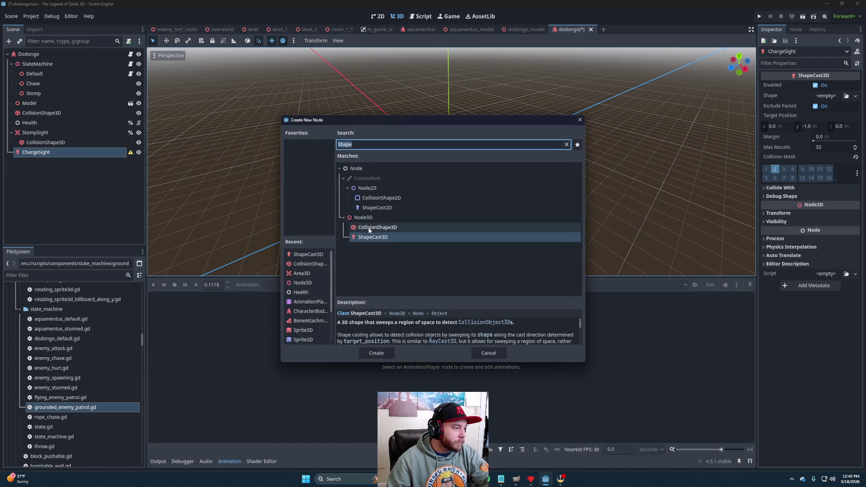
left_click(377, 351)
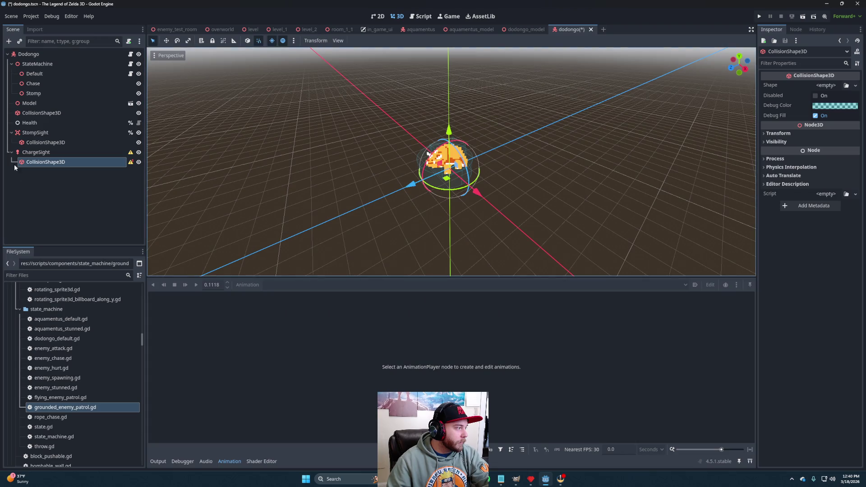
left_click(50, 153)
left_click(52, 164)
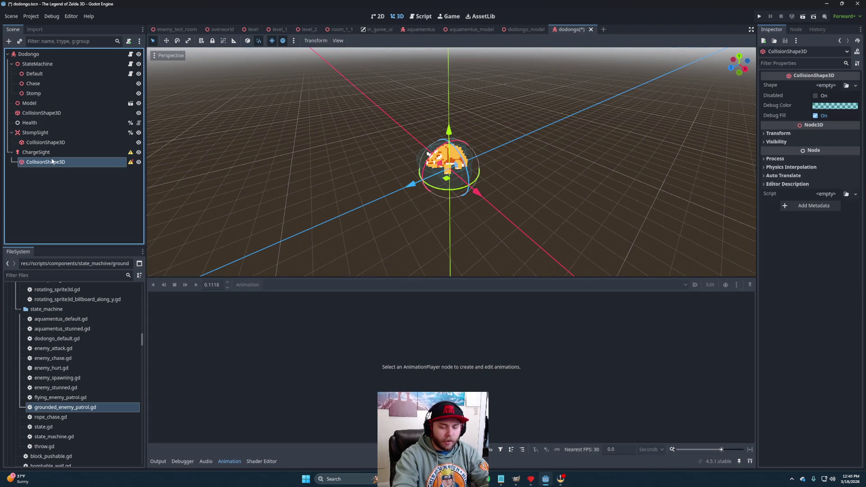
key("Delete")
key("Return")
left_click(58, 154)
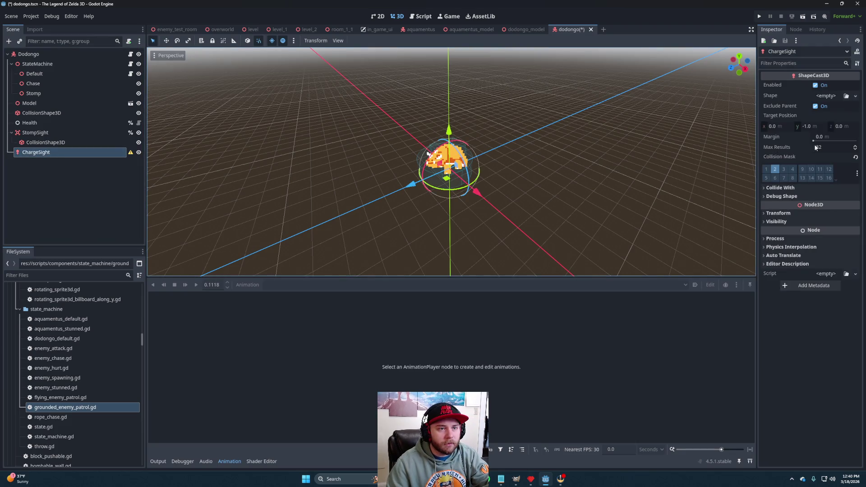
- Give ChargeSight a BoxShape3D and set its target position to y 0, z 1
left_click(823, 95)
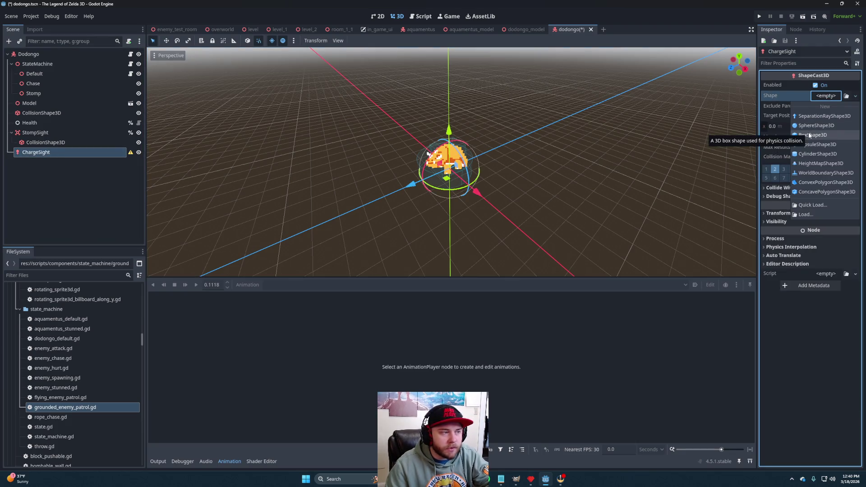
left_click(808, 132)
mouse_move(549, 207)
left_mouse_down()
mouse_move(482, 220)
mouse_move(511, 186)
mouse_move(565, 197)
left_mouse_up()
left_click(824, 126)
type("0")
key("Return")
left_click(848, 128)
type("1")
key("Return")
mouse_move(502, 215)
left_mouse_down()
mouse_move(536, 201)
mouse_move(487, 207)
left_mouse_up()
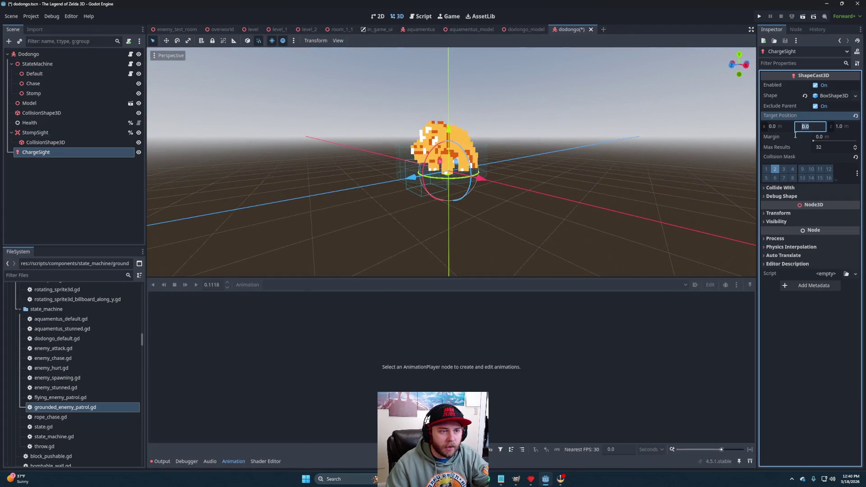
- Raise ChargeSight slightly upward using the Y gizmo
left_click(497, 180)
left_click(78, 152)
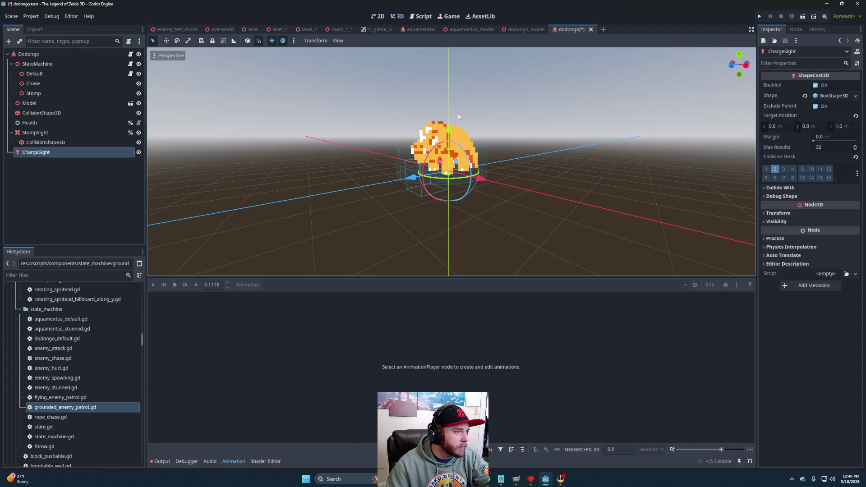
left_click_drag(450, 127, 449, 117)
key("KP_1")
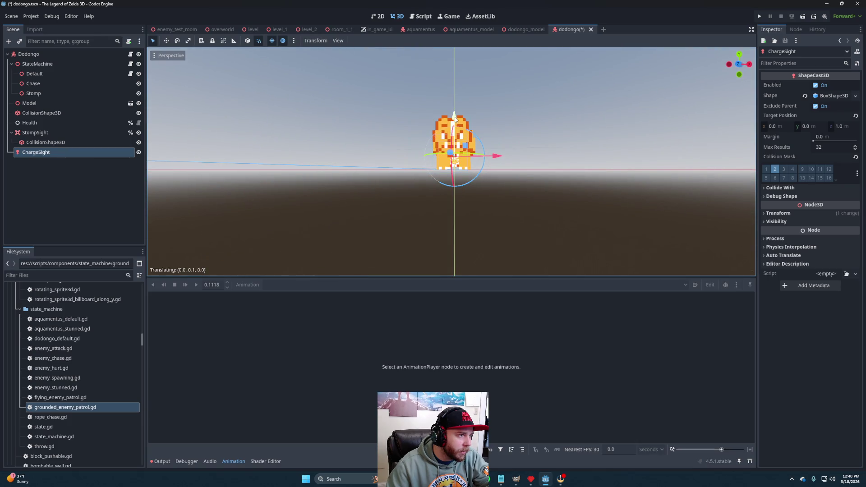
left_click_drag(455, 117, 486, 171)
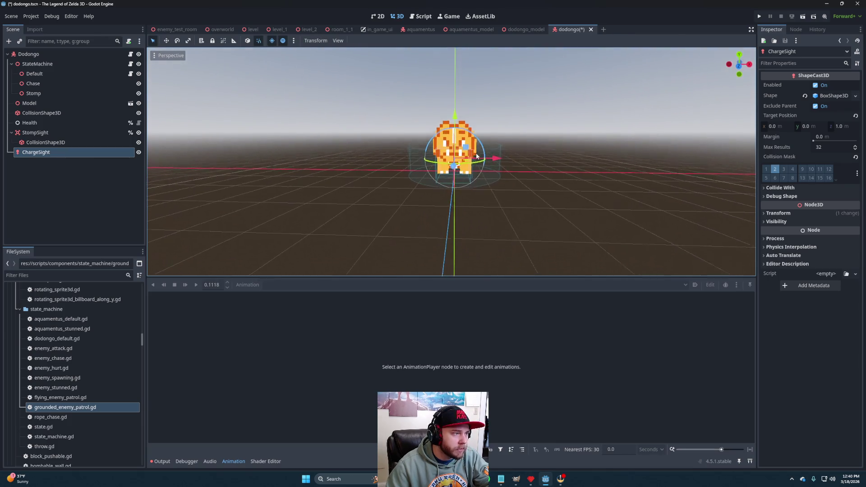
- Set the BoxShape3D size x to 1.4 m
left_click(833, 96)
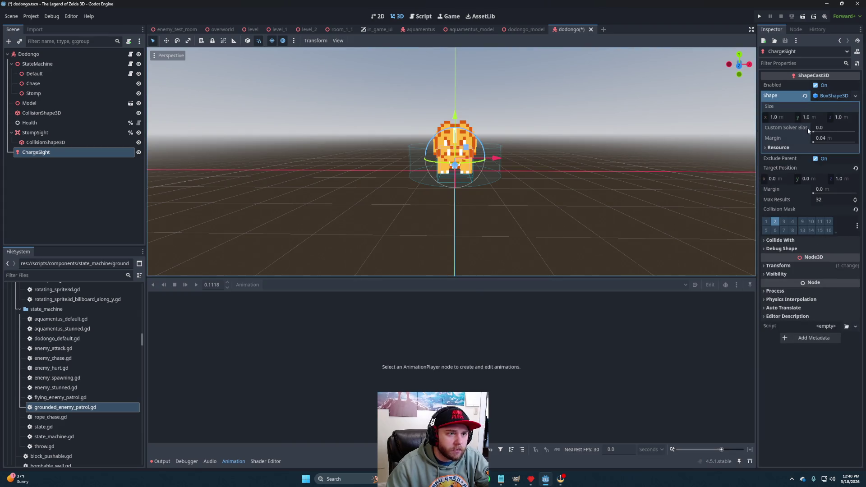
left_click(848, 117)
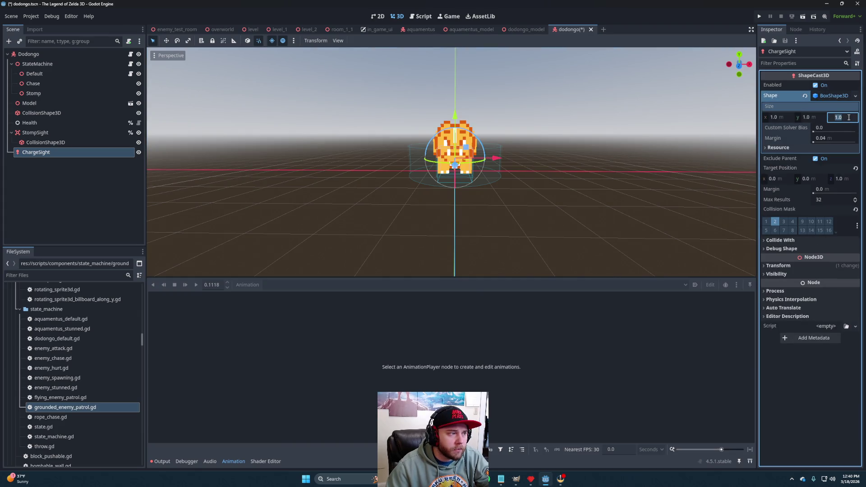
left_click(780, 117)
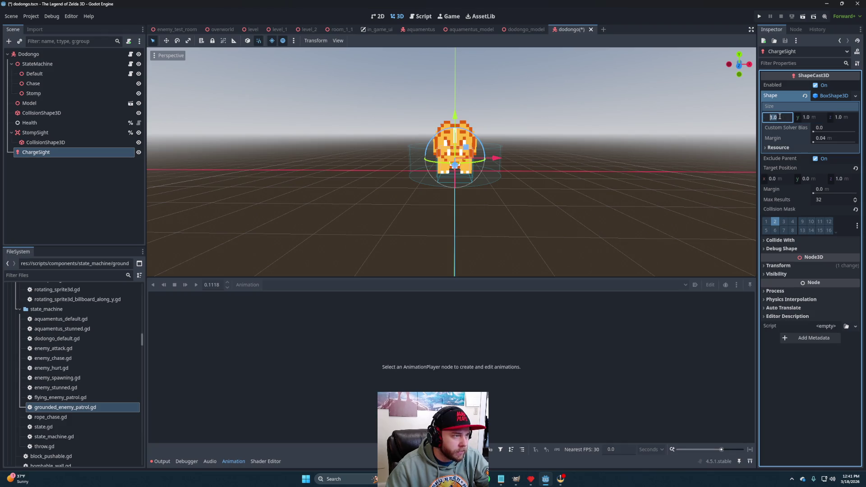
type("1.")
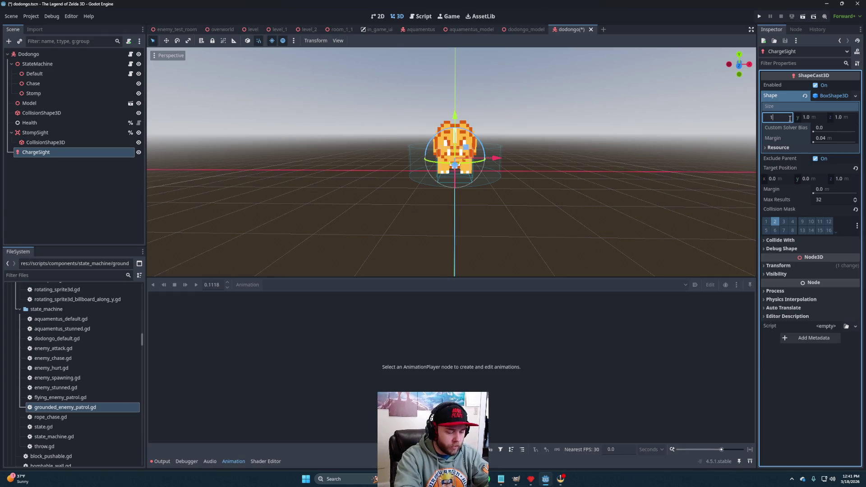
type("4")
key("Return")
mouse_move(583, 108)
left_mouse_down()
mouse_move(445, 201)
mouse_move(500, 182)
left_mouse_up()
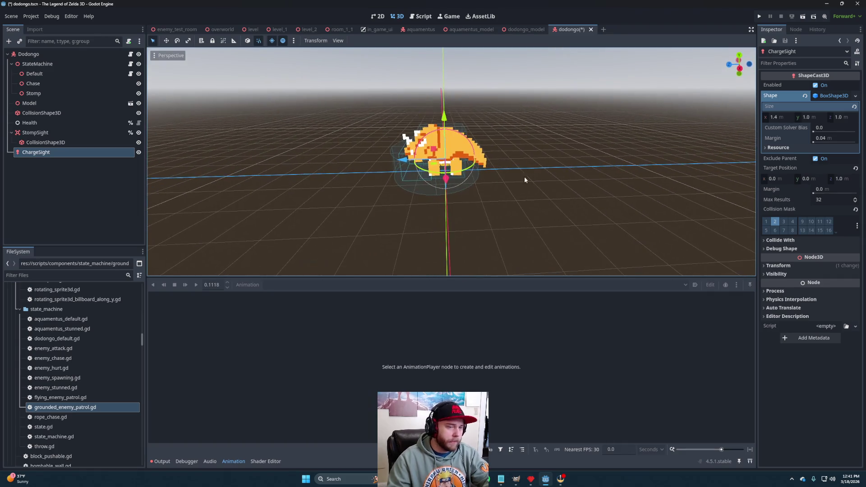
left_click(851, 119)
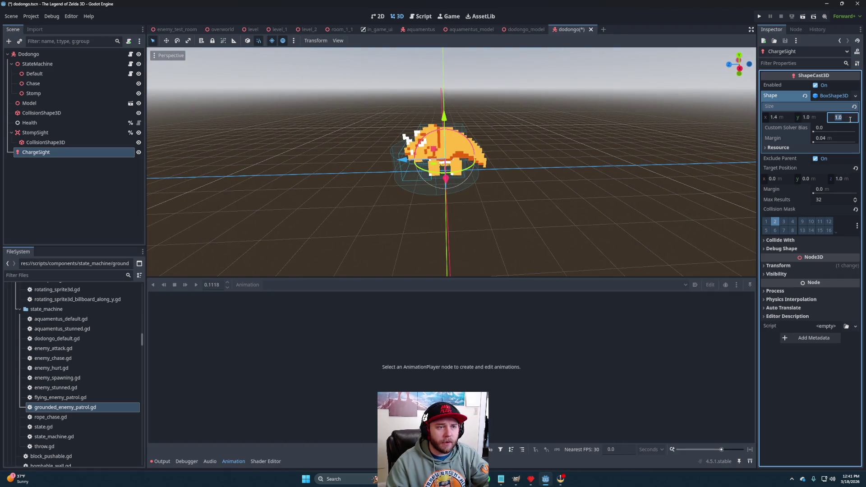
left_click(835, 99)
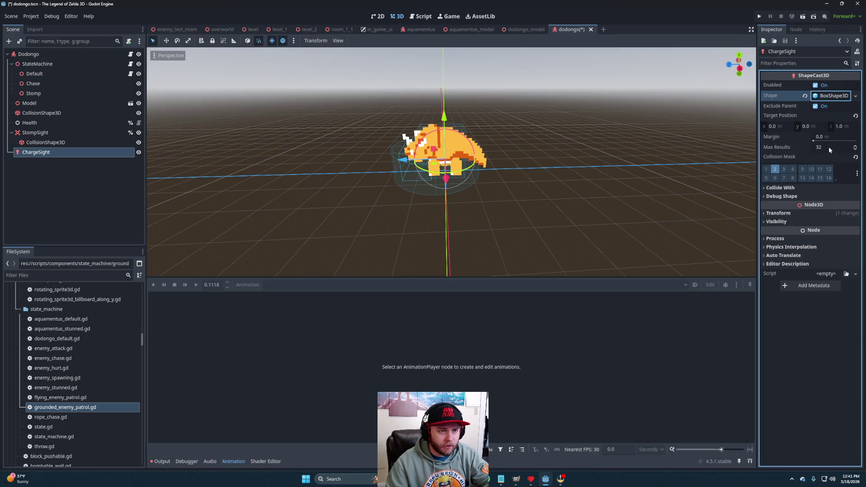
- Set ChargeSight's target position z to 32 m
left_click(842, 126)
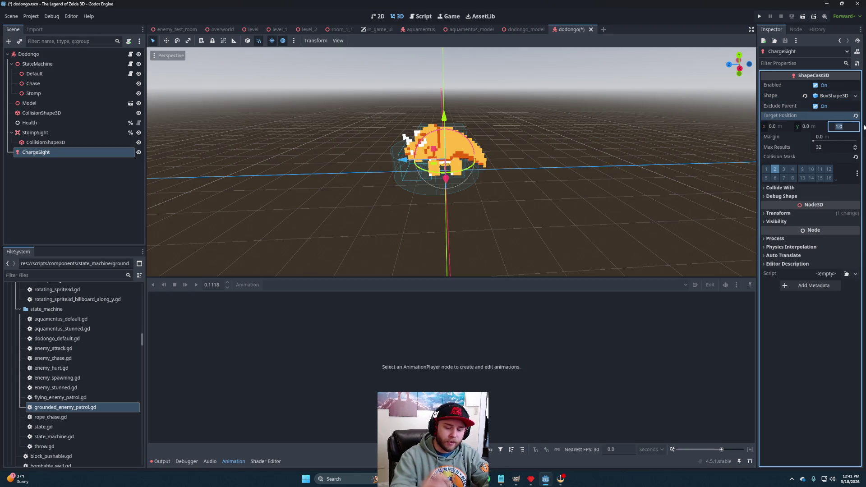
type("32")
key("Return")
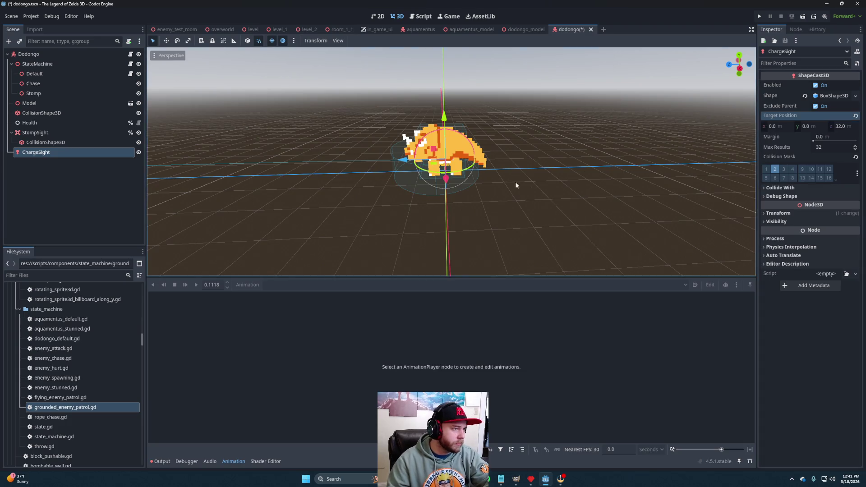
scroll(496, 181, "down", 5)
mouse_move(492, 178)
left_mouse_down()
mouse_move(478, 210)
mouse_move(388, 202)
mouse_move(385, 212)
left_mouse_up()
- Save the dodongo scene with Ctrl+S and orbit to inspect the 32 m shape cast
scroll(393, 220, "down", 2)
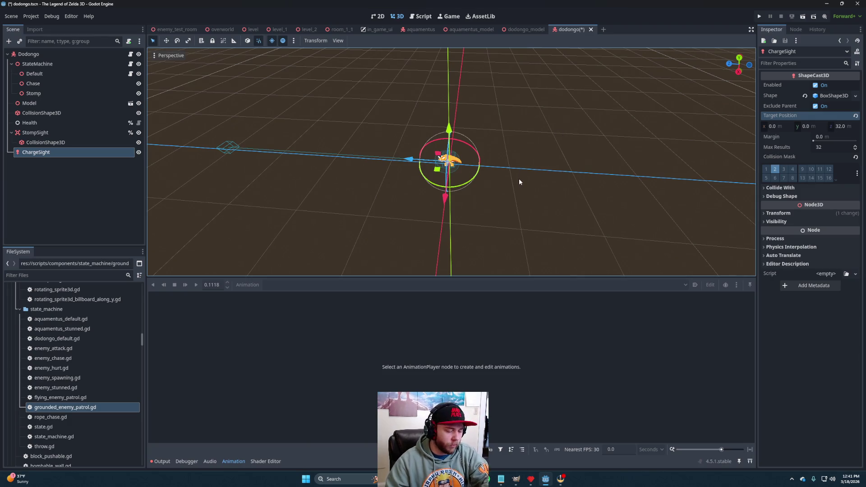
key("ctrl+s")
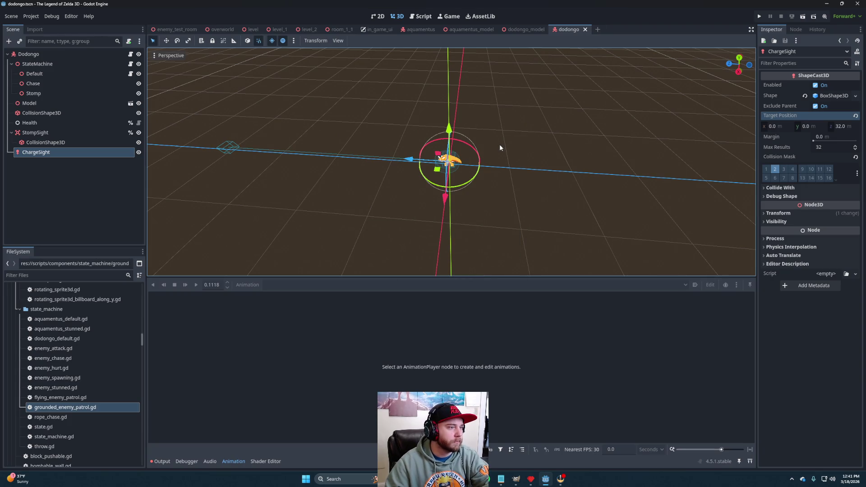
scroll(342, 187, "up", 3)
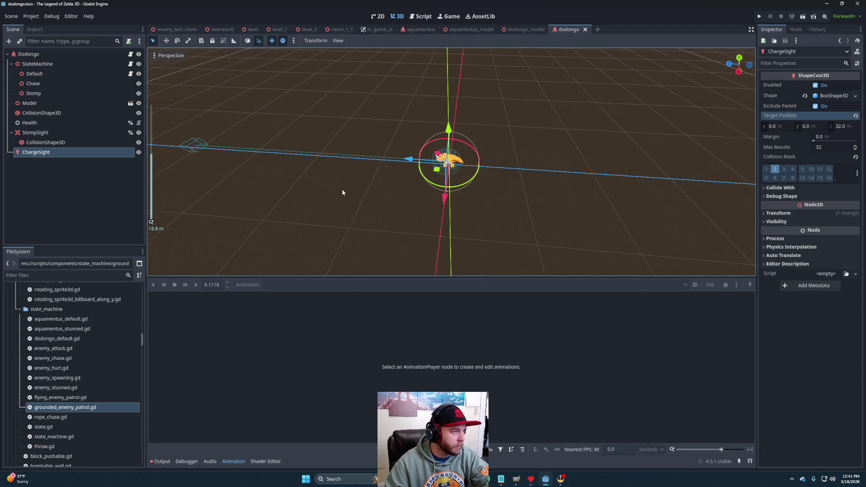
scroll(356, 188, "down", 3)
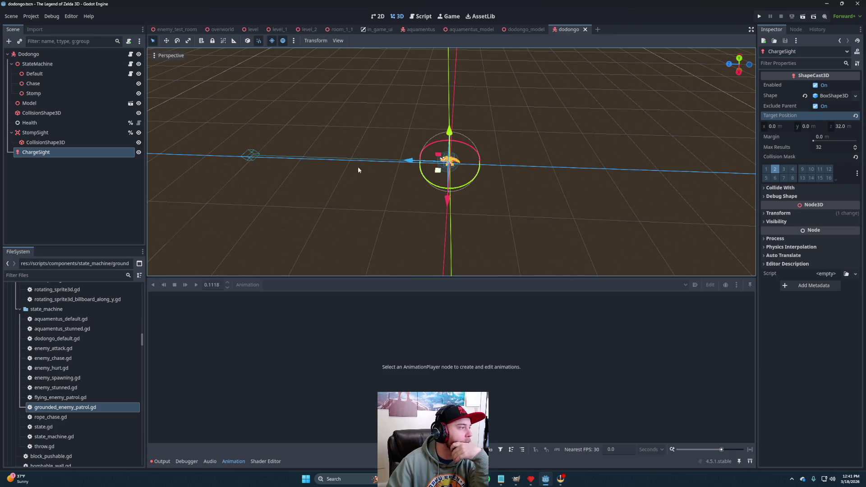
mouse_move(321, 177)
left_mouse_down()
mouse_move(406, 168)
mouse_move(349, 177)
left_mouse_up()
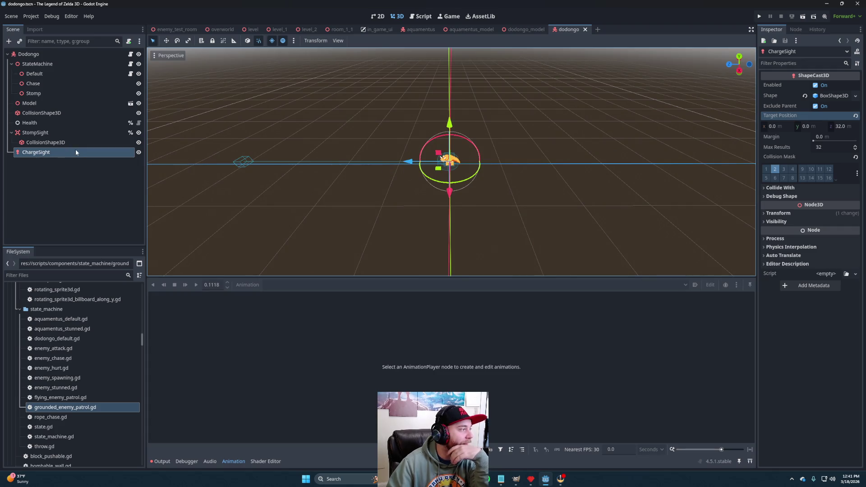
left_click(130, 54)
left_click(508, 134)
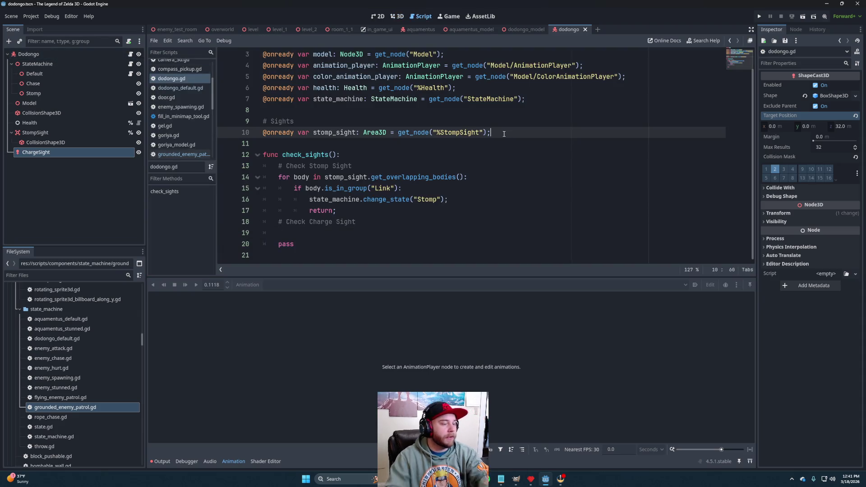
key("Return")
type("@ont")
key("BackSpace")
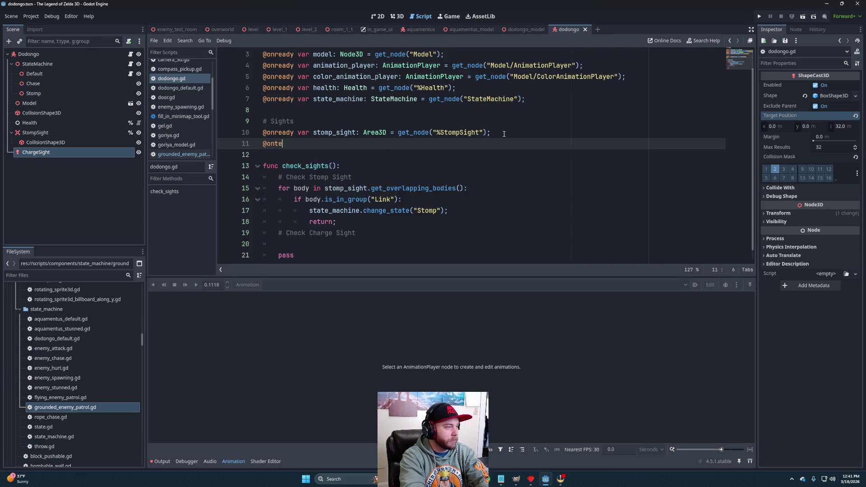
type("re")
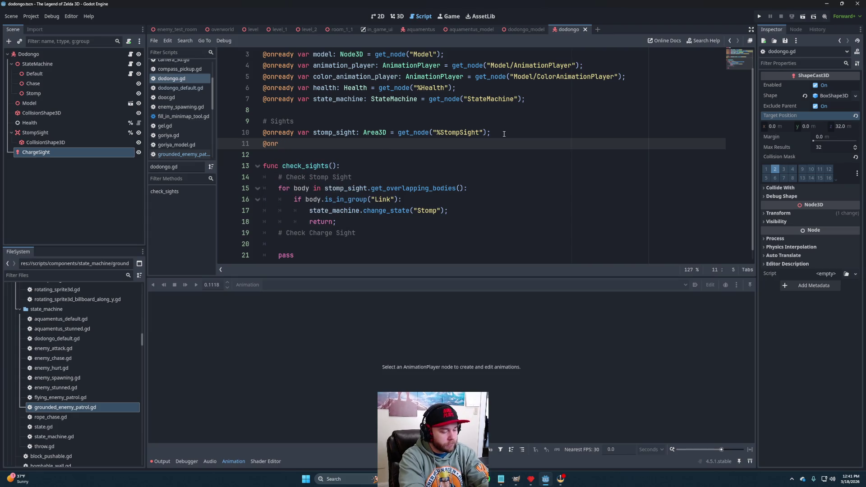
type("ady var ")
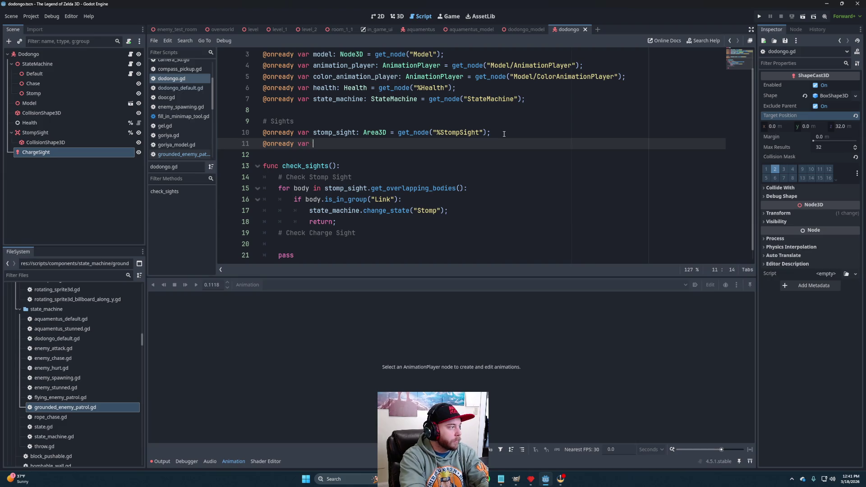
type("charge_")
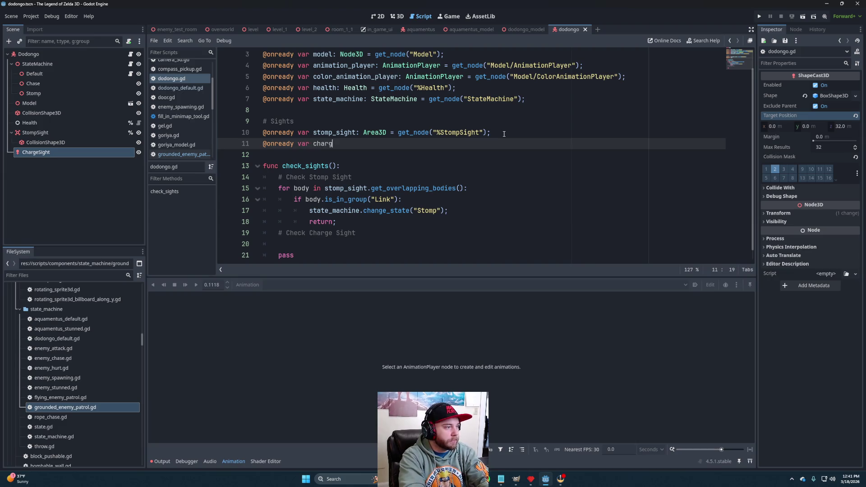
type("sight: ")
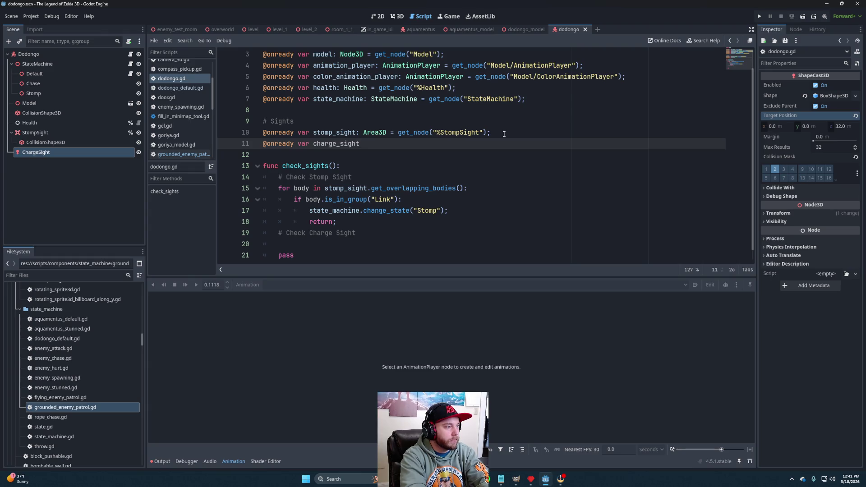
type("ShapeCas")
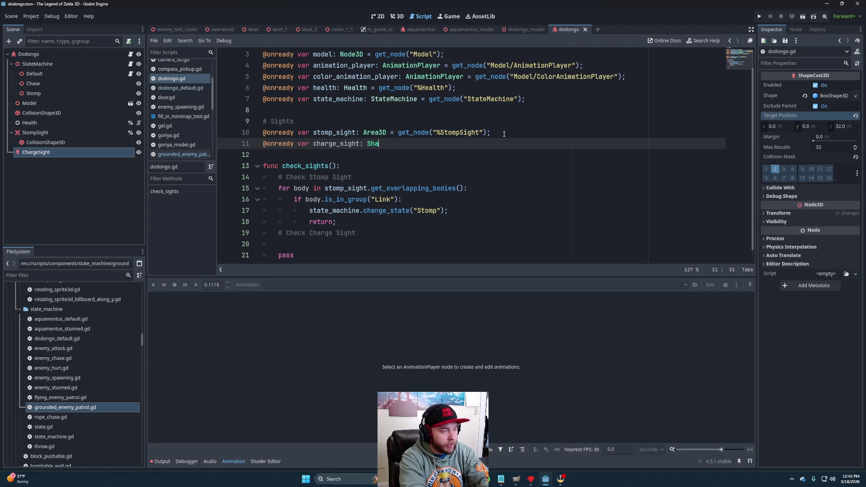
type("t3D = ")
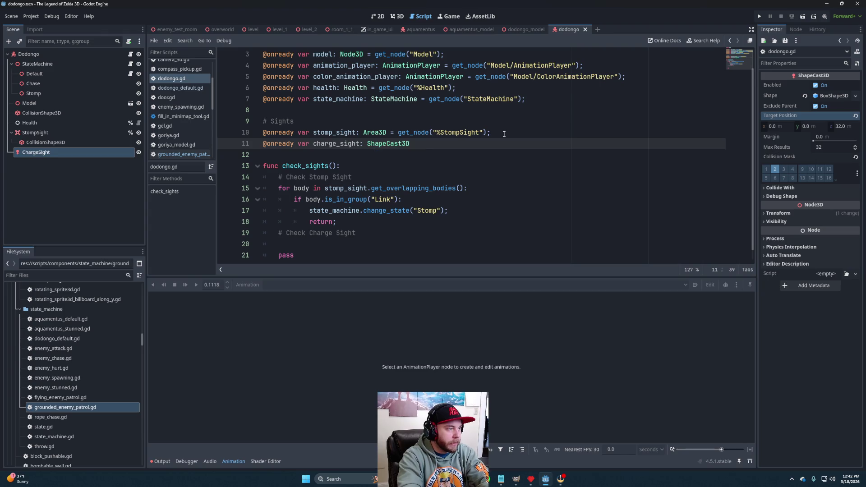
type("get_nod")
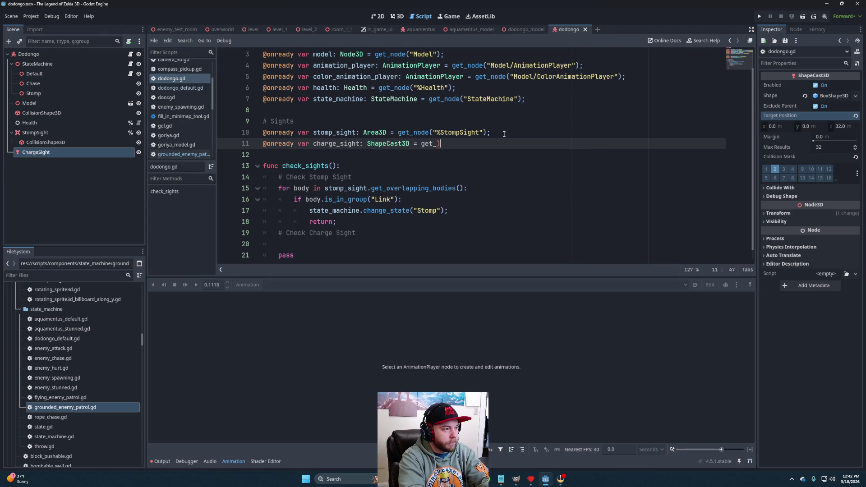
type("e(\"")
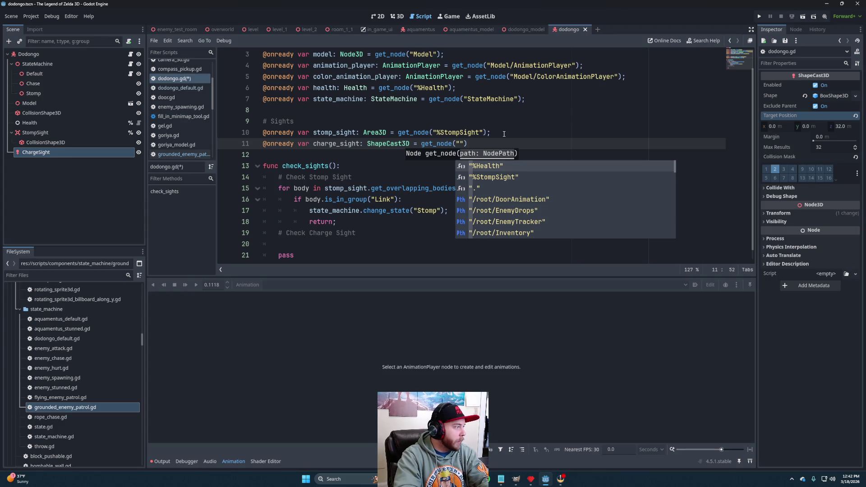
- Give ChargeSight a unique scene name and complete the path as "%ChargeSight"
right_click(105, 151)
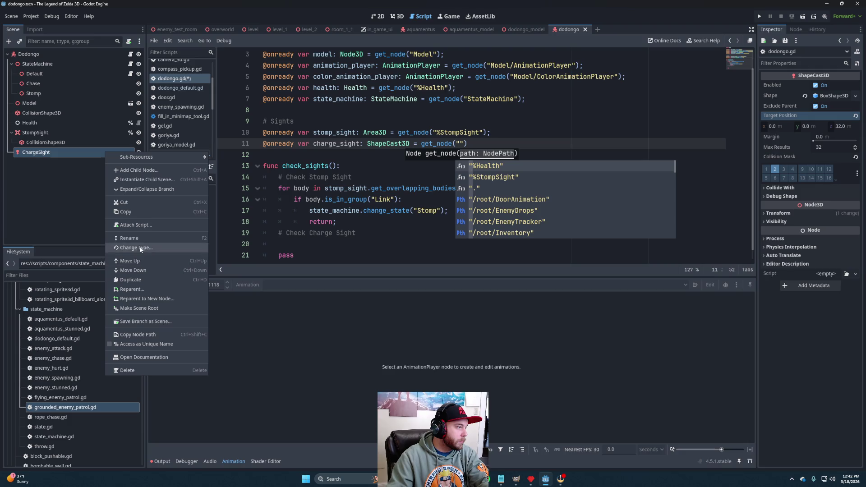
left_click(146, 344)
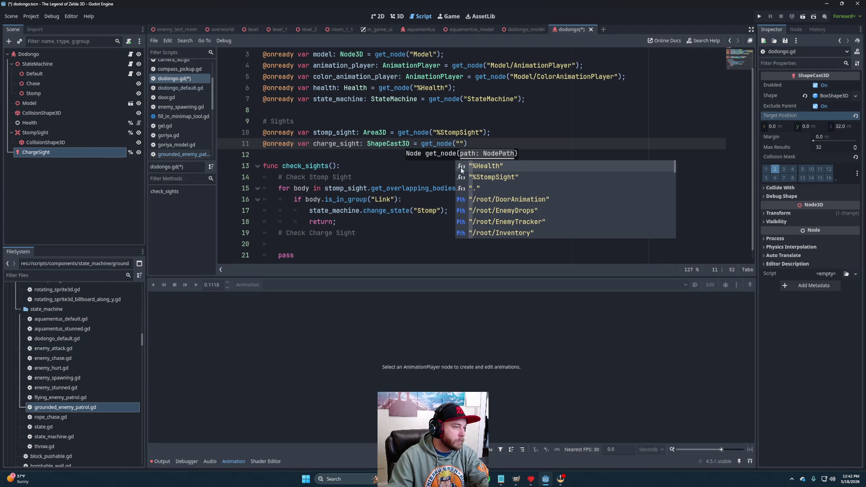
left_click(462, 142)
type("%Ch")
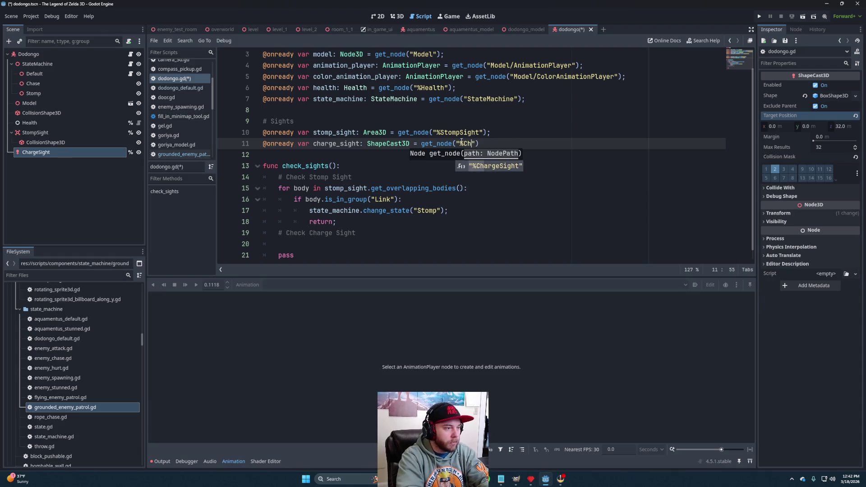
key("Return")
type(";")
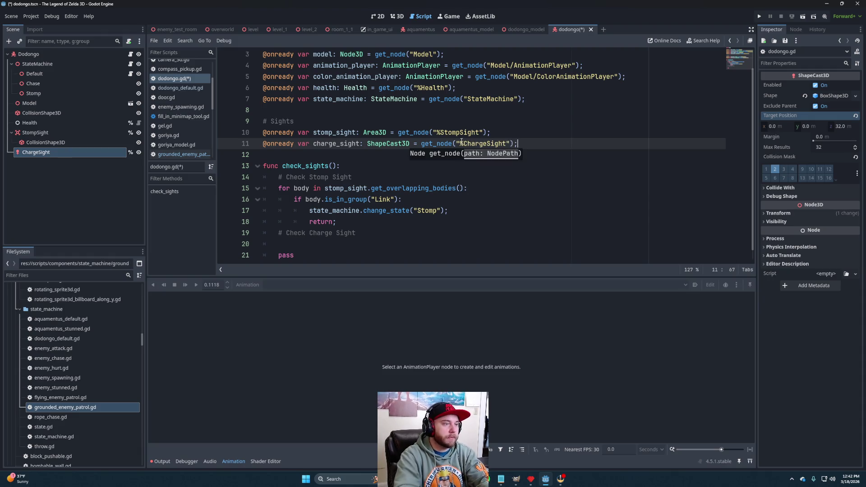
key("Up")
key("Up")
key("Down")
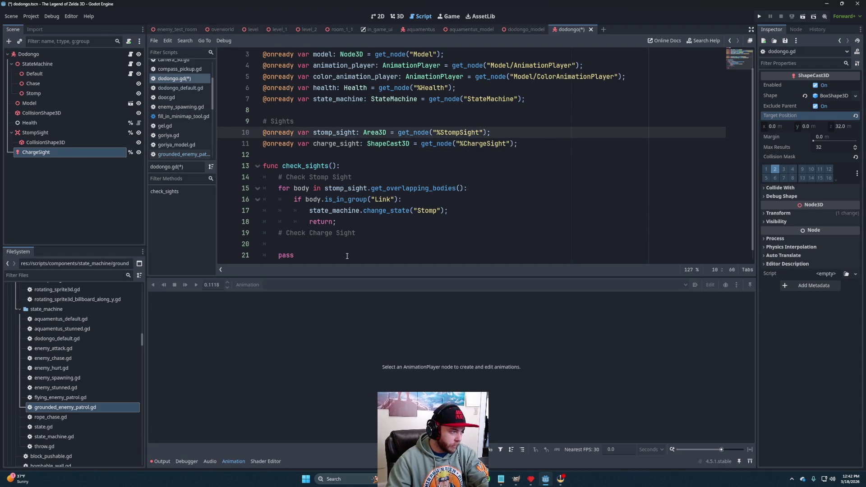
left_click(336, 233)
- Under # Check Charge Sight, write: if charge_sight.is_colliding() and charge_sight.get_collider().is_in_group("Link"):
left_click(382, 245)
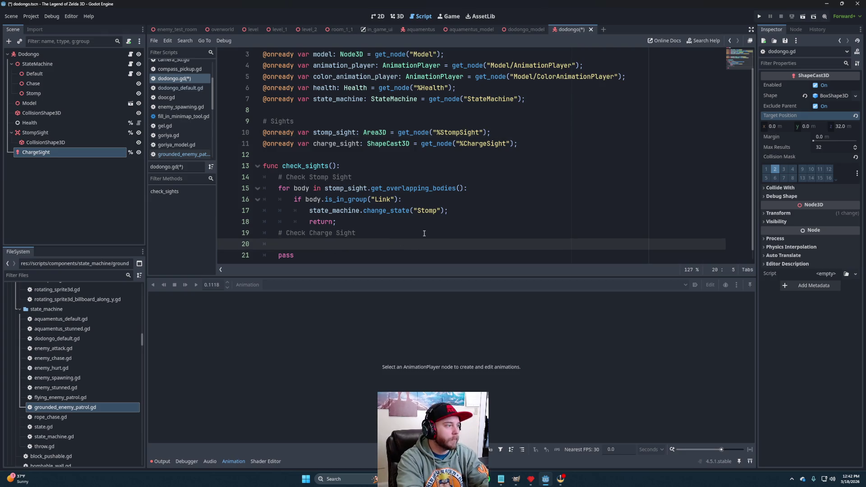
type("if charge_sight.")
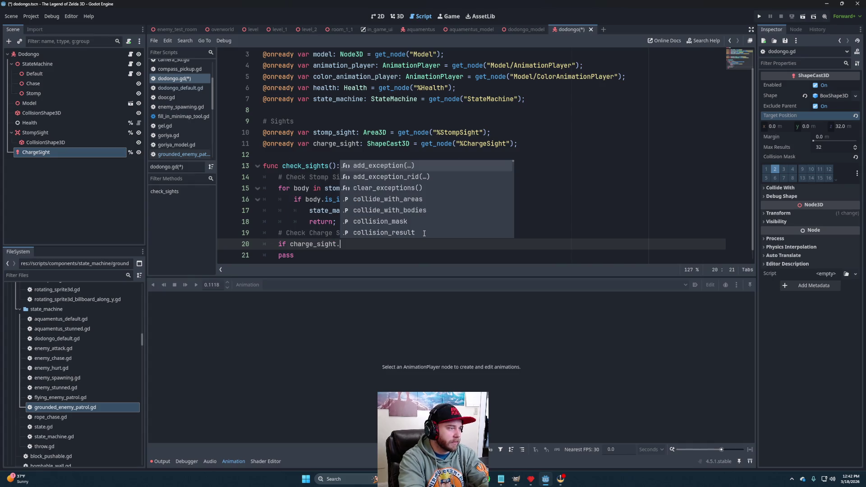
type("i")
key("Return")
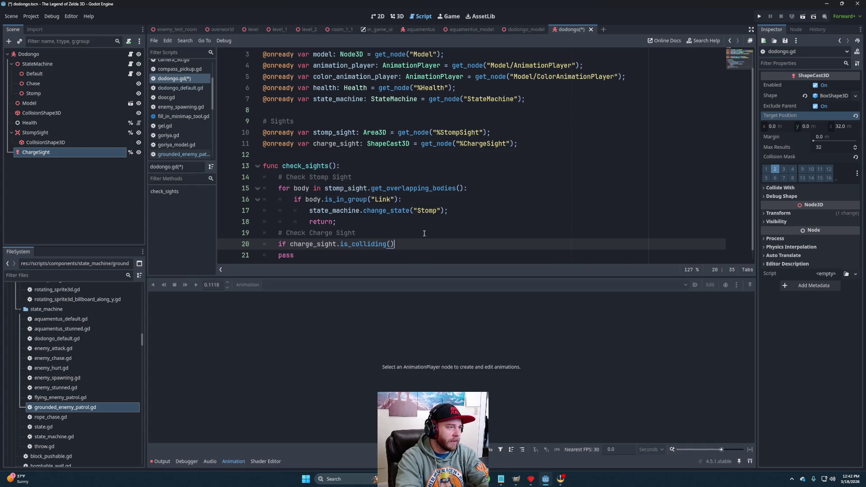
type("and ")
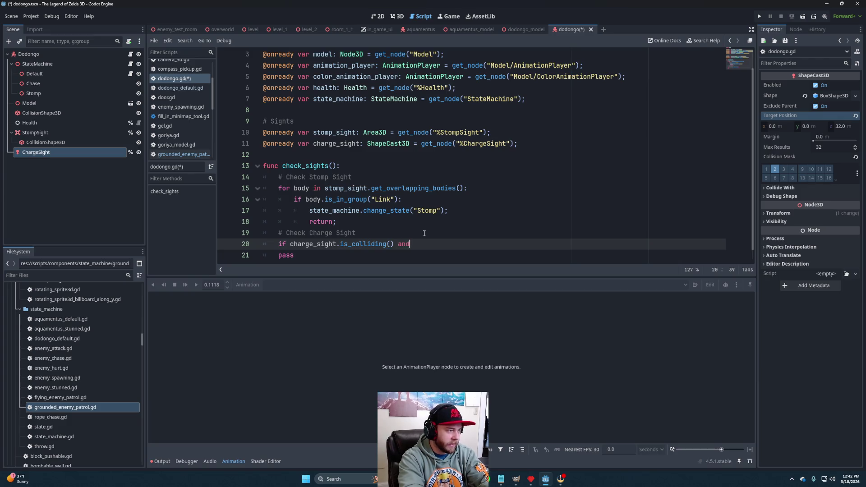
type("cha")
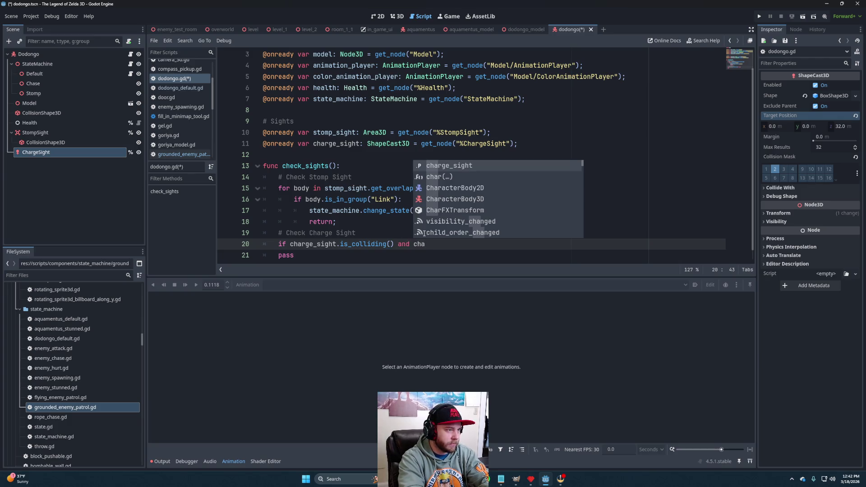
key("Return")
type(".get")
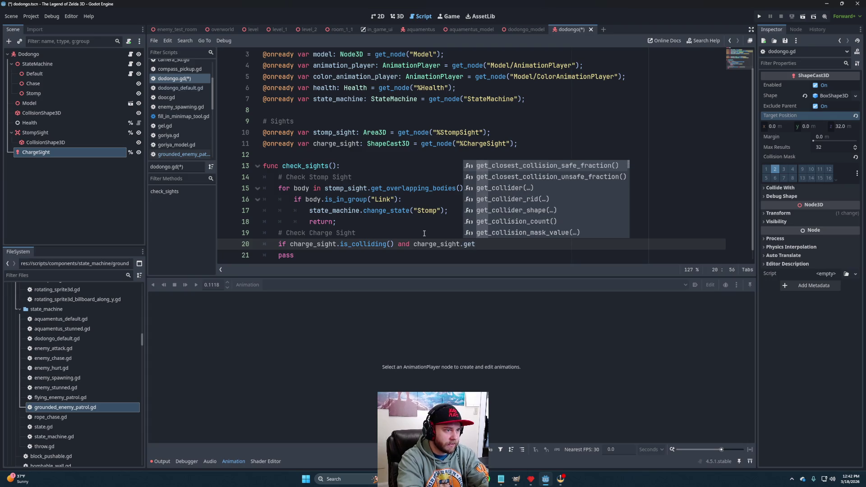
key("Down")
key("Down")
key("Return")
type(")/")
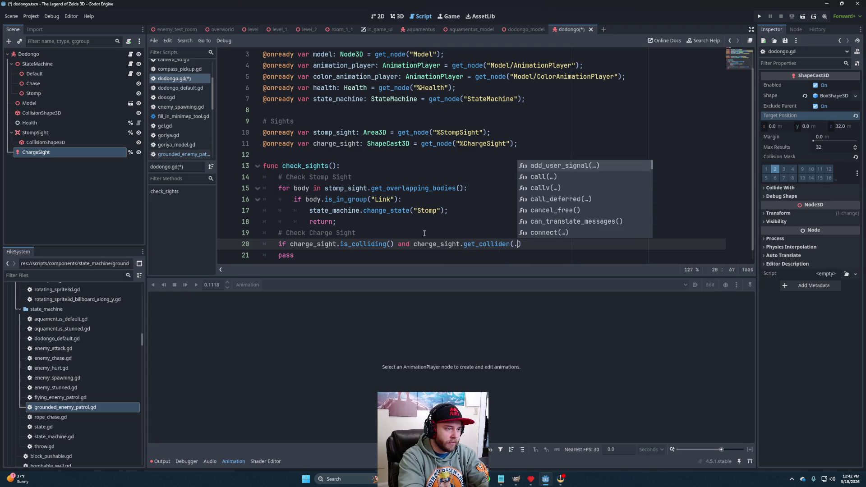
key("BackSpace")
type(".is_in_")
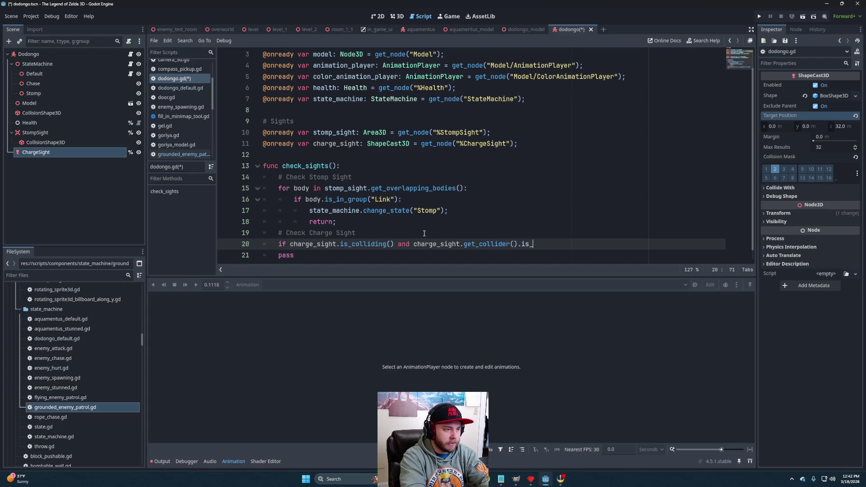
type("group(\"Li")
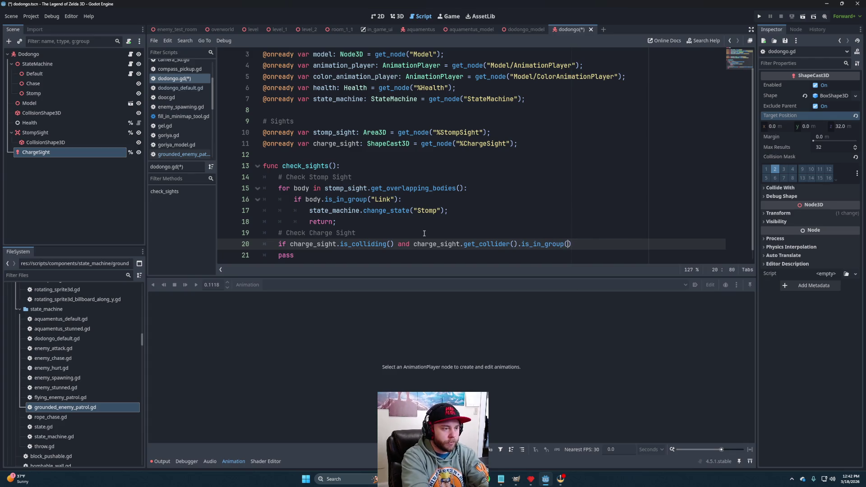
type("nk\")")
key("Return")
key("BackSpace")
type(":")
- Make the if body state_machine.change_state("Chase")
key("Return")
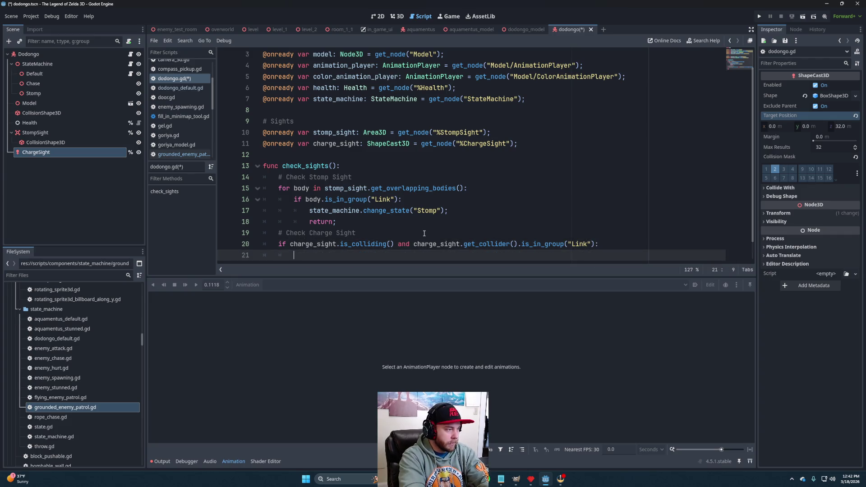
type("sta")
key("BackSpace")
type("e")
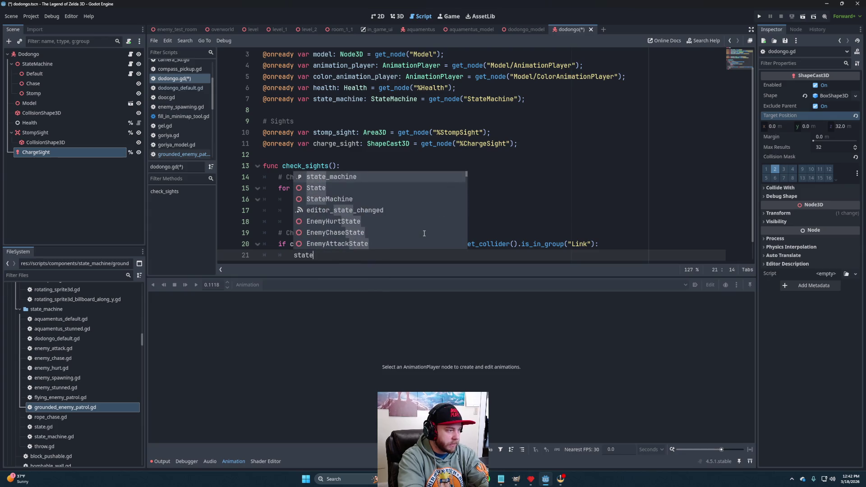
key("Return")
type(".cha")
key("Return")
type("\"Chase\")")
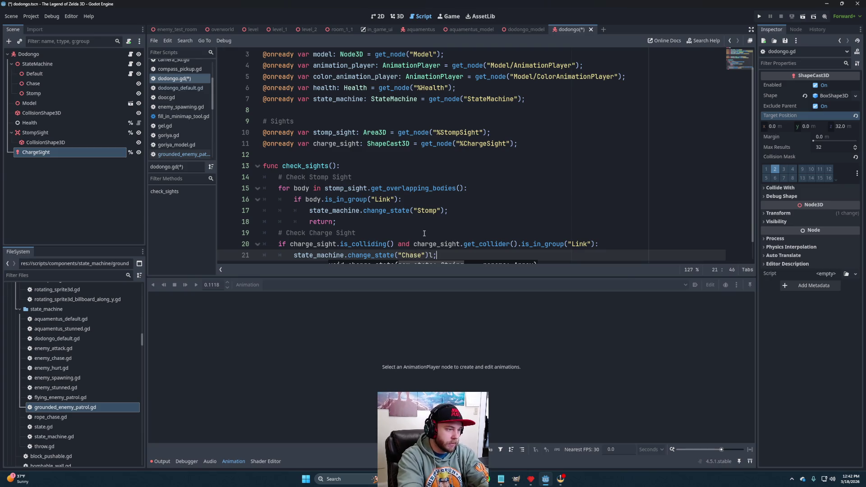
type(";")
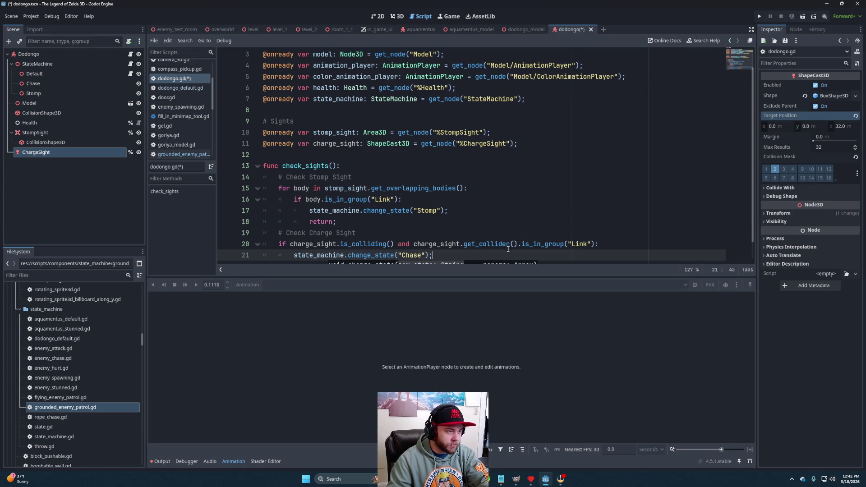
scroll(549, 226, "down", 1)
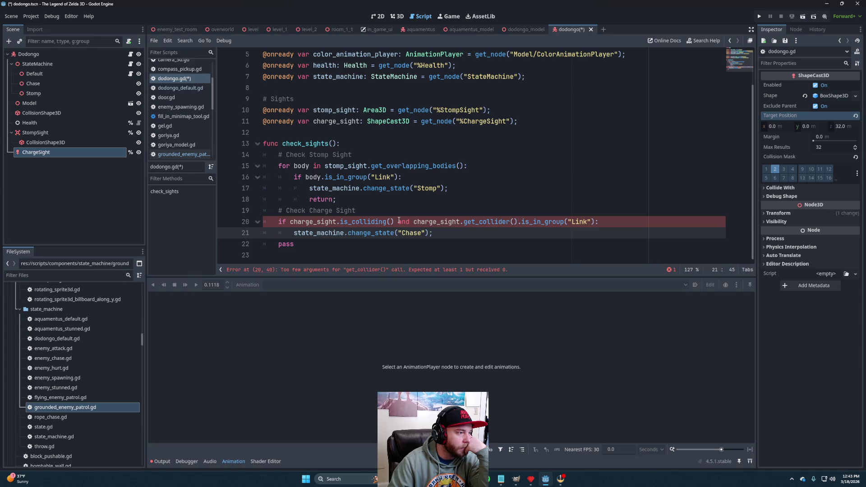
- Pass index 0 to get_collider() to clear the missing-argument error
mouse_move(485, 226)
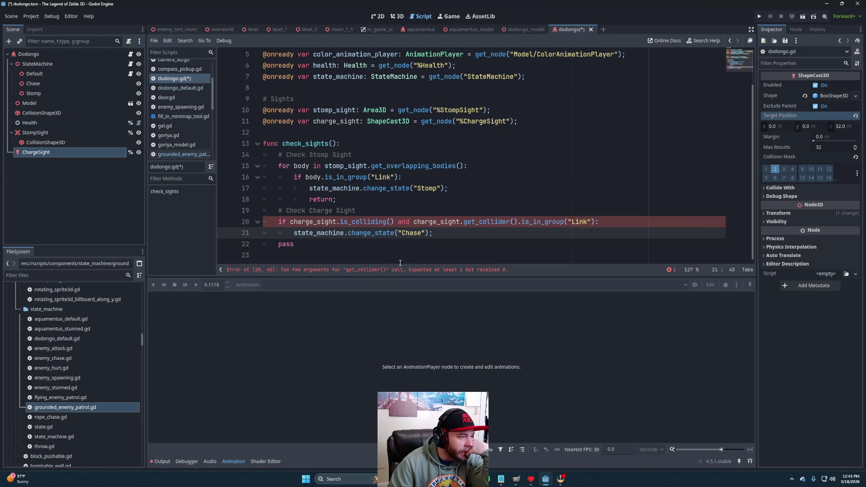
left_click(514, 221)
type("0")
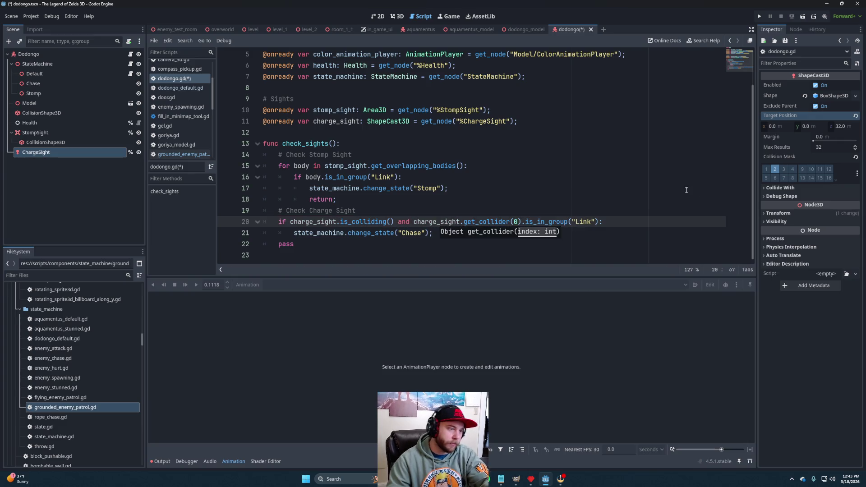
left_click(513, 222)
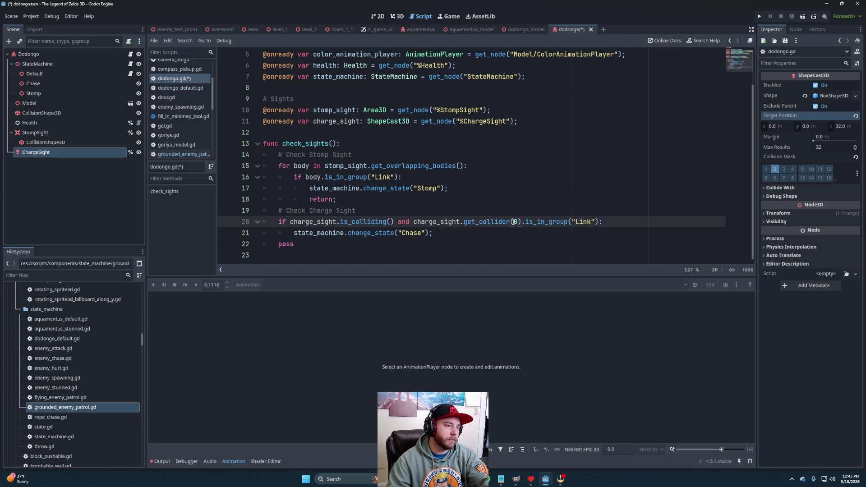
- Add return after the Chase state change and delete the trailing pass line
left_click(440, 234)
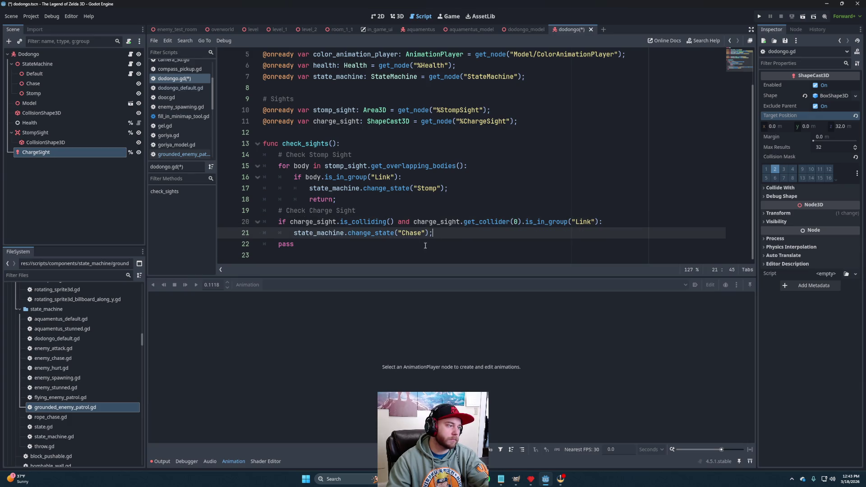
left_click(447, 236)
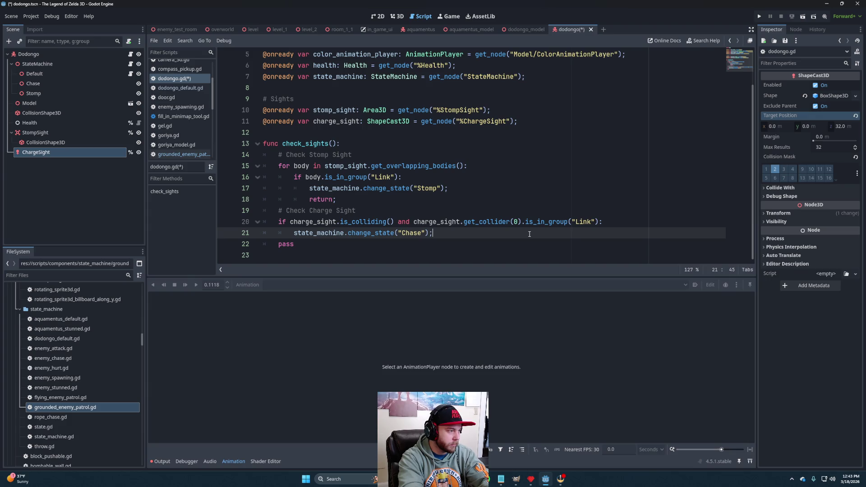
key("Return")
type("eturn;")
key("Down")
key("ctrl+shift+k")
left_click(441, 233)
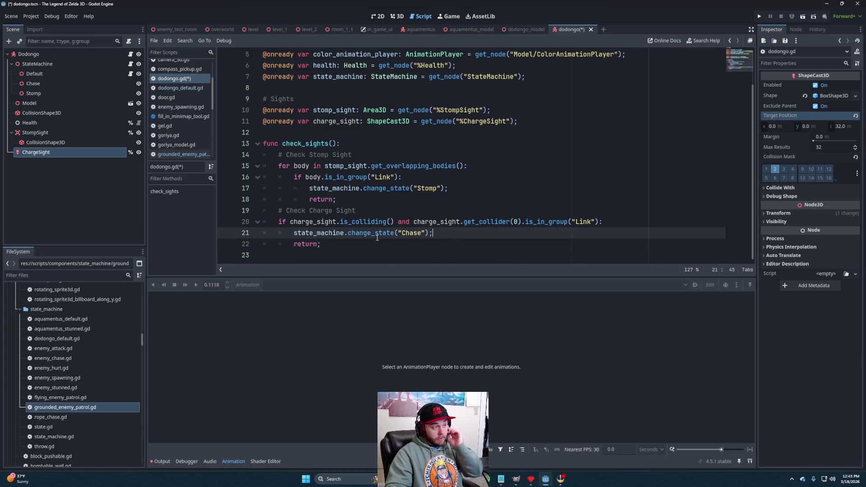
left_click(457, 185)
left_click(438, 232)
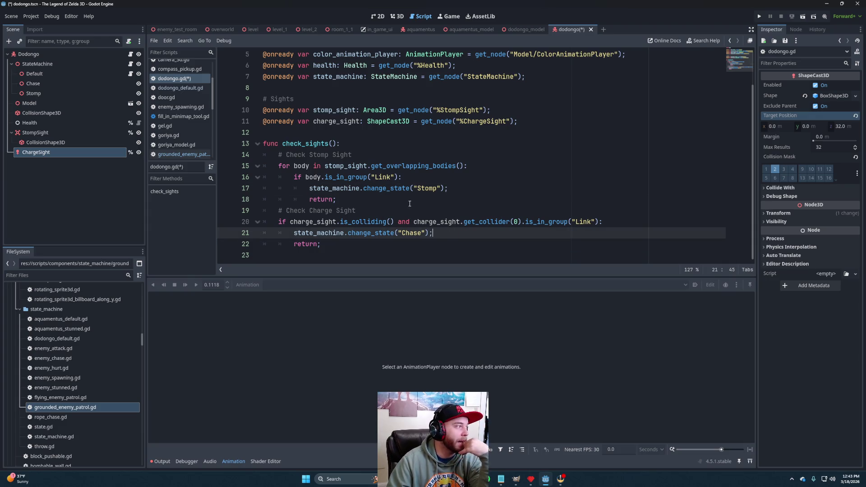
left_click(46, 92)
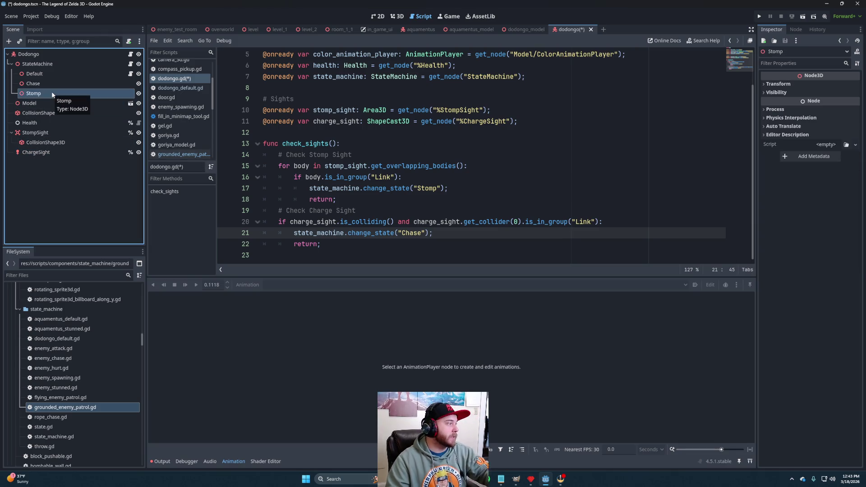
- Start attaching a script to Stomp and browse to scripts/components/state_machine
left_click(129, 41)
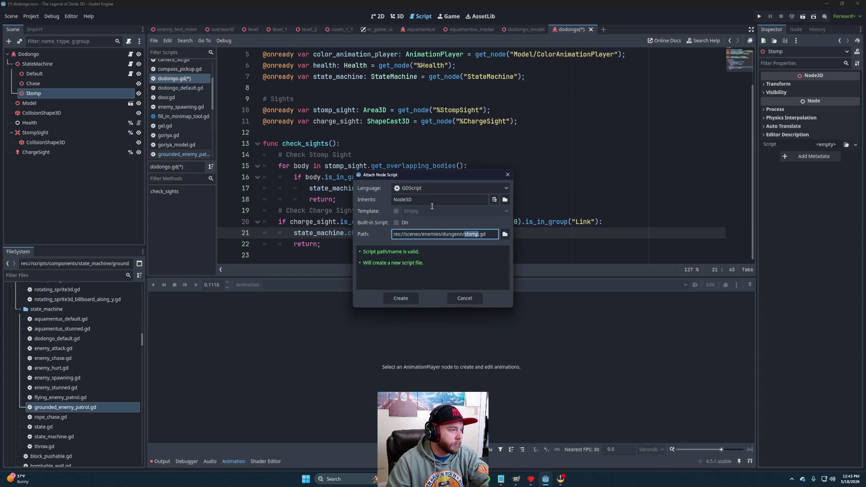
left_click(505, 234)
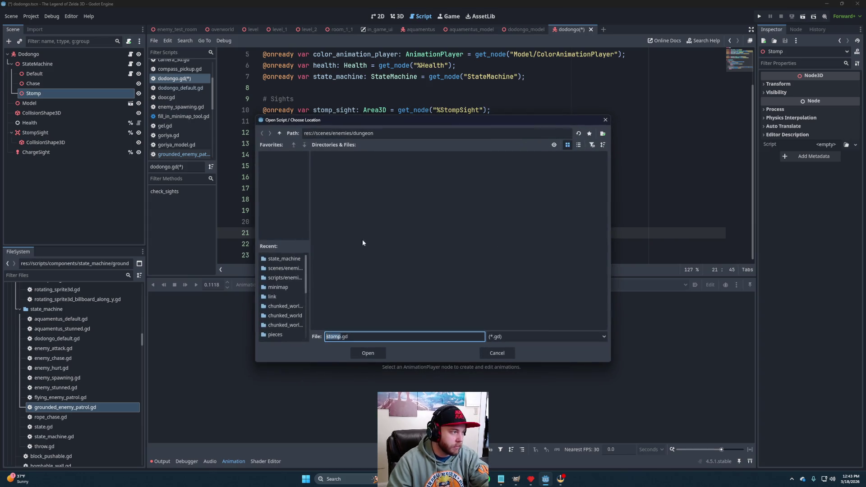
left_click(279, 133)
left_click(279, 133)
double_click(570, 169)
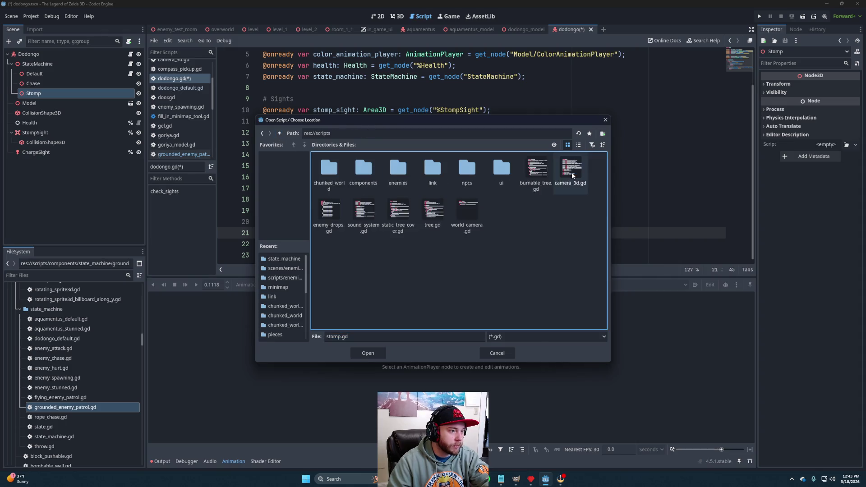
double_click(396, 174)
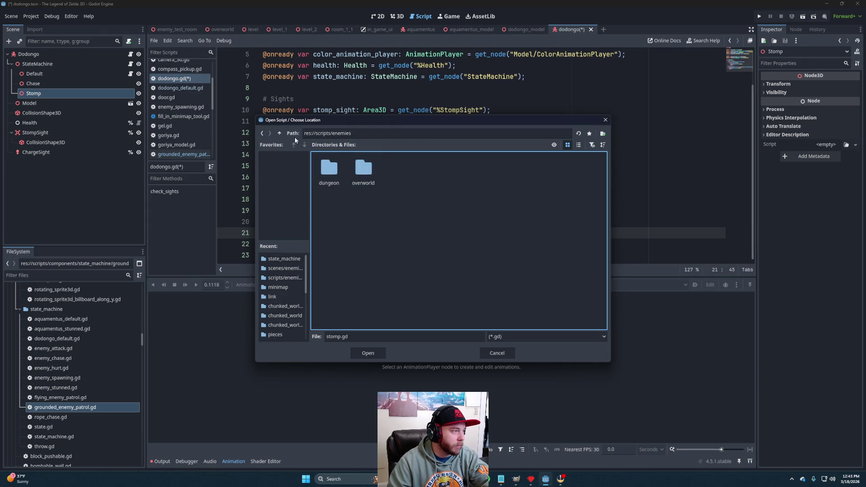
left_click(278, 134)
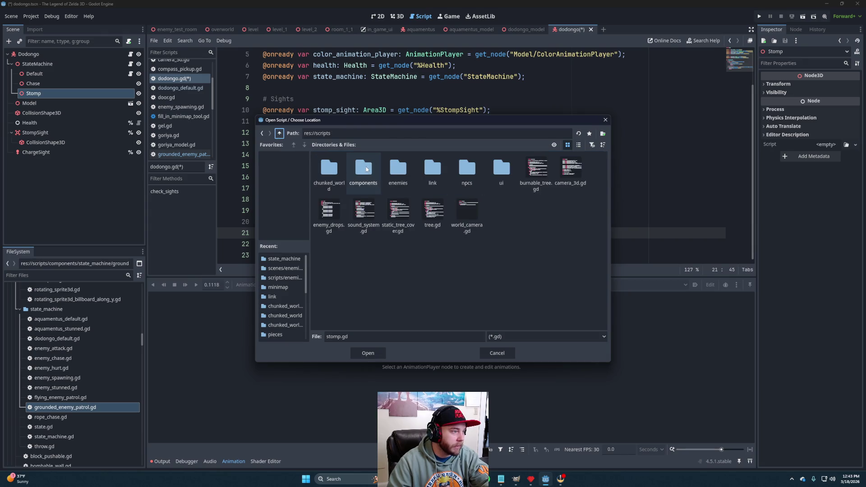
double_click(366, 166)
double_click(478, 180)
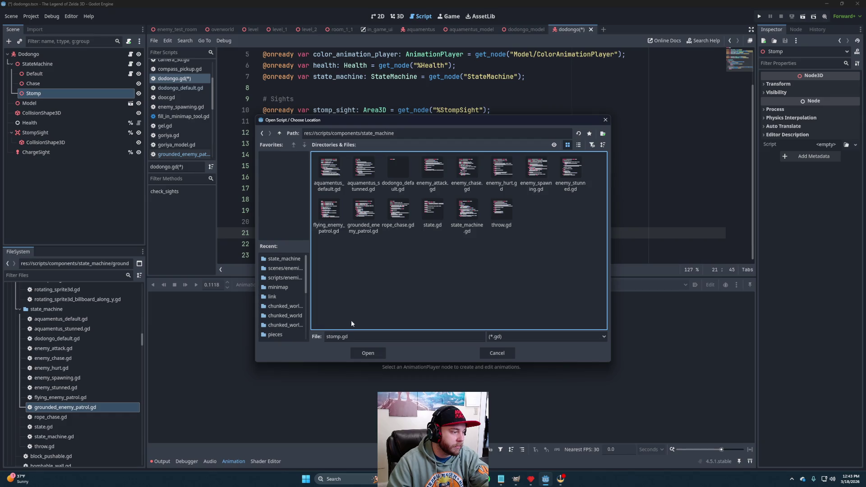
- Name the script dodongo_stomp.gd, set Inherits to State, and create it
left_click(343, 336)
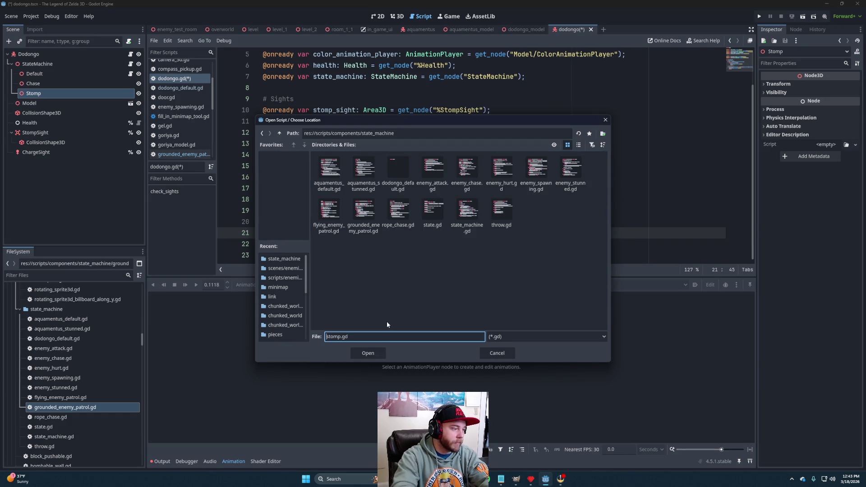
type("dodongo_")
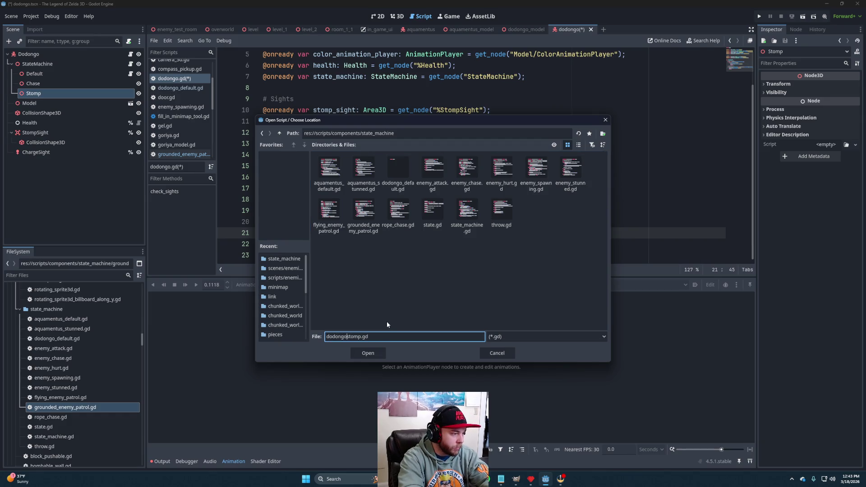
left_click(368, 354)
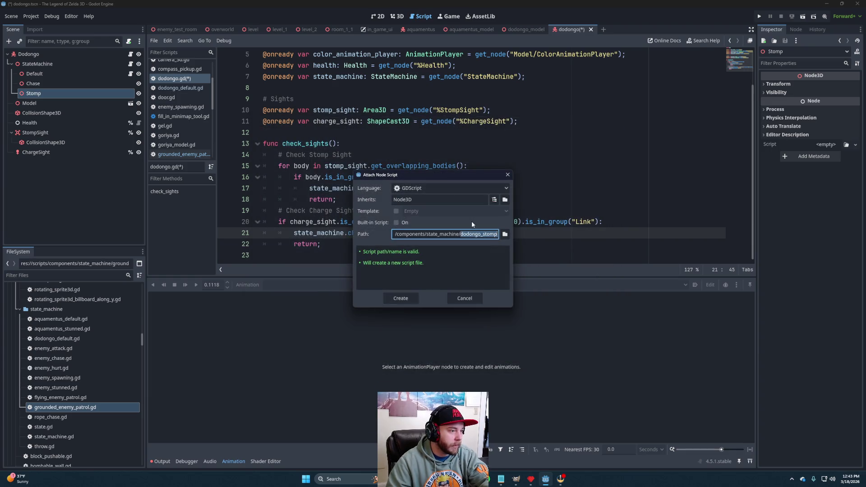
double_click(429, 204)
type("State")
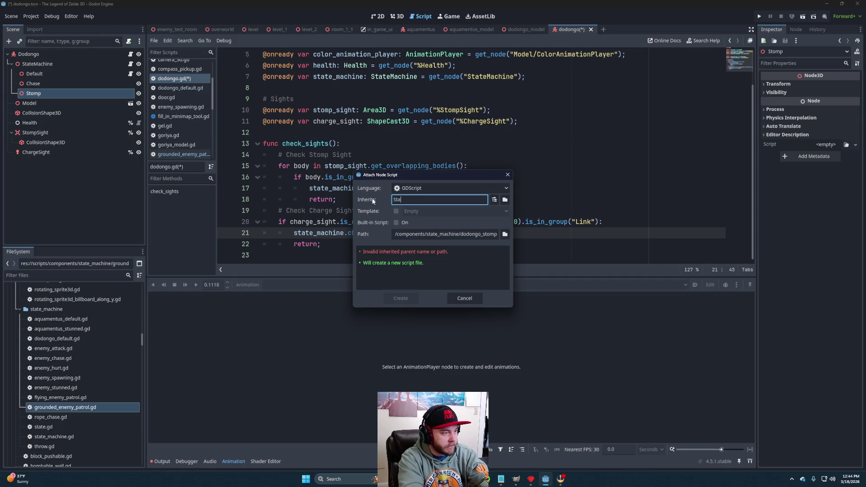
left_click(400, 298)
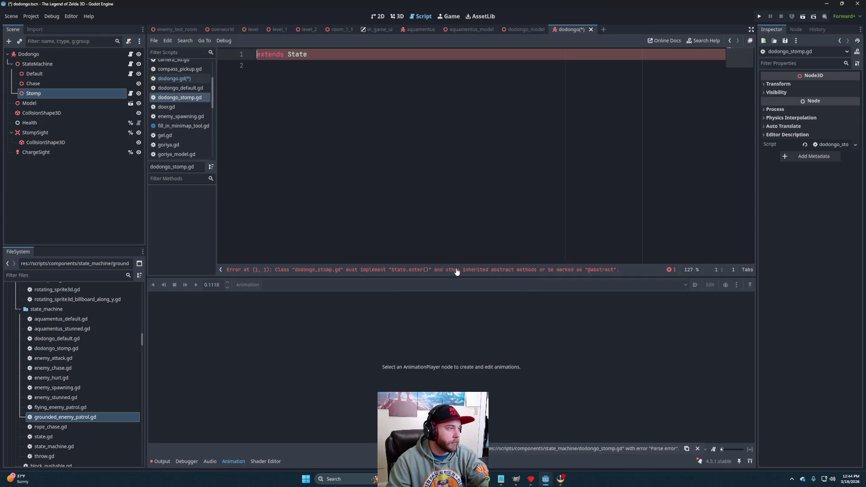
- Add enter and exit function stubs, each with a pass body
key("Down")
key("Return")
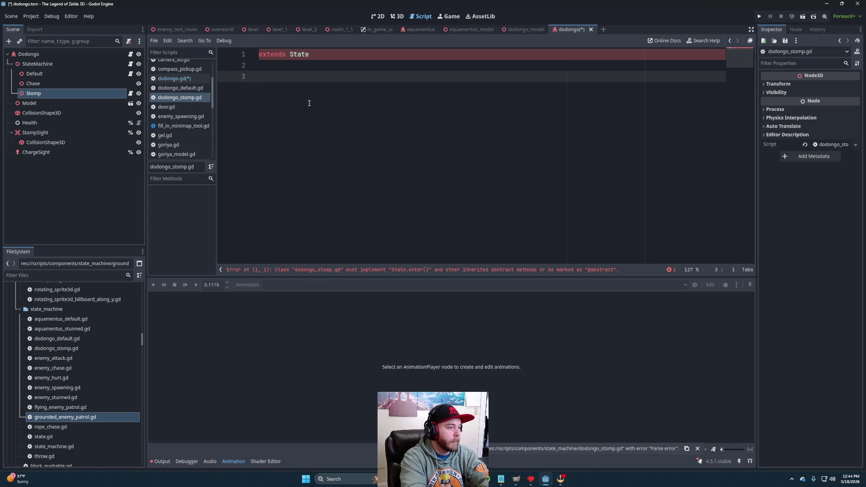
type("func ")
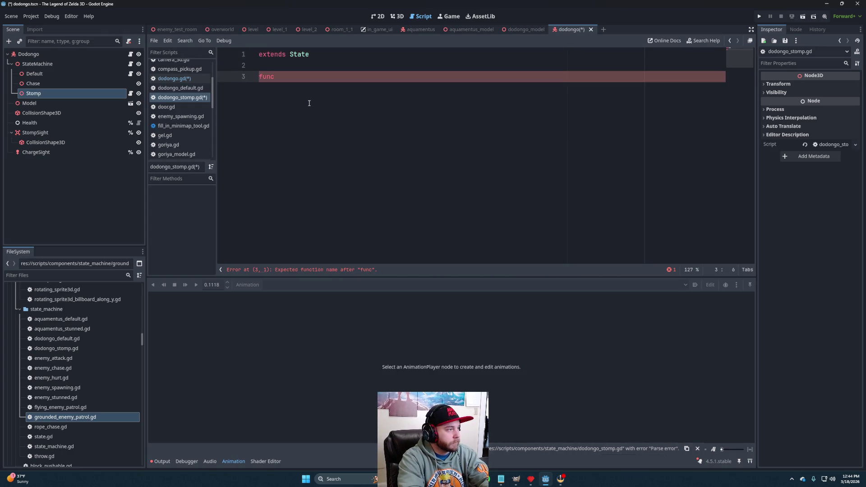
type("_en")
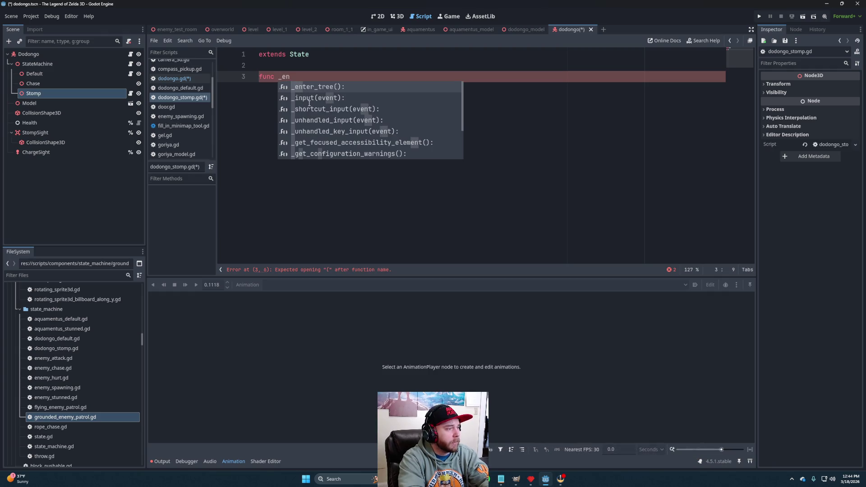
key("BackSpace")
key("BackSpace")
key("BackSpace")
type("en")
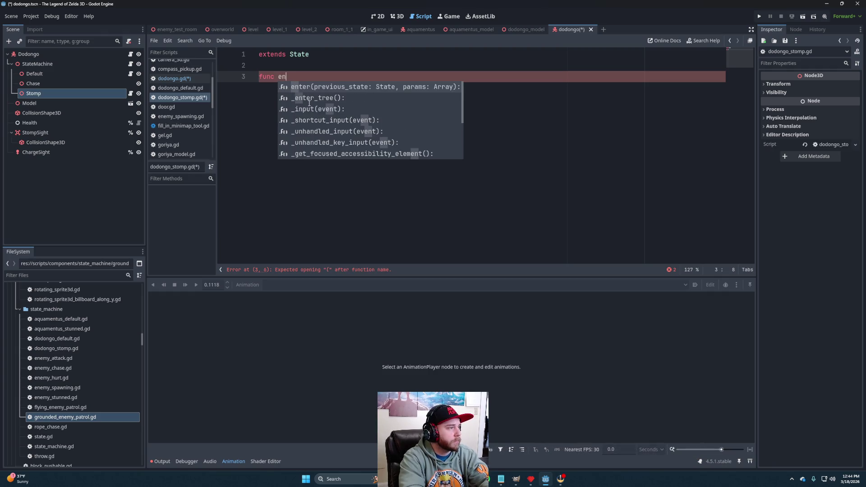
key("Return")
key("Return")
type("pass")
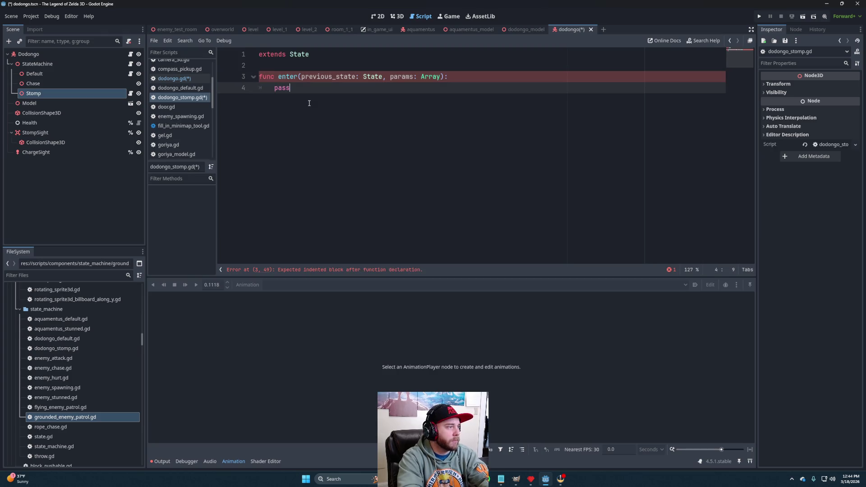
key("Return")
key("Return")
type("func ")
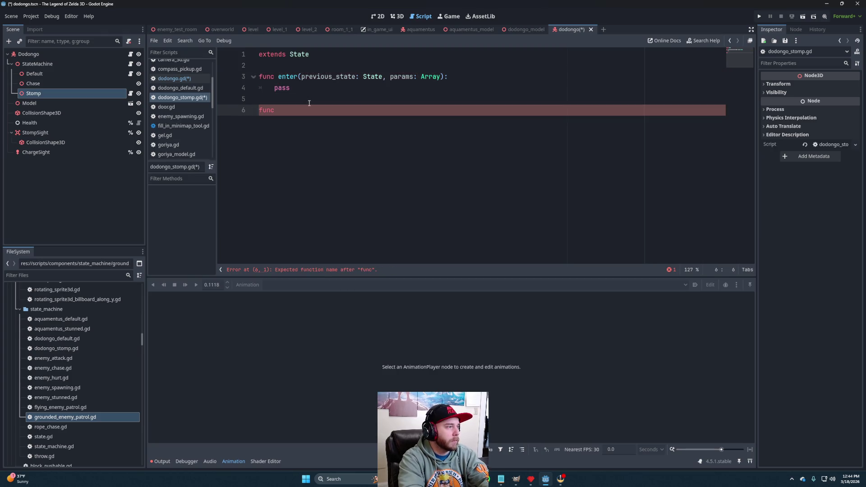
type("ex")
key("Return")
key("Return")
type("pass")
key("Return")
key("Return")
- Add physics_update and update function stubs, each with a pass body
type("func ")
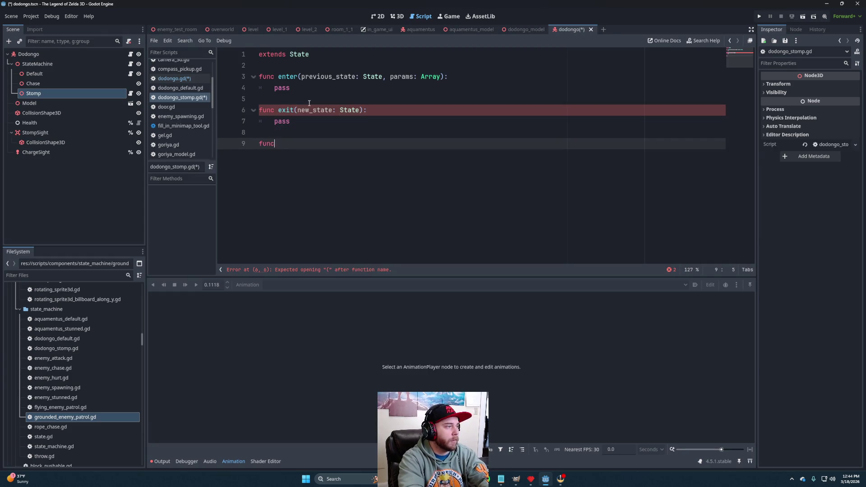
type("phy")
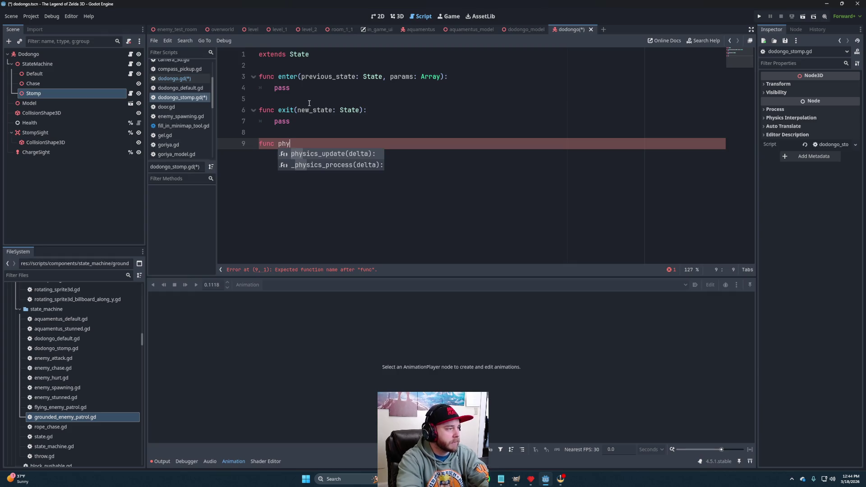
key("Return")
key("Return")
type("pass")
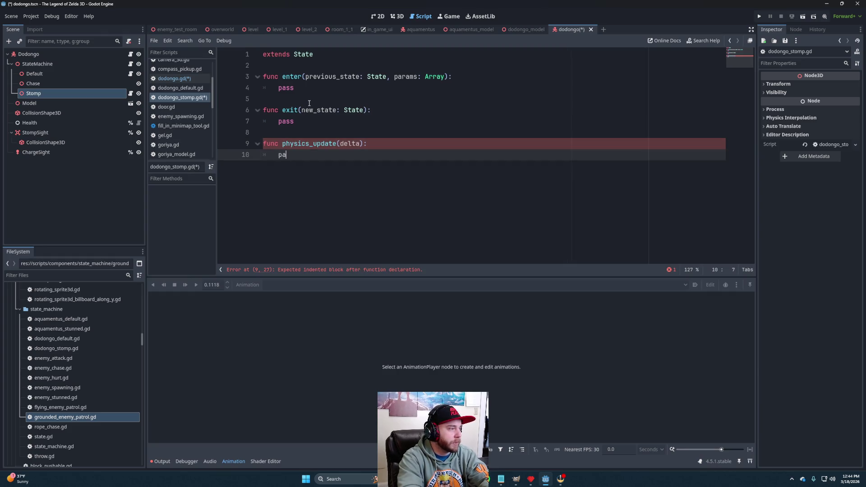
key("Return")
key("Return")
type("func up")
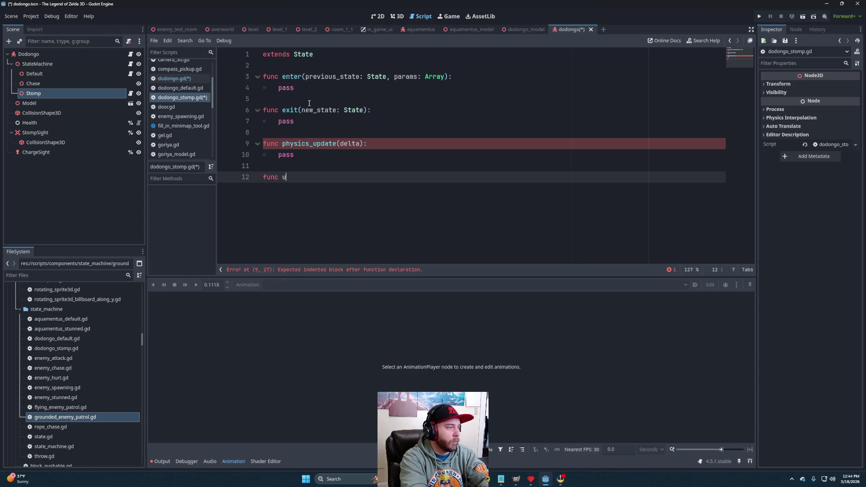
key("Return")
key("Return")
type("pass")
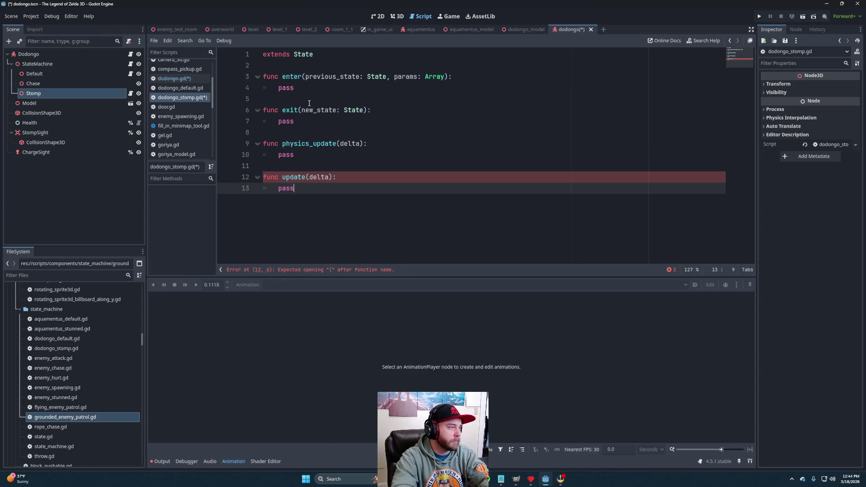
left_click(403, 90)
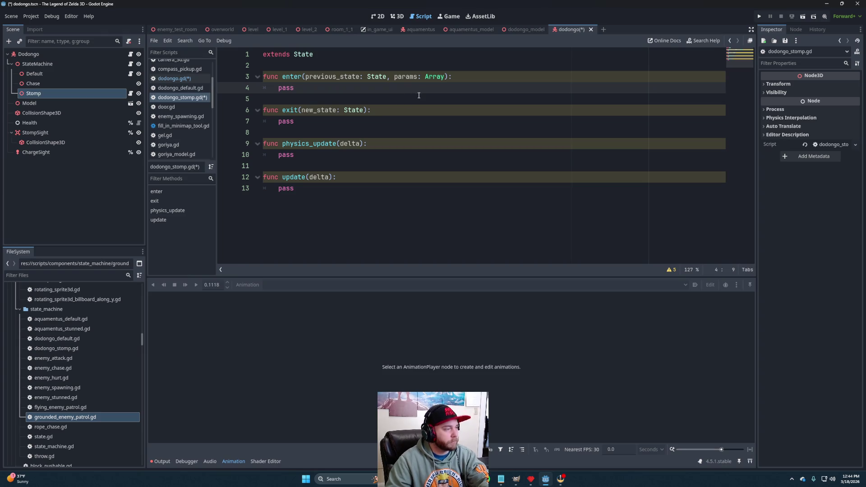
- Replace pass in enter with character.animation_player.play("stomp")
left_click(327, 65)
left_click(323, 91)
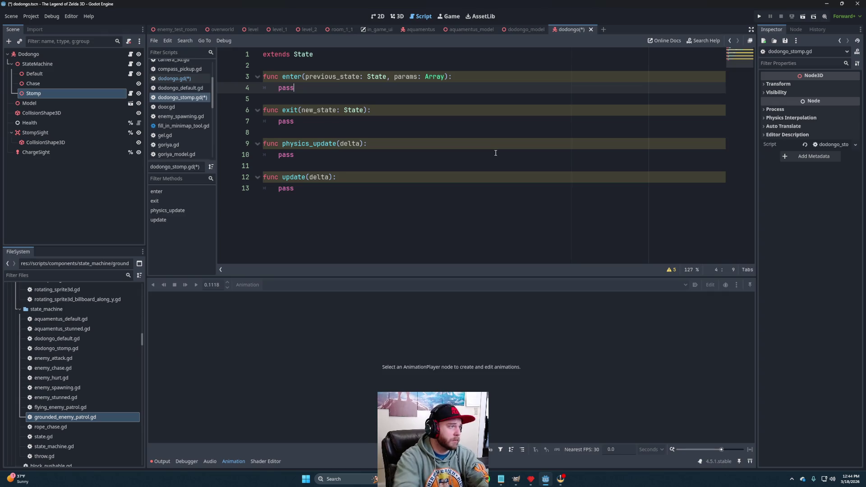
key("BackSpace")
key("BackSpace")
key("BackSpace")
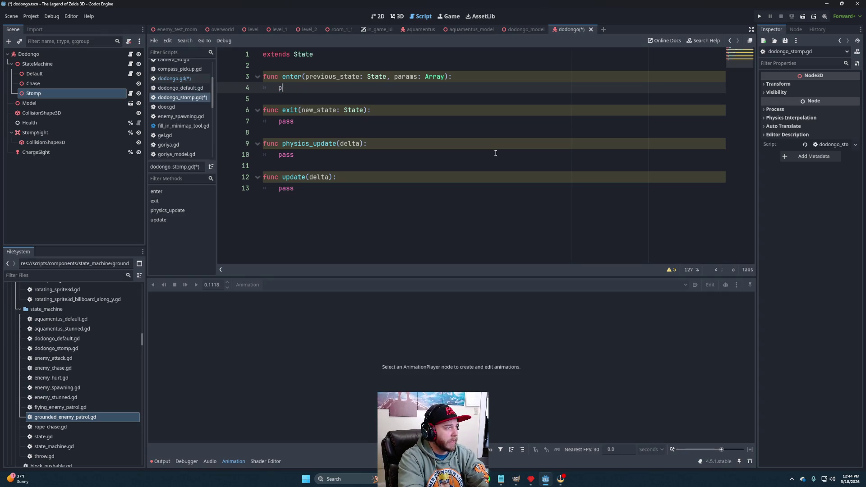
type("ass")
key("Up")
key("Up")
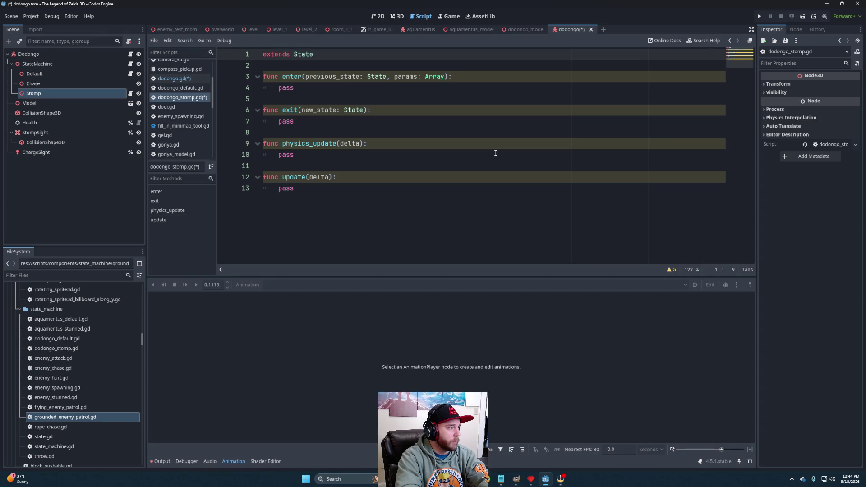
key("Return")
key("Return")
key("Up")
key("BackSpace")
key("Delete")
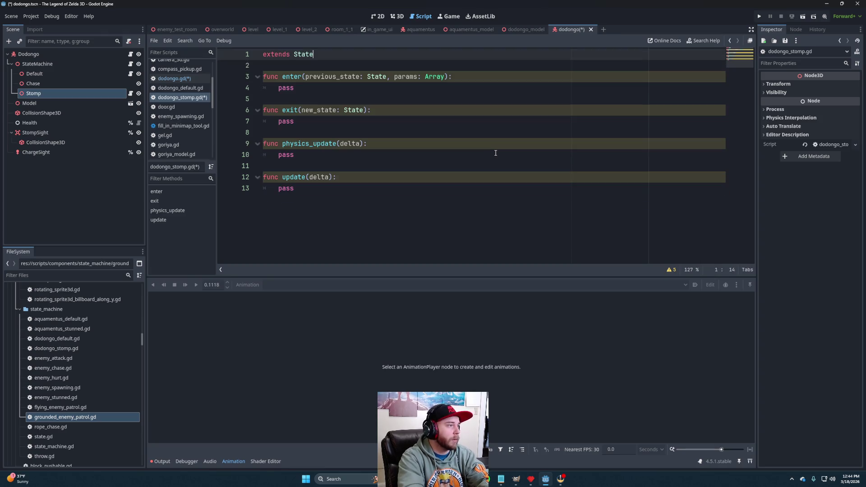
key("Down")
key("Down")
key("End")
key("BackSpace")
key("BackSpace")
key("BackSpace")
type("character.")
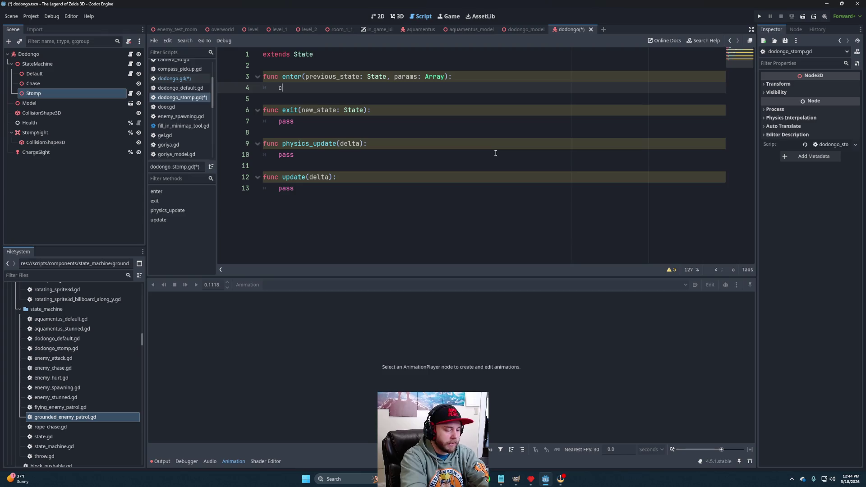
type("animation_pl")
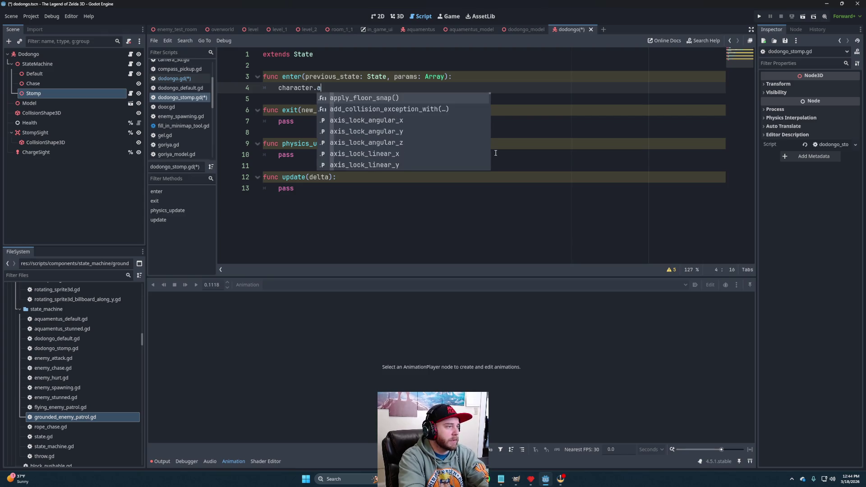
type("ayer.")
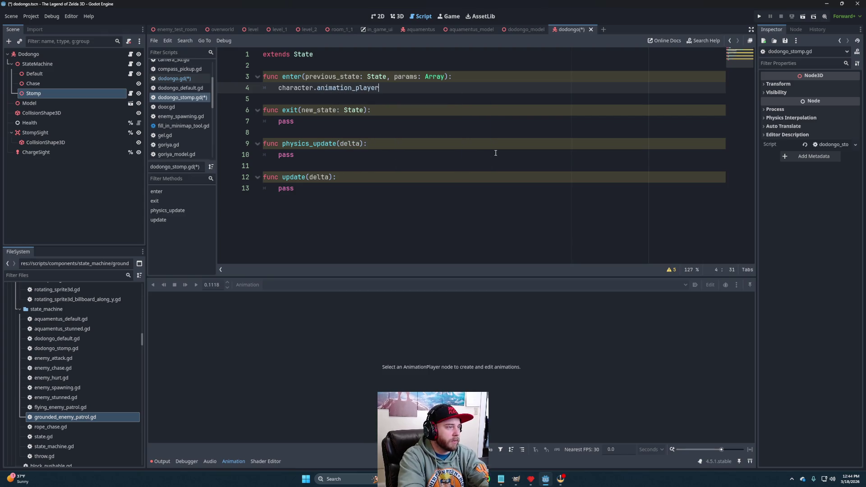
type("play(\"")
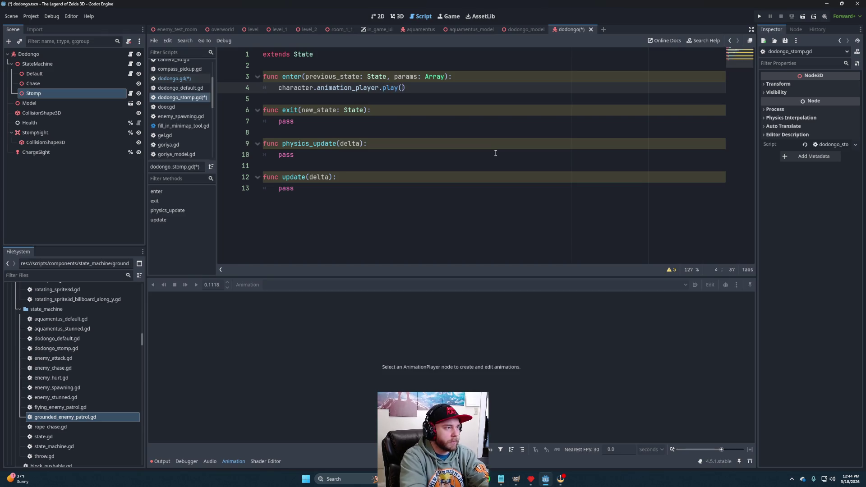
type("stomp")
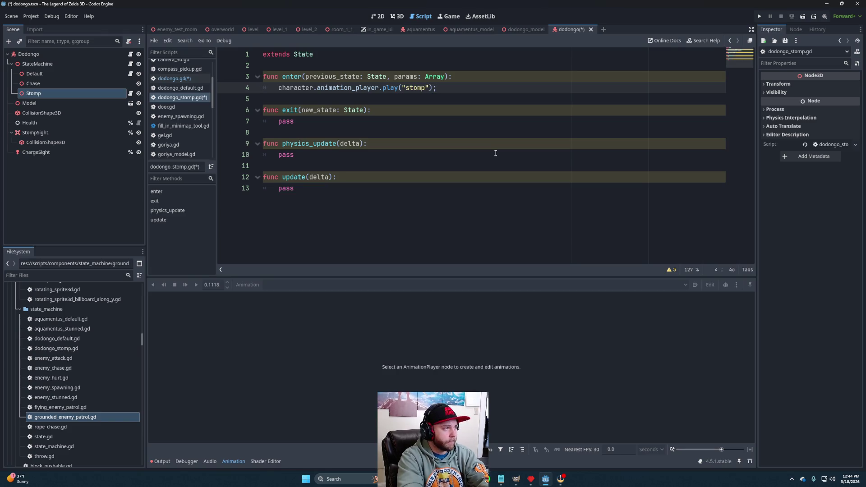
- Rename enter's parameters to _previous_state and _params
key("Down")
key("Down")
key("Down")
key("Up")
key("Up")
key("Up")
key("Up")
key("Up")
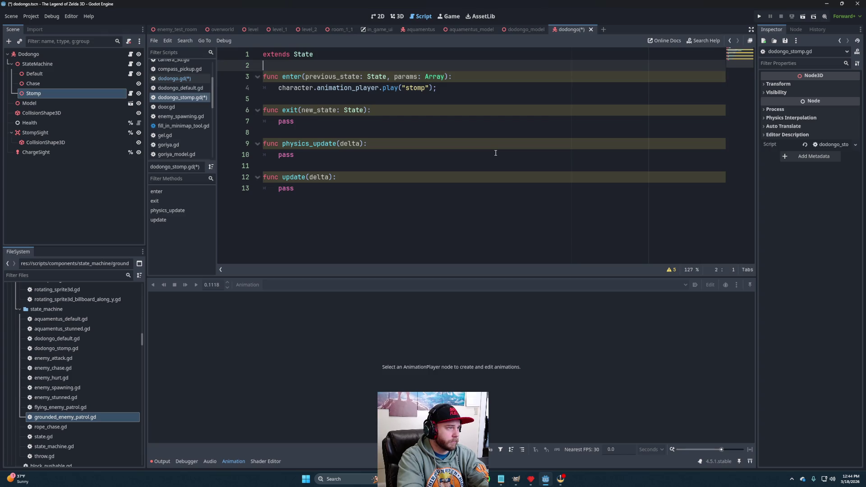
key("Down")
type("_")
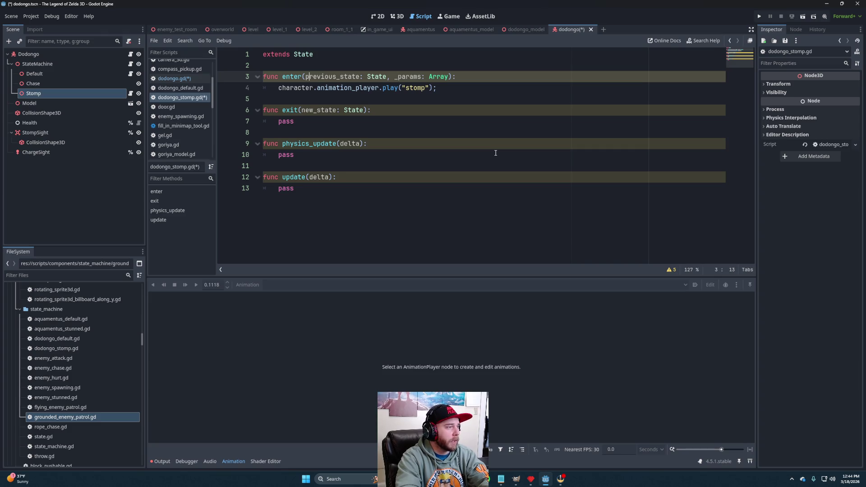
key("Right")
type("_")
key("Down")
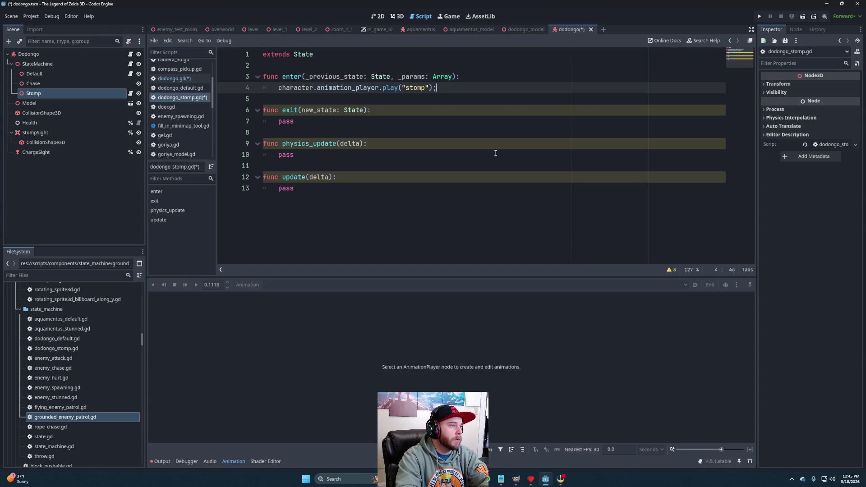
- Above enter, add a new func animation_finished(): declaration
key("Up")
key("Up")
key("Return")
key("Return")
key("Up")
type("func animation")
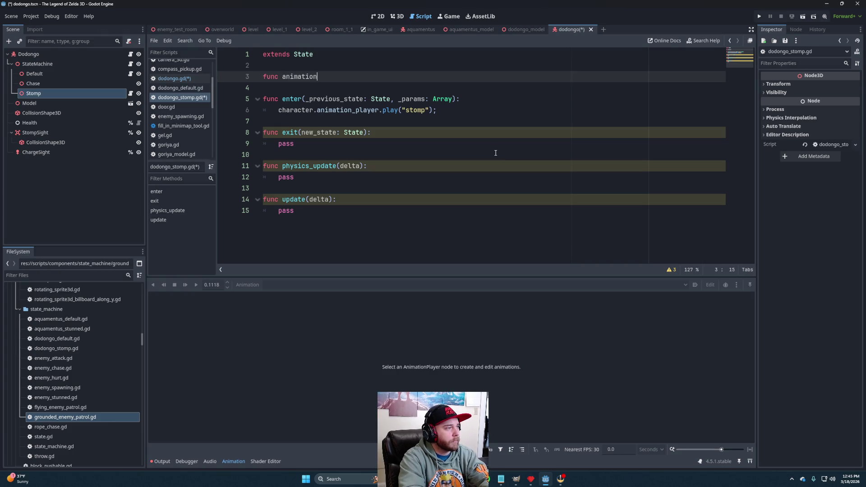
type("_finishe")
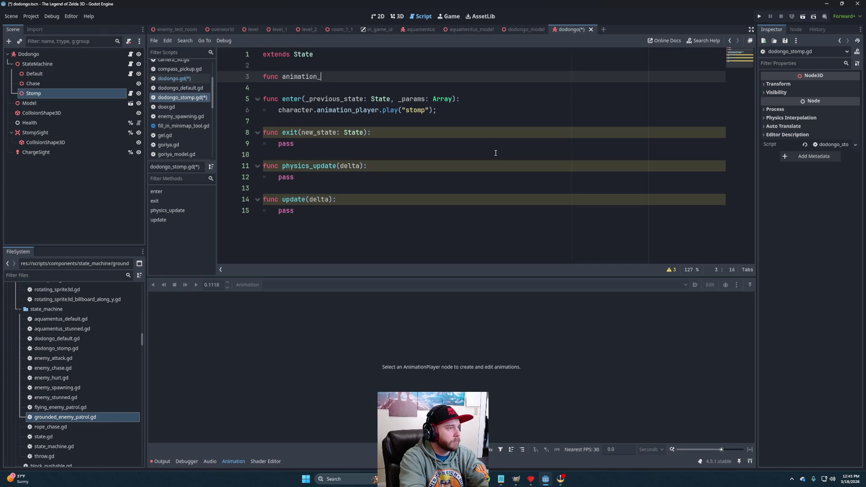
type("d():")
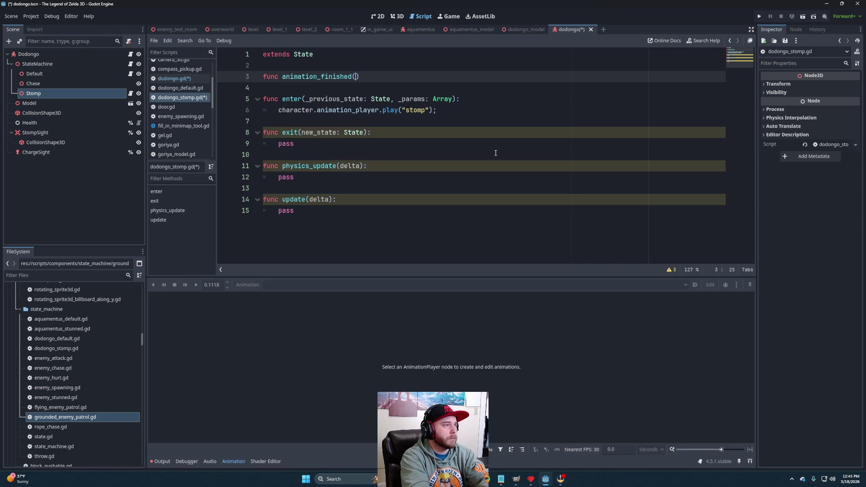
- Give animation_finished an anim parameter and a pass body
key("Return")
type("pass")
key("Up")
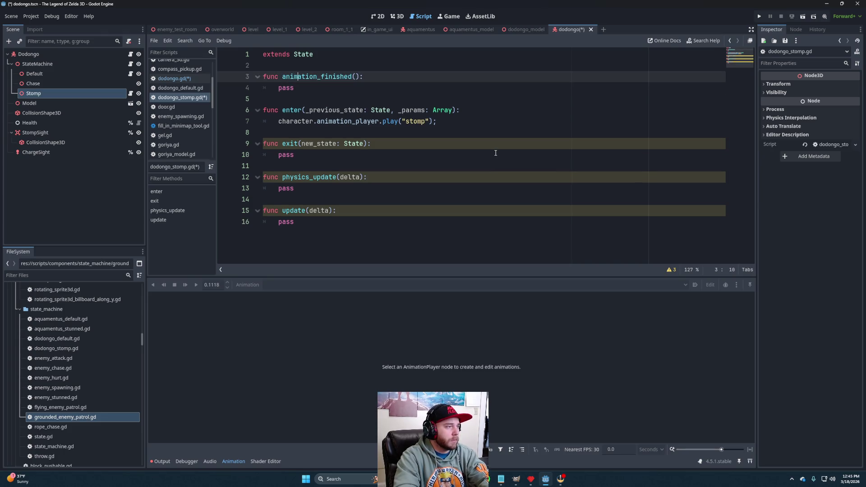
key("End")
key("Left")
key("Left")
type("anim")
- In enter, connect character.animation_player.animation_finished to animation_finished with CONNECT_ONE_SHOT
key("Down")
key("Down")
key("Down")
key("End")
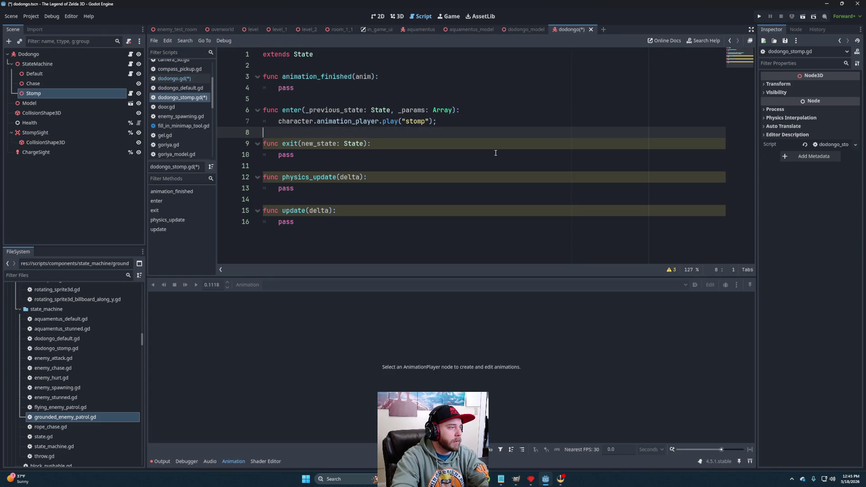
key("Return")
type("chara")
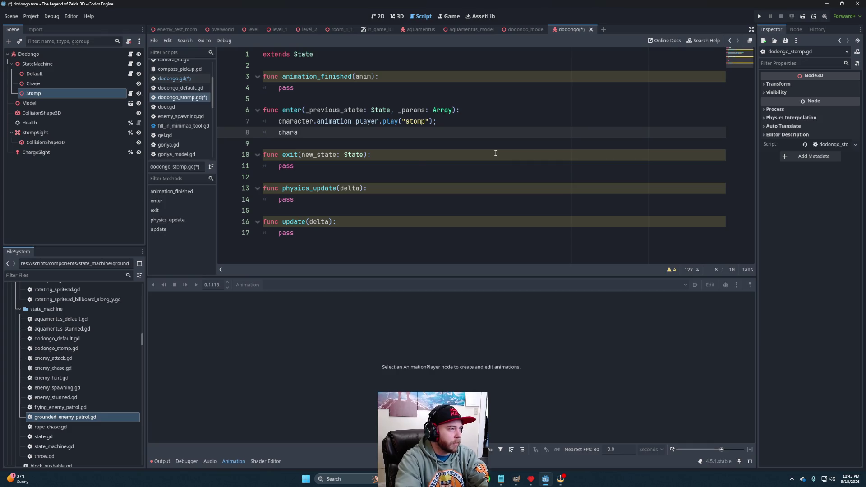
type("cter.animation")
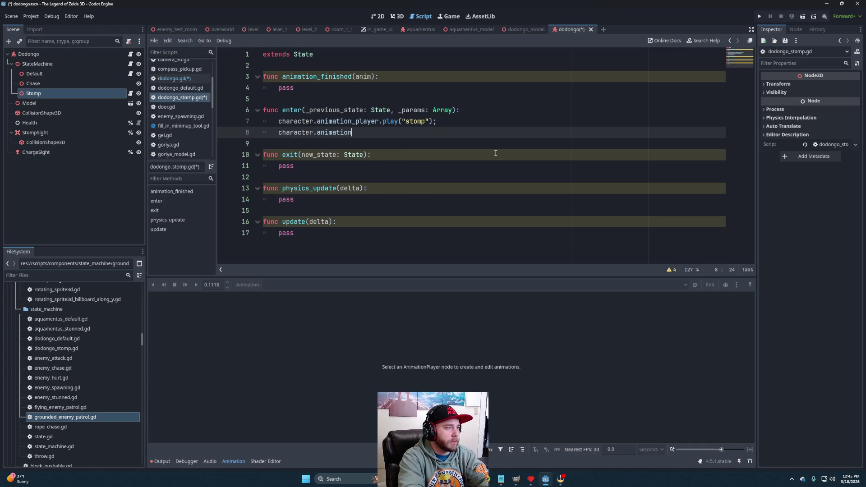
type("_player.a")
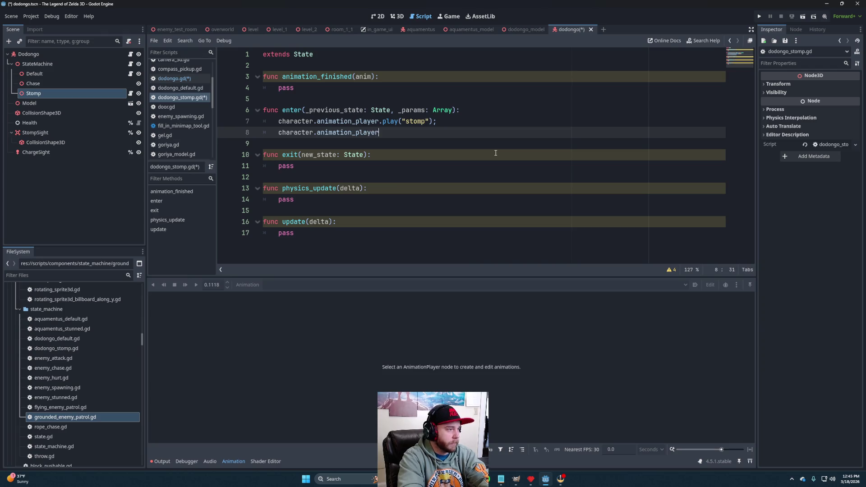
type("nimation_fi")
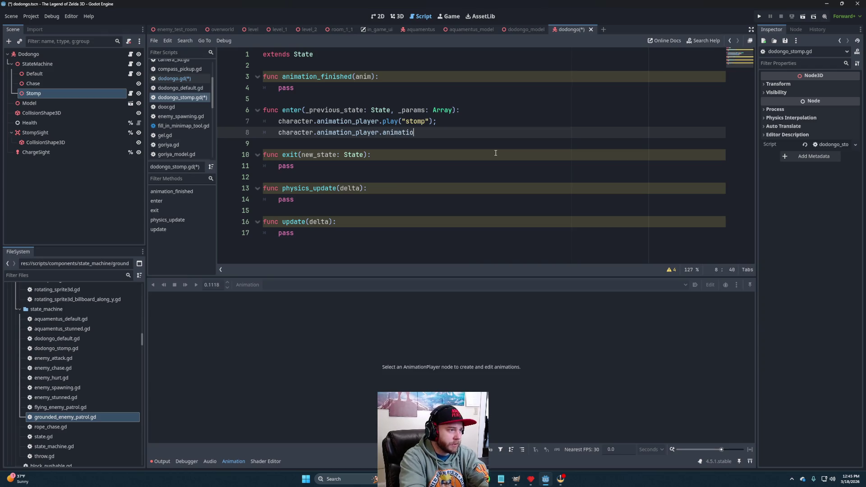
type("nished")
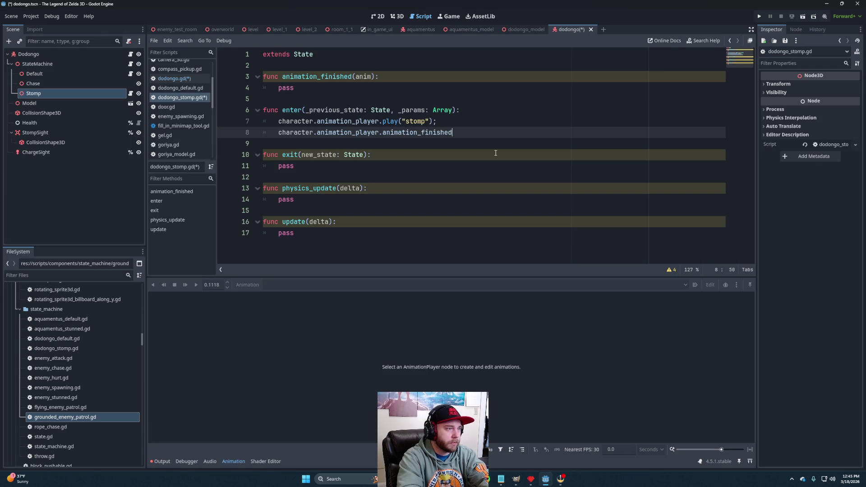
key("BackSpace")
key("BackSpace")
type(".co")
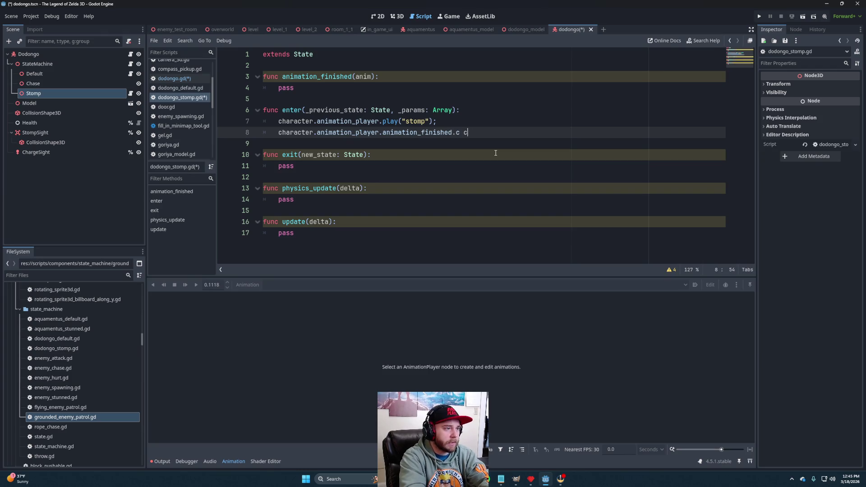
type("nnect(")
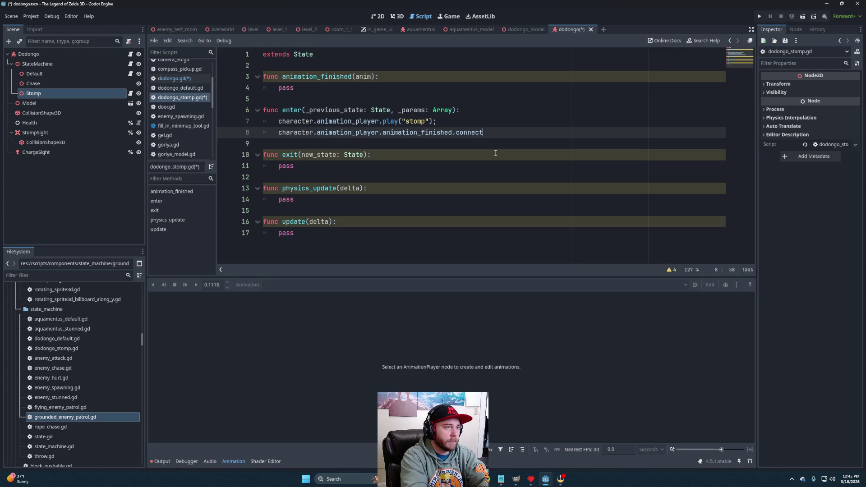
type("animation_fino")
key("BackSpace")
type("ished,")
key("Escape")
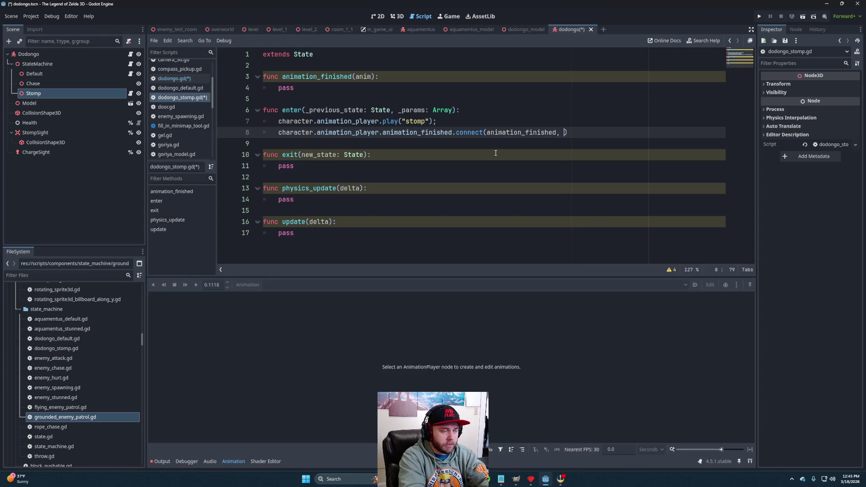
type("ONE")
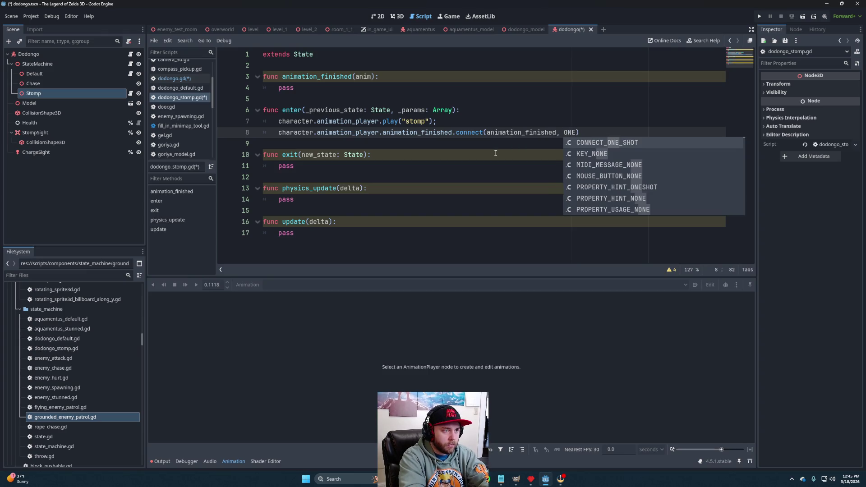
key("Return")
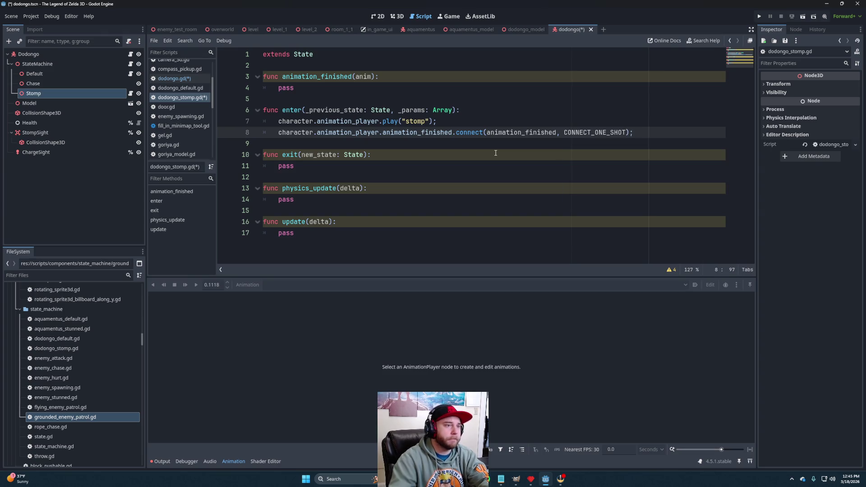
left_click(391, 151)
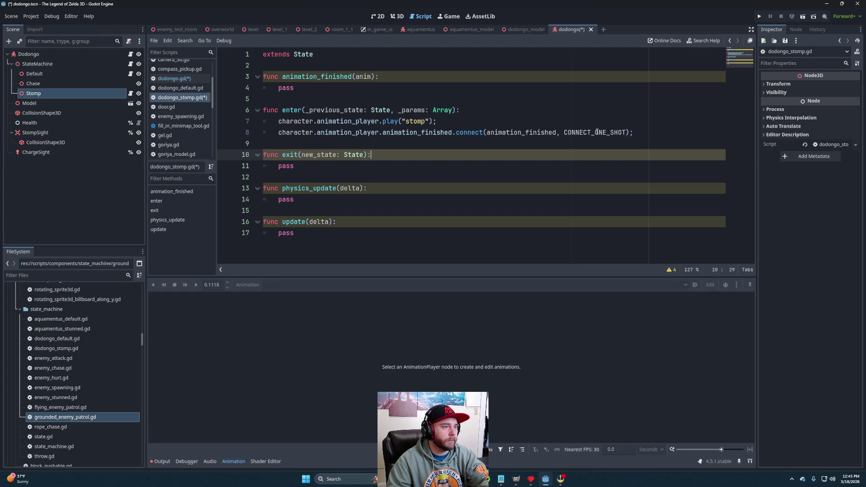
mouse_move(597, 132)
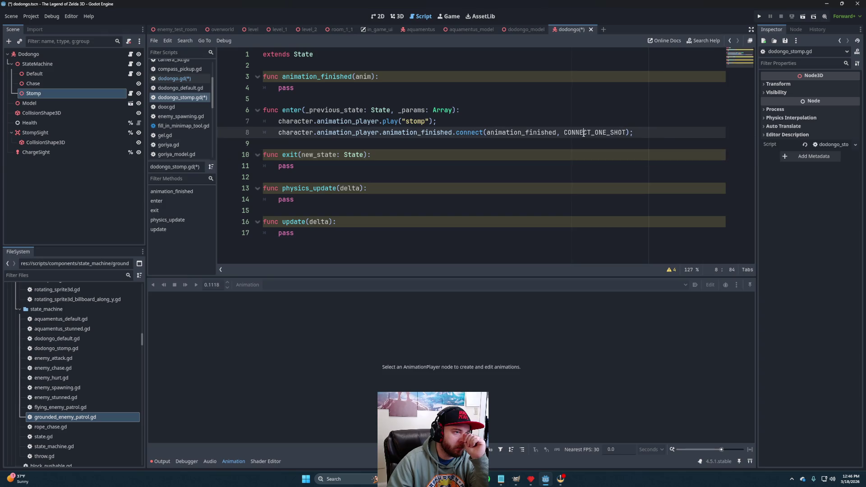
double_click(584, 134)
- Drop CONNECT_ONE_SHOT from enter's connect call and clear the pass in exit
key("BackSpace")
key("BackSpace")
key("BackSpace")
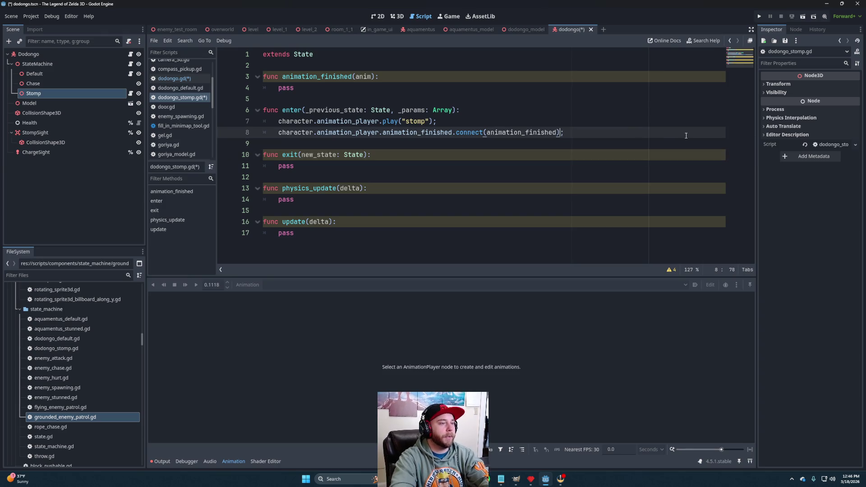
key("Down")
key("Down")
key("Down")
key("BackSpace")
key("BackSpace")
key("BackSpace")
- Make exit call character.animation_player.animation_finished.disconnect(animation_finished)
type("chara")
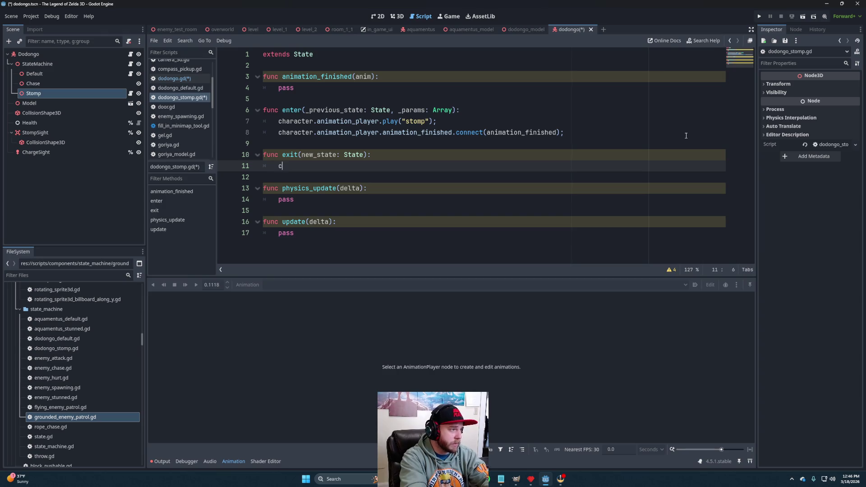
type("cter.animation_")
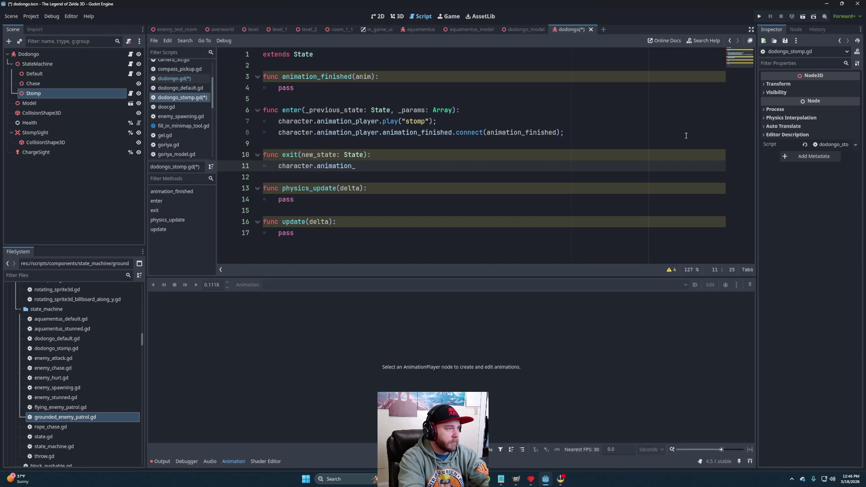
type("player.animation")
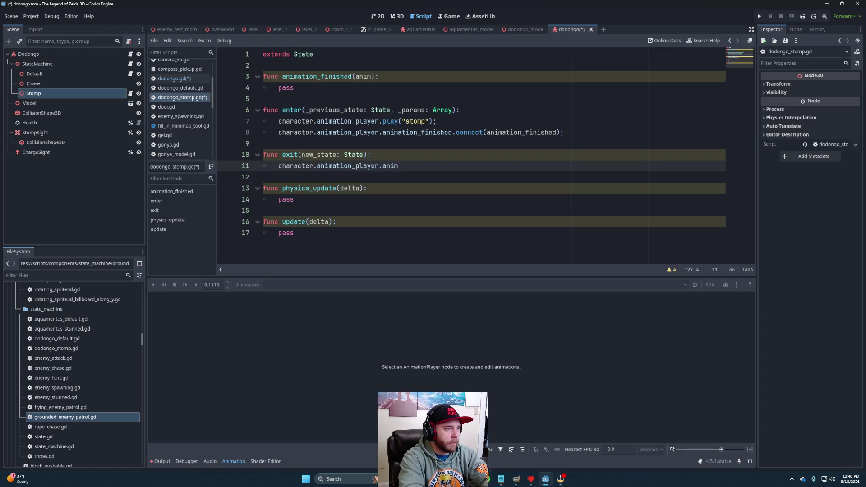
type("_finished.c")
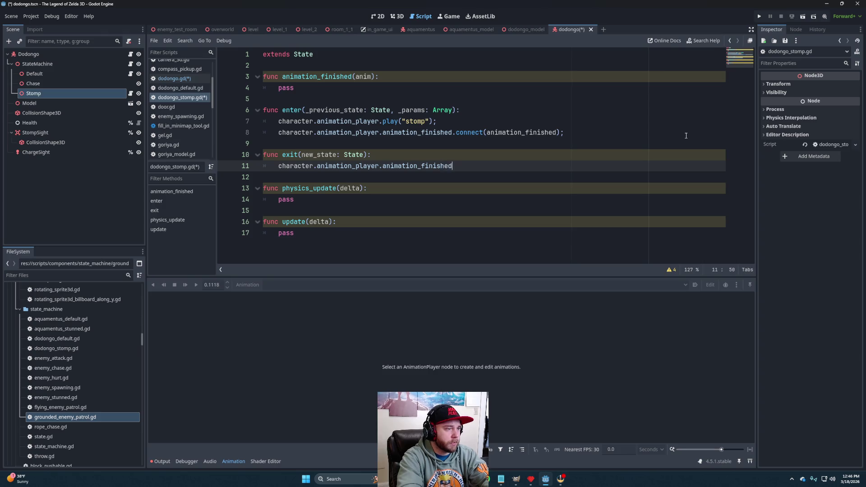
key("BackSpace")
type("disconnect(animationP_")
key("BackSpace")
key("BackSpace")
type("_finished);")
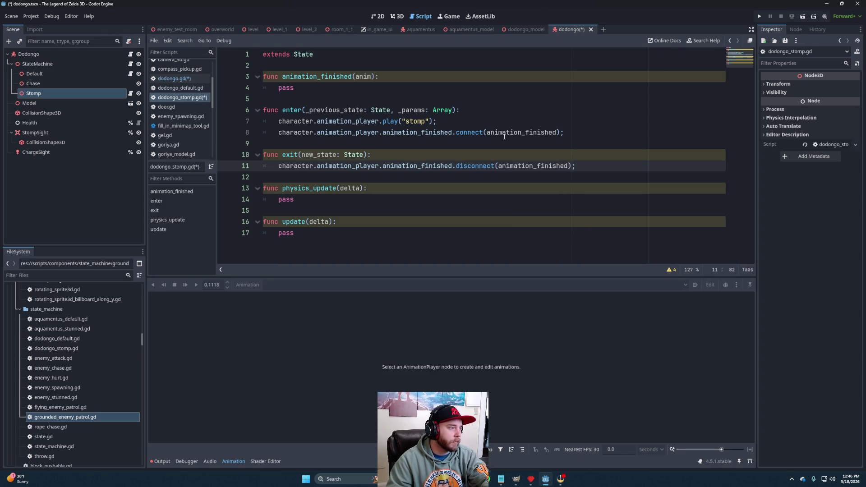
left_click(322, 89)
- Replace the pass in animation_finished with the condition if anim == "stomp":
key("BackSpace")
key("BackSpace")
key("BackSpace")
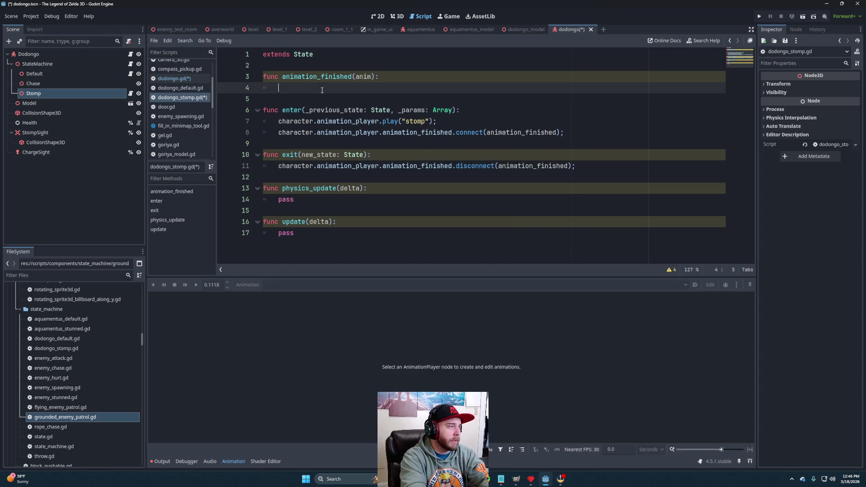
type("anim == ")
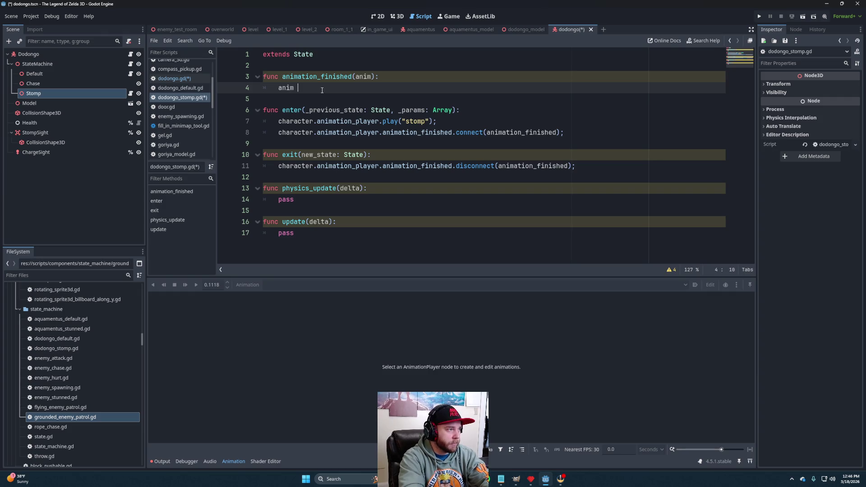
type("\"sto")
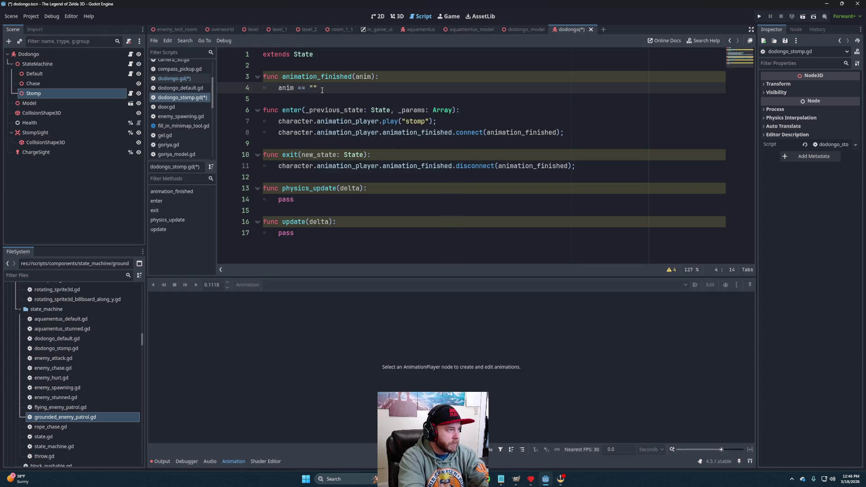
type("mp")
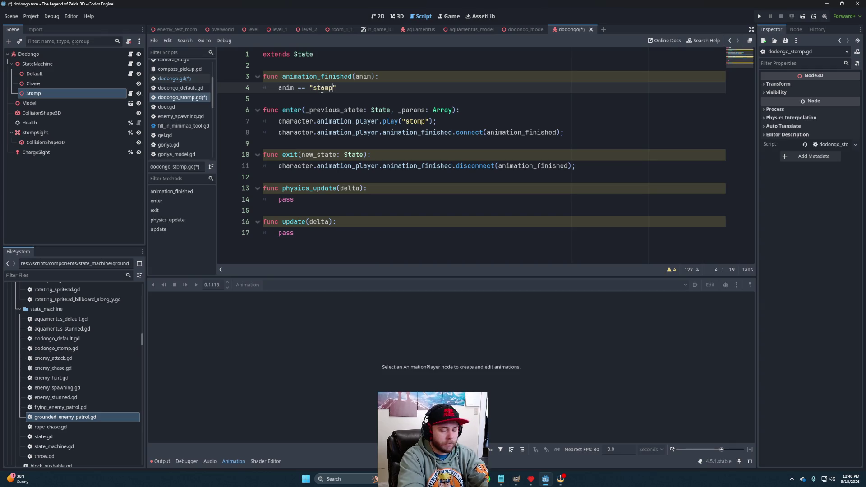
type("if ")
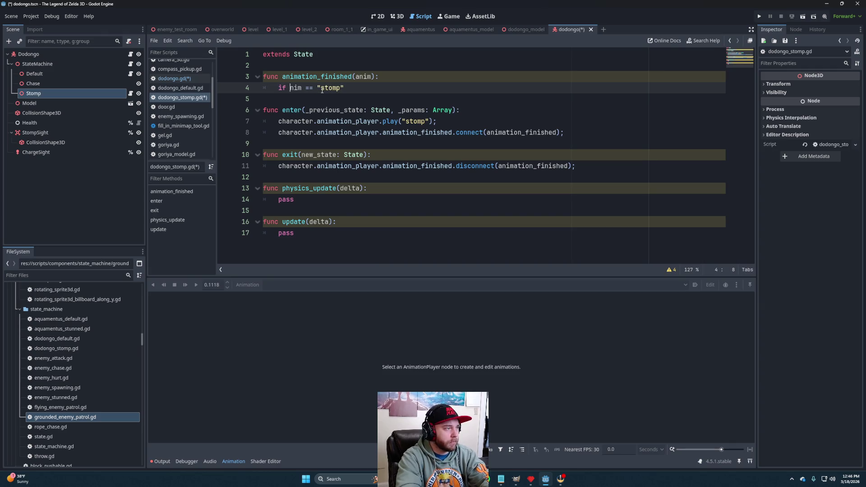
type("a")
key("End")
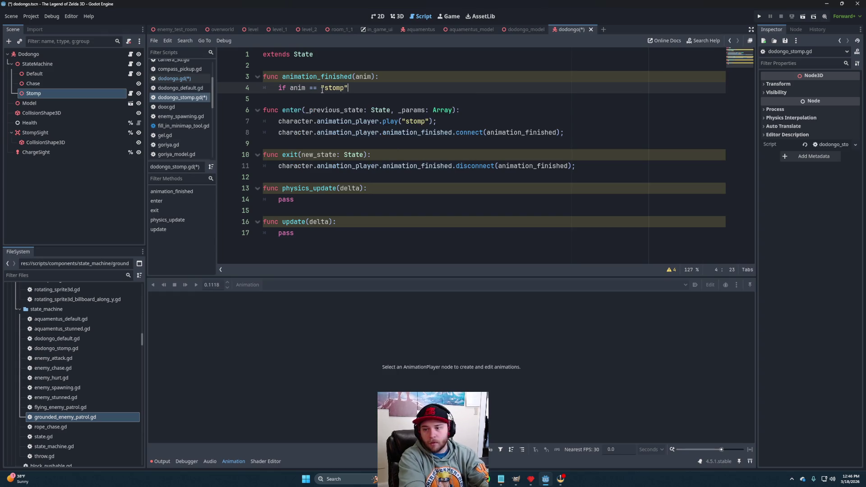
type(":")
key("Return")
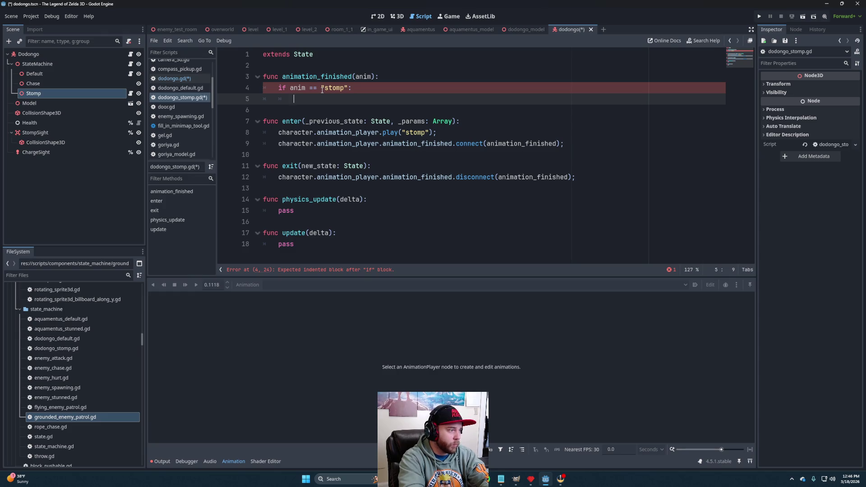
- Inside that if, call state_machine.change_state("Default")
type("state")
key("Return")
type(".cha")
key("Return")
type("\"")
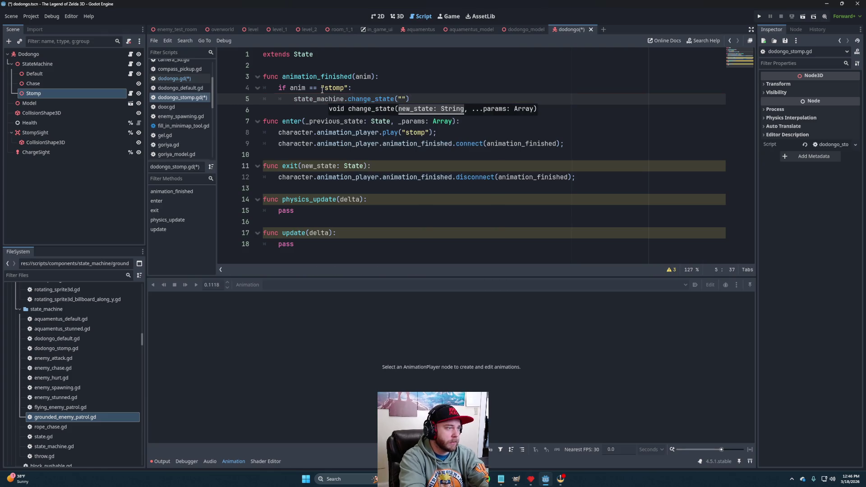
type("Defaultt")
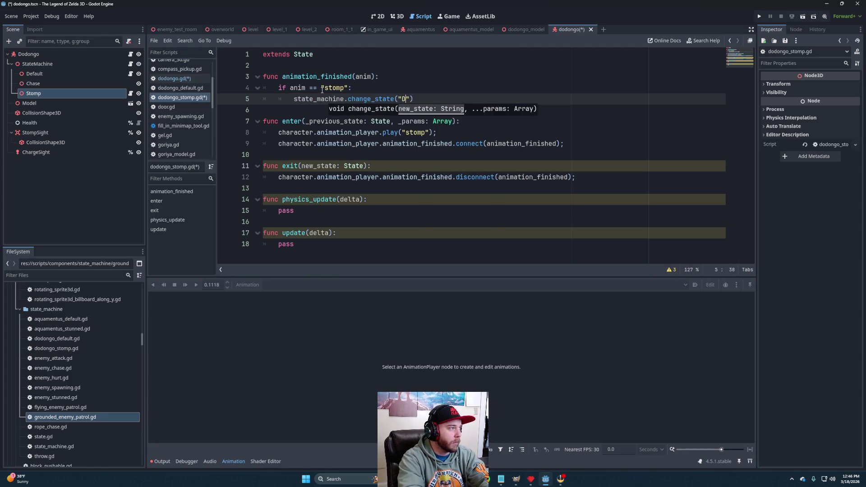
key("BackSpace")
key("Right")
key("Right")
type(";")
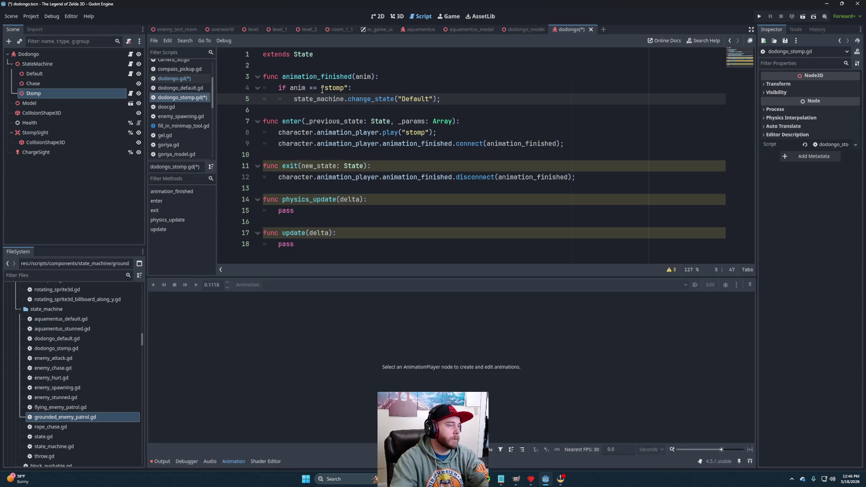
left_click(350, 89)
left_click(410, 110)
left_click(468, 93)
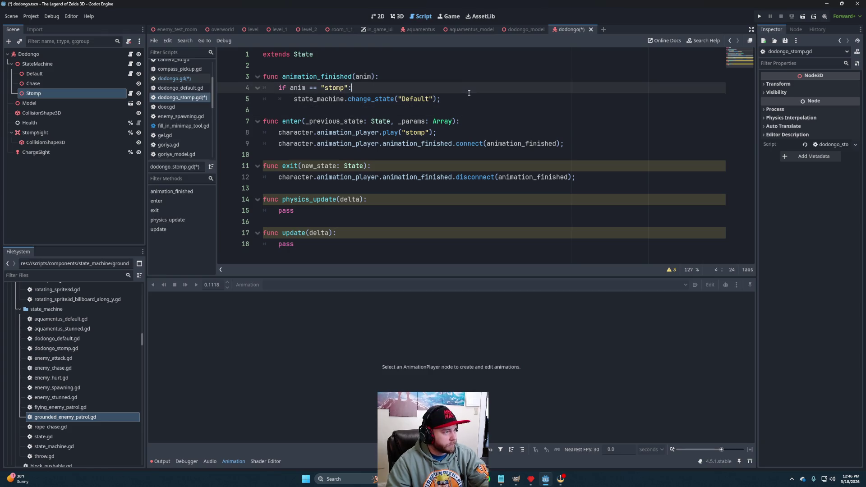
- Rename exit's parameter to _new_state by prefixing an underscore
left_click(301, 166)
type("_")
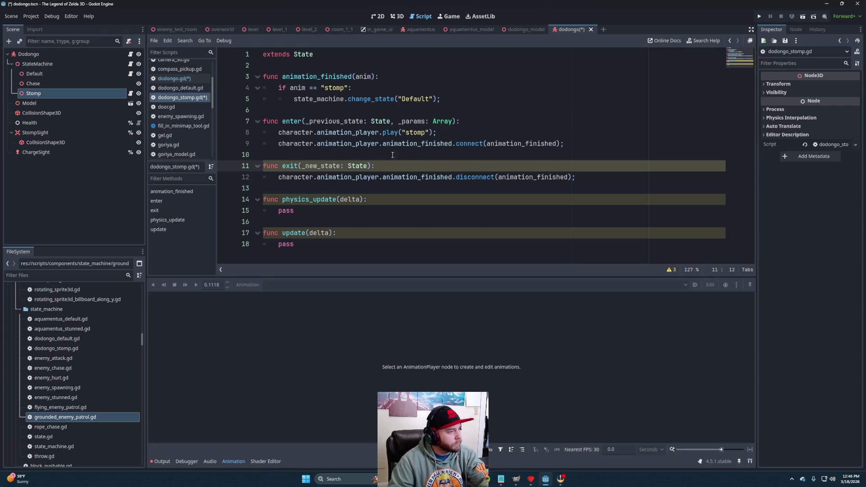
left_click(412, 154)
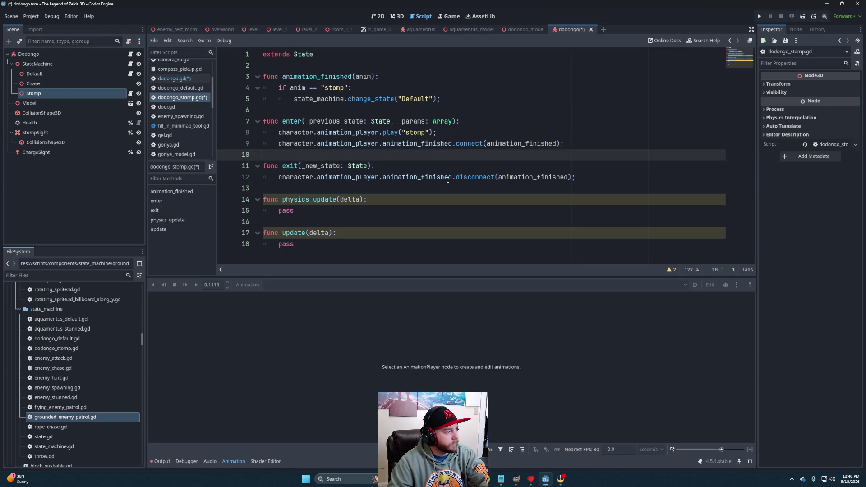
- Review the physics_update function, its pass body and delta parameter
left_click(318, 208)
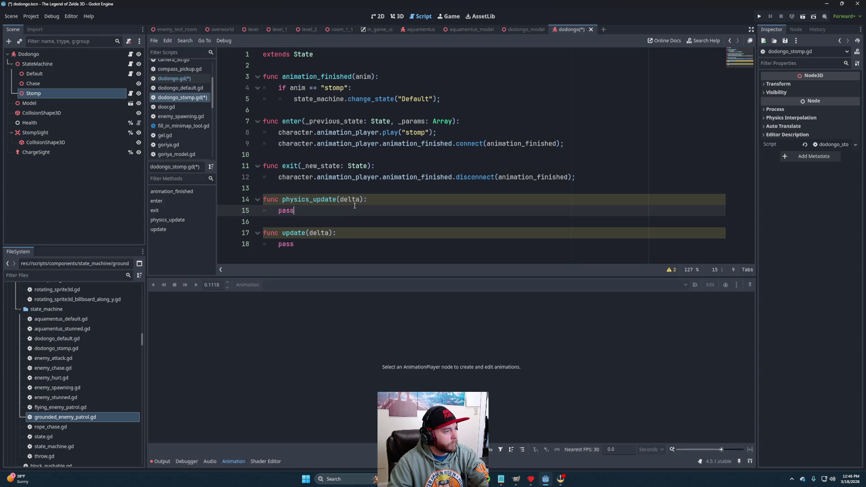
left_click(284, 200)
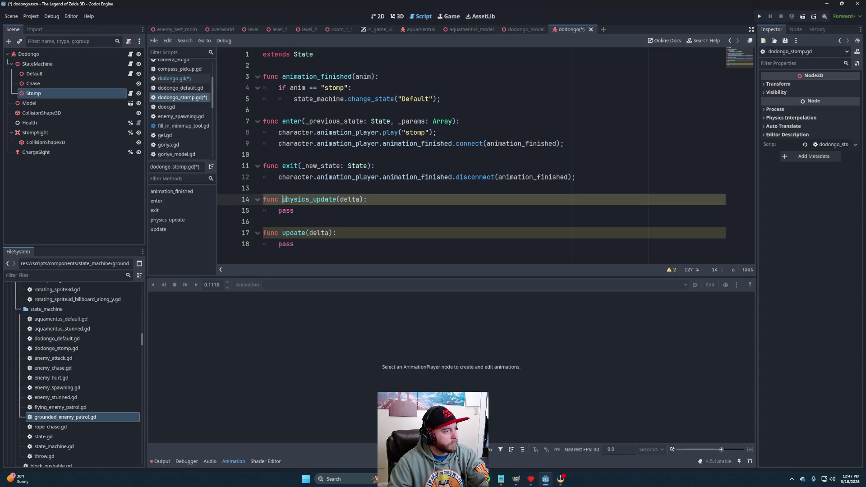
left_click(317, 211)
left_click(280, 208)
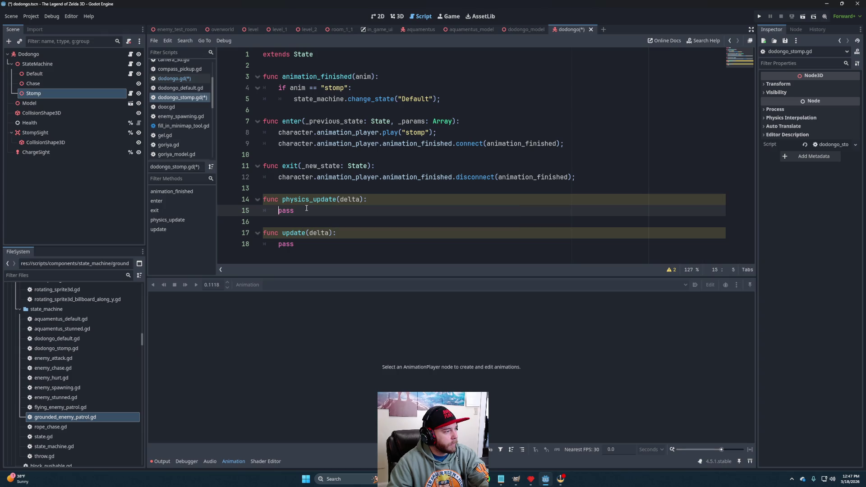
left_click(340, 199)
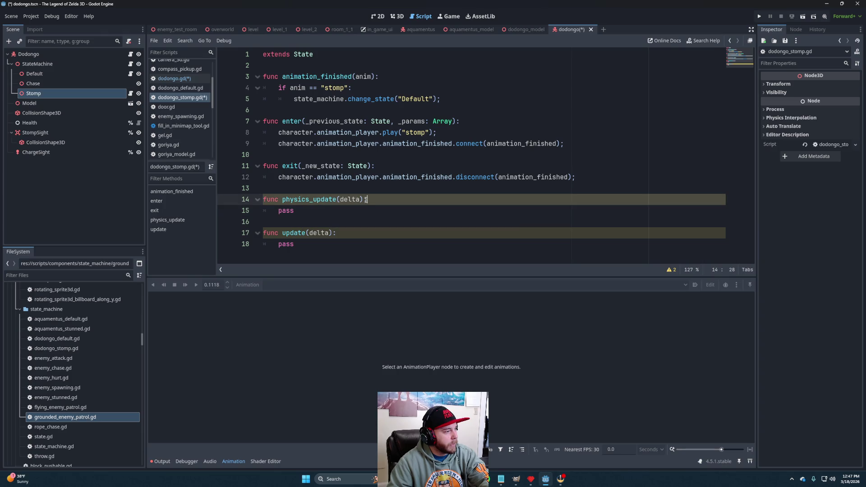
mouse_move(286, 200)
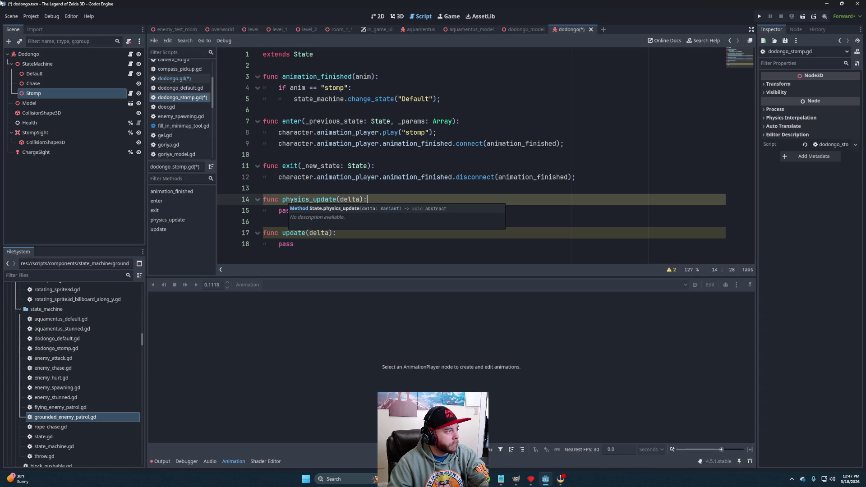
- Open the Dodongo node's script, dodongo.gd
left_click(130, 55)
scroll(343, 189, "up", 2)
scroll(370, 198, "down", 2)
scroll(357, 169, "up", 2)
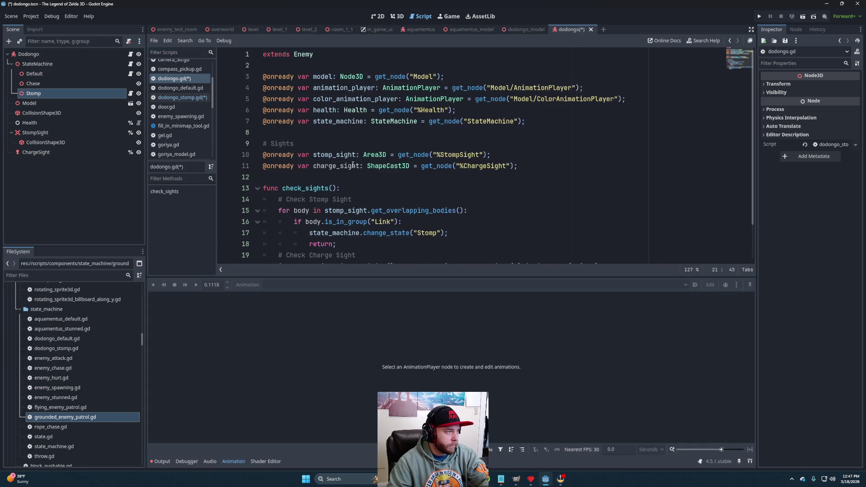
left_click(551, 165)
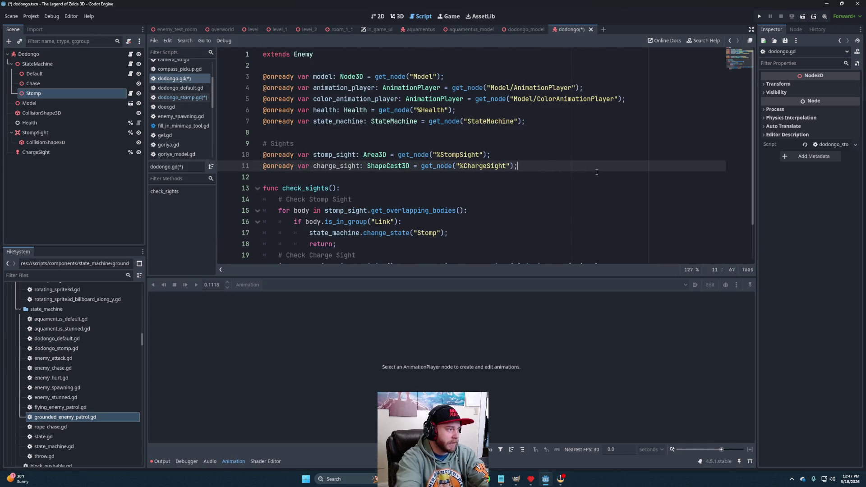
key("Return")
key("Return")
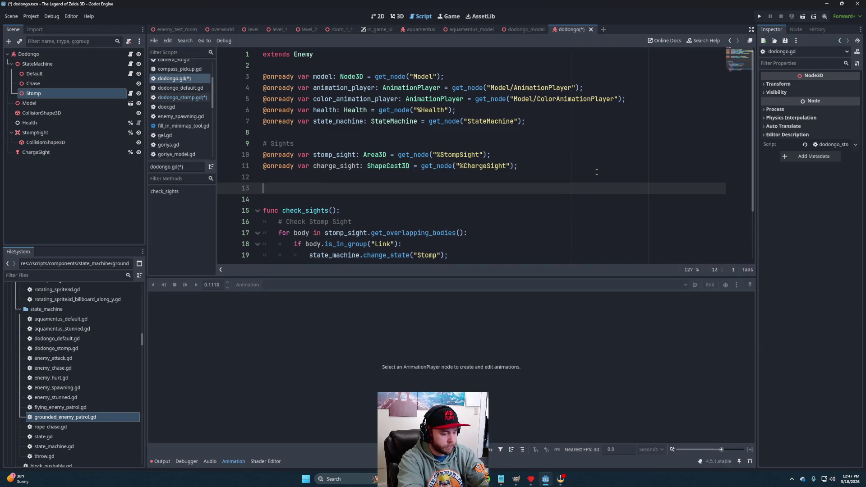
type("@export ")
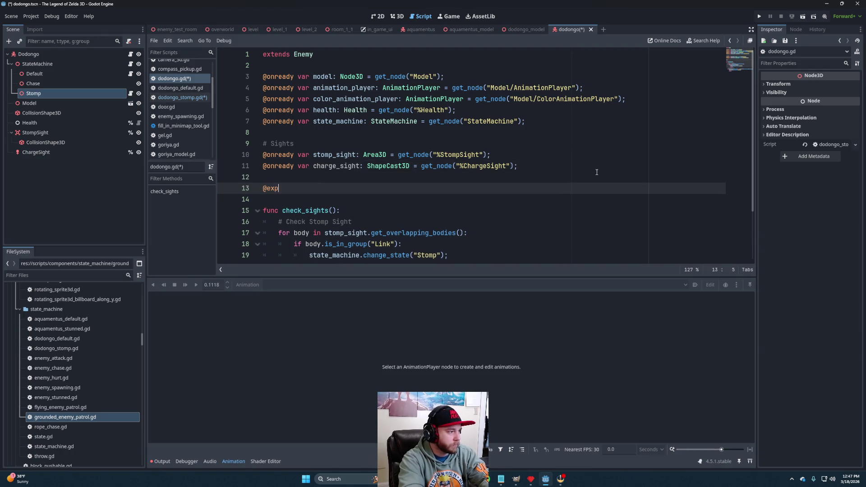
type("var stim")
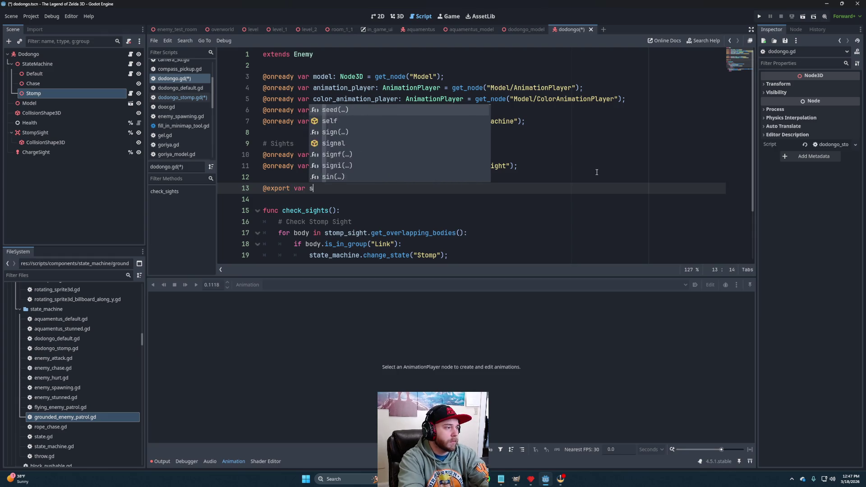
key("BackSpace")
key("BackSpace")
type("omp_")
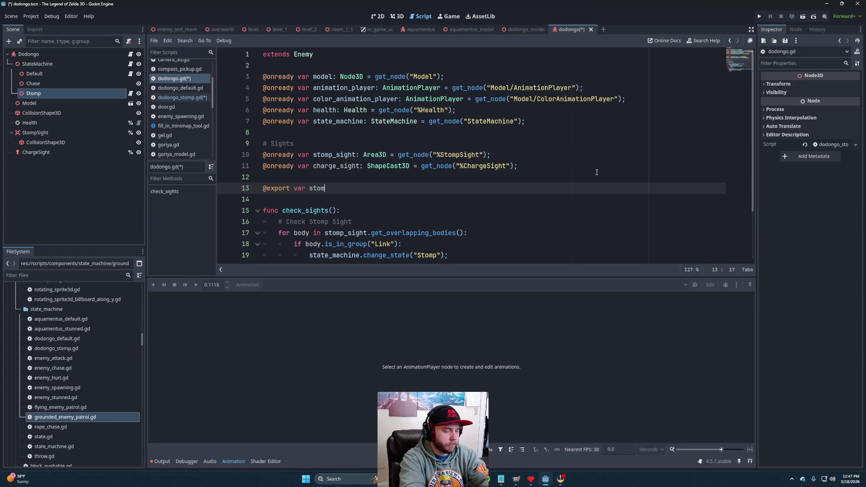
type("cooldown:")
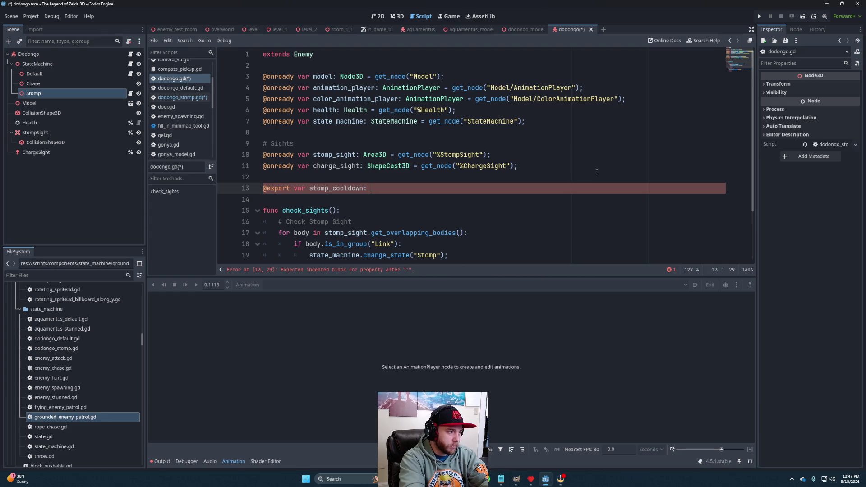
type("float = ")
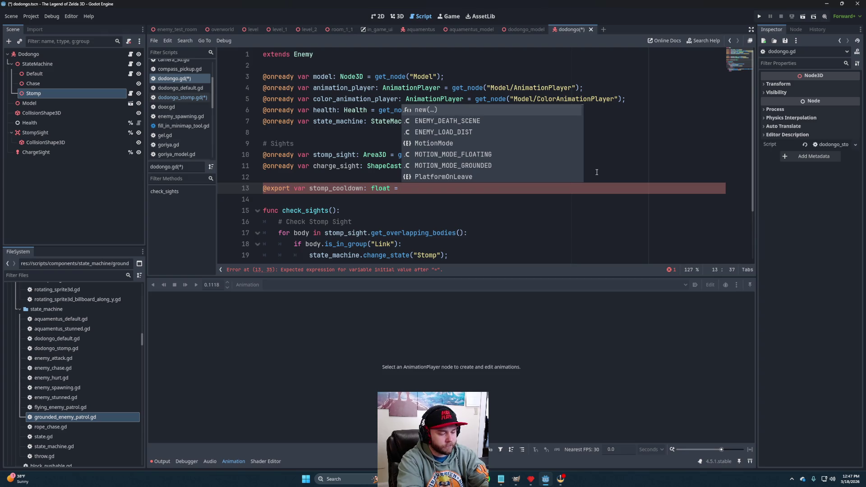
type("2;")
key("Down")
key("Down")
key("Up")
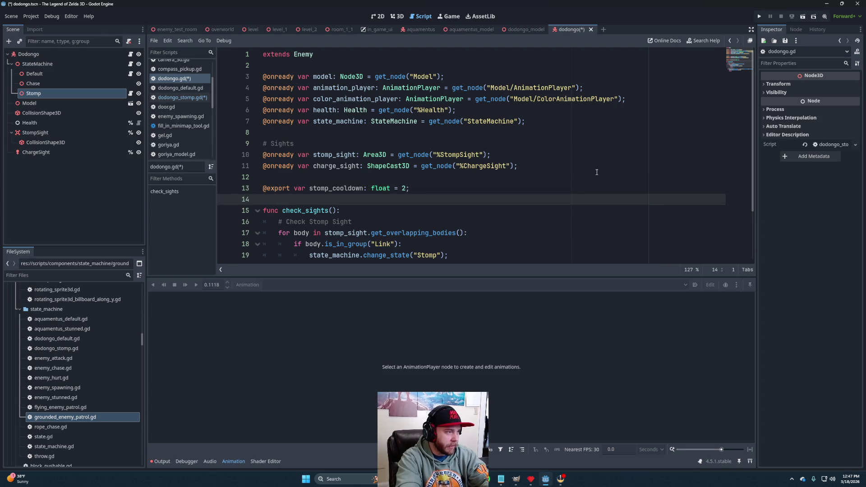
- Add a '# Stomp Cooldown' section comment above the cooldown variable
key("Return")
key("Up")
key("Up")
key("Up")
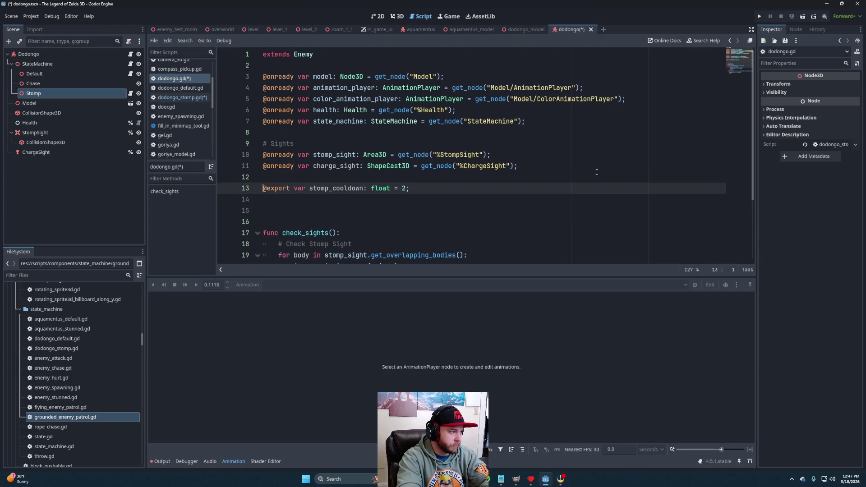
key("Return")
type("# Cooldownb")
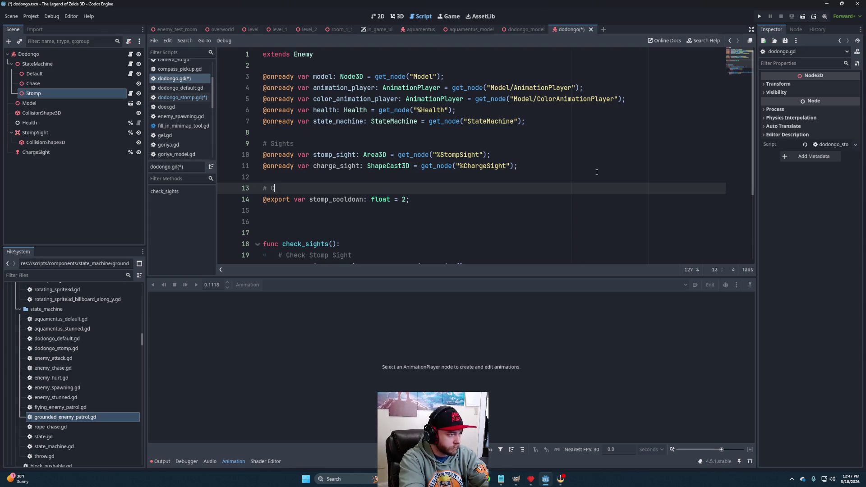
key("BackSpace")
key("BackSpace")
key("BackSpace")
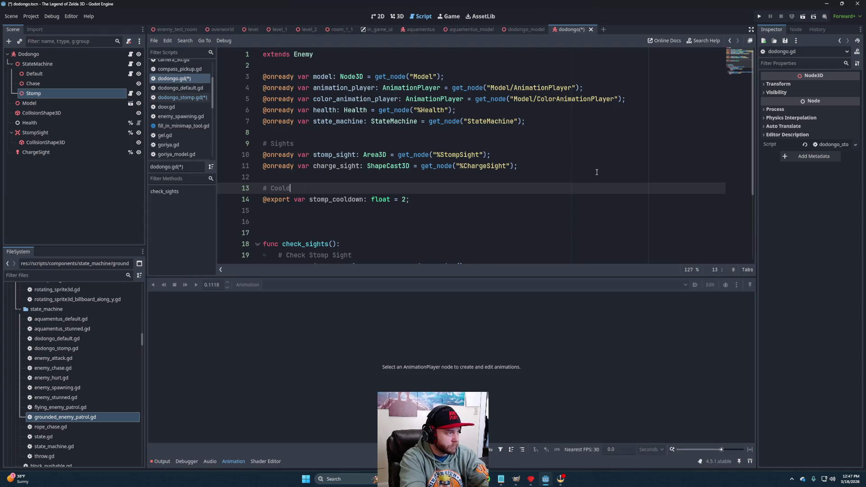
type("Stomp Cooldow")
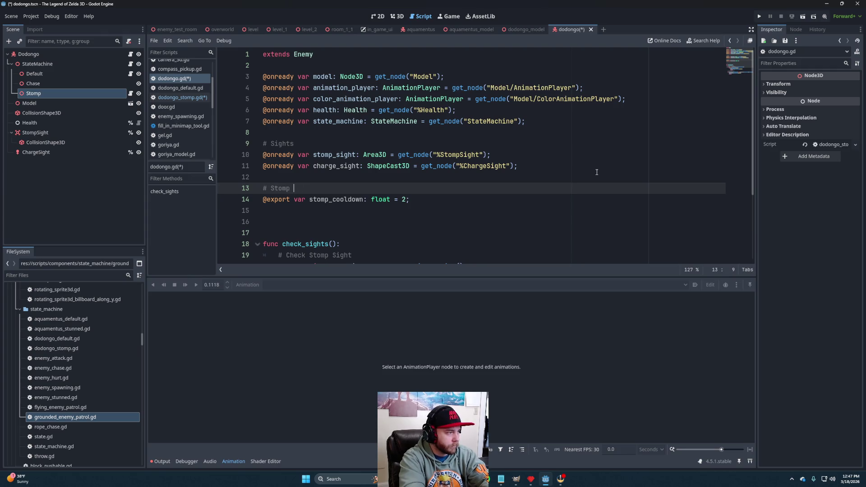
type("n")
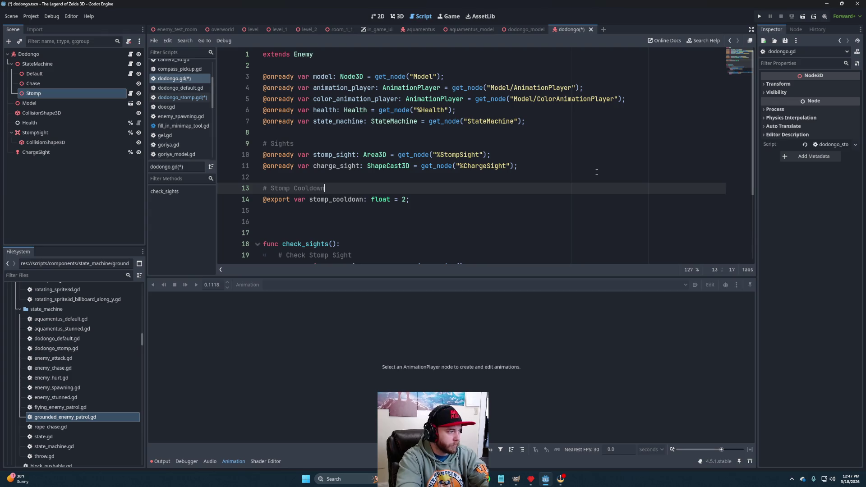
- Declare var stomp_cooldown_timer: float = 0 under stomp_cooldown
key("Down")
key("Down")
key("Down")
key("BackSpace")
type("var c")
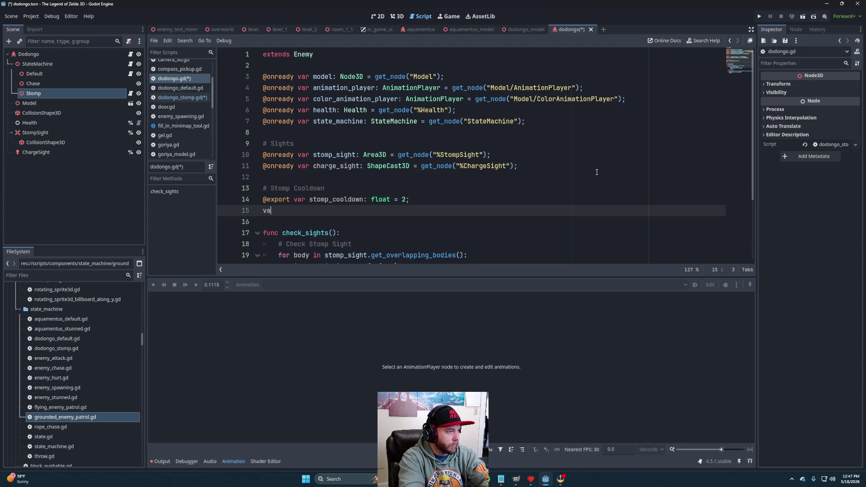
type("ooldp")
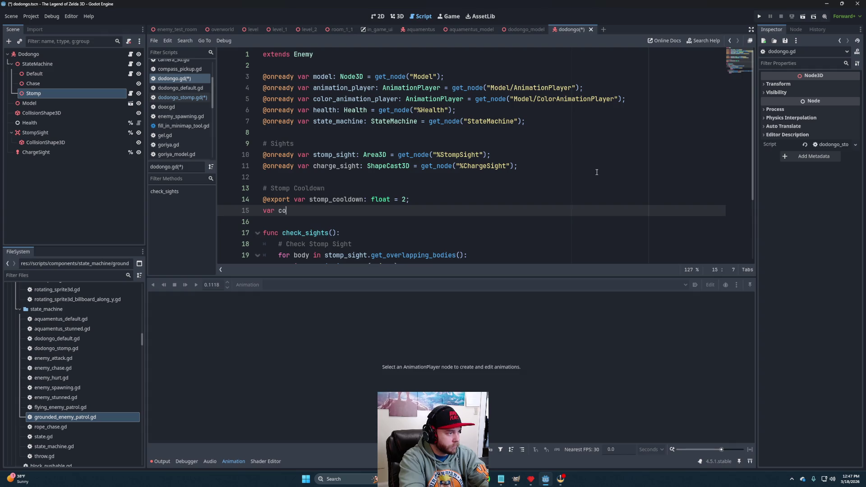
key("BackSpace")
key("BackSpace")
key("BackSpace")
type("stomp_")
type("cooldo")
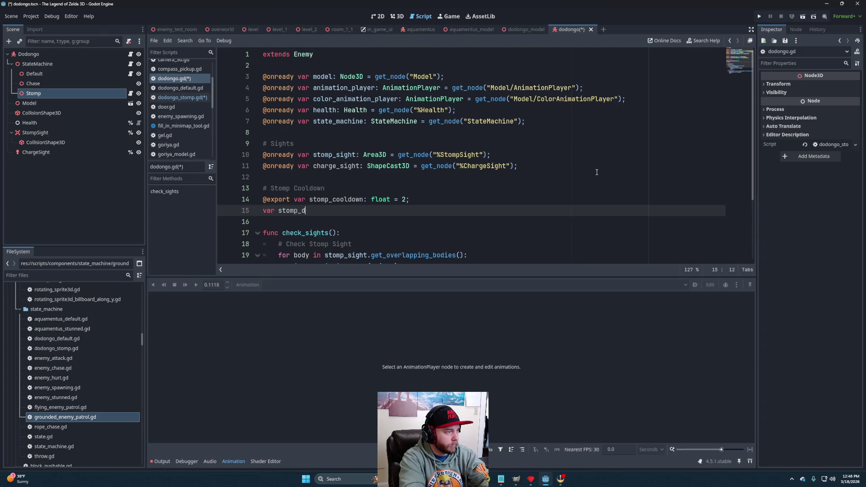
type("wn_timer:")
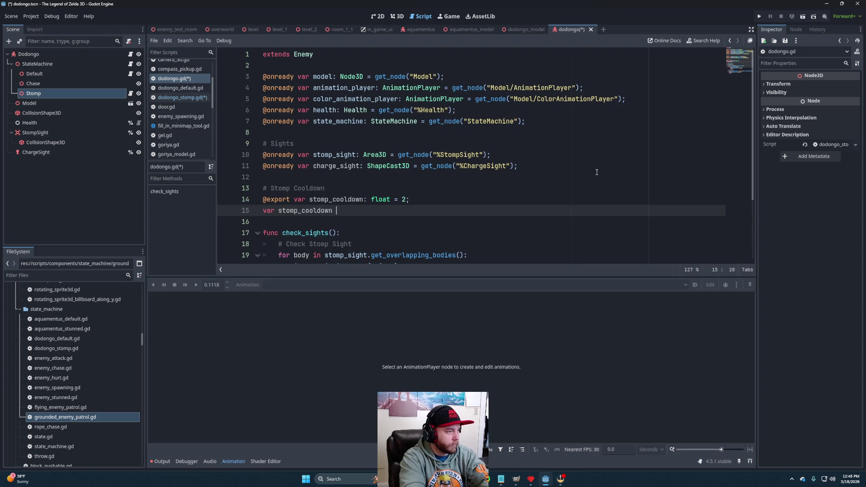
type(" float = ")
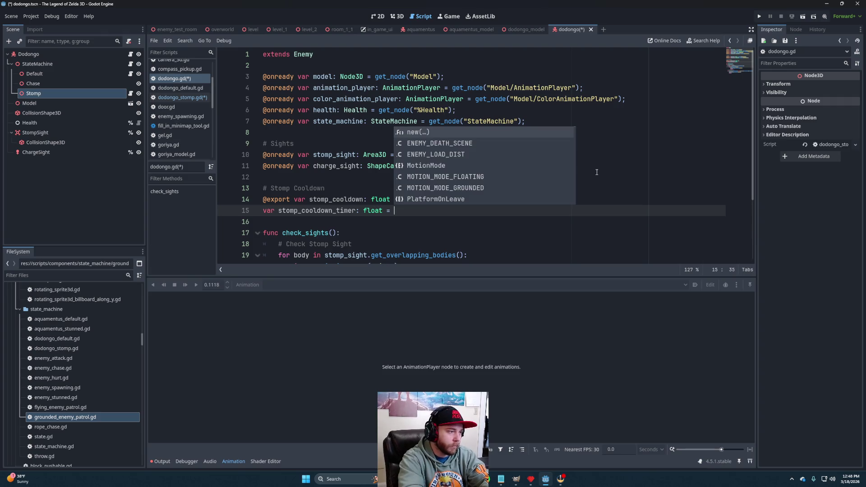
type("0;")
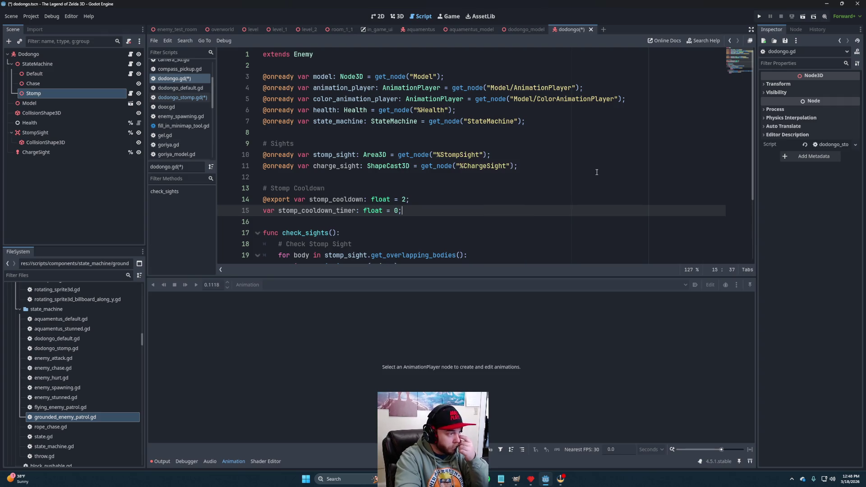
key("Down")
scroll(453, 218, "down", 3)
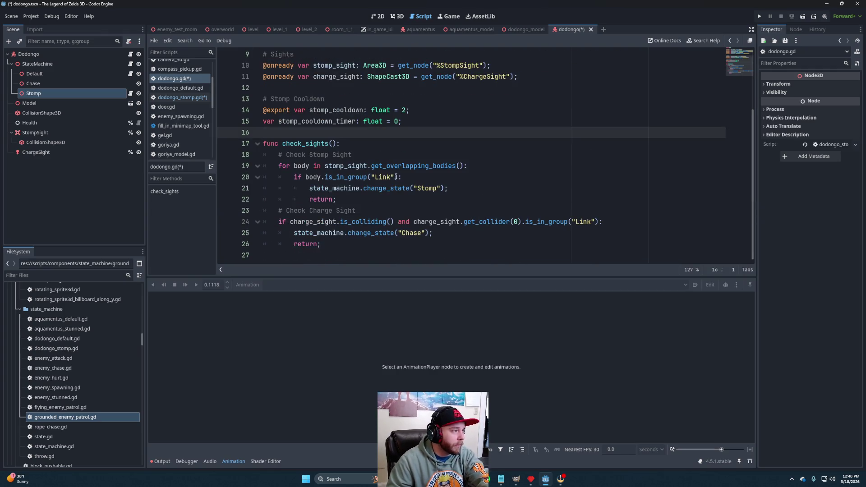
- Add a func _process(delta) after check_sights, using delta without an underscore
left_click(340, 254)
key("Return")
type("func ")
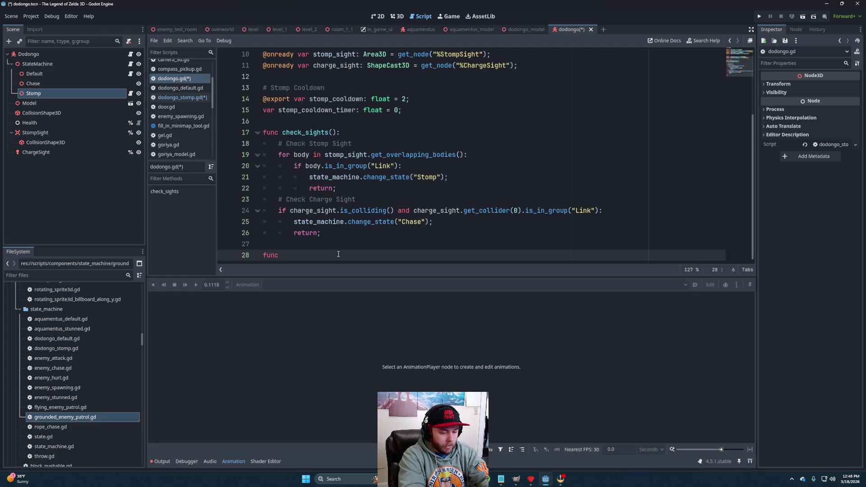
type("_pr")
key("Return")
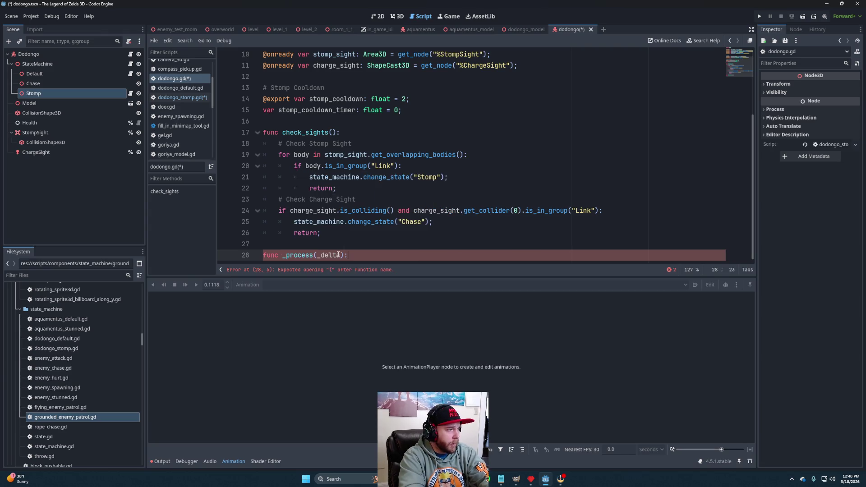
key("Left")
key("Left")
key("Left")
key("BackSpace")
key("Return")
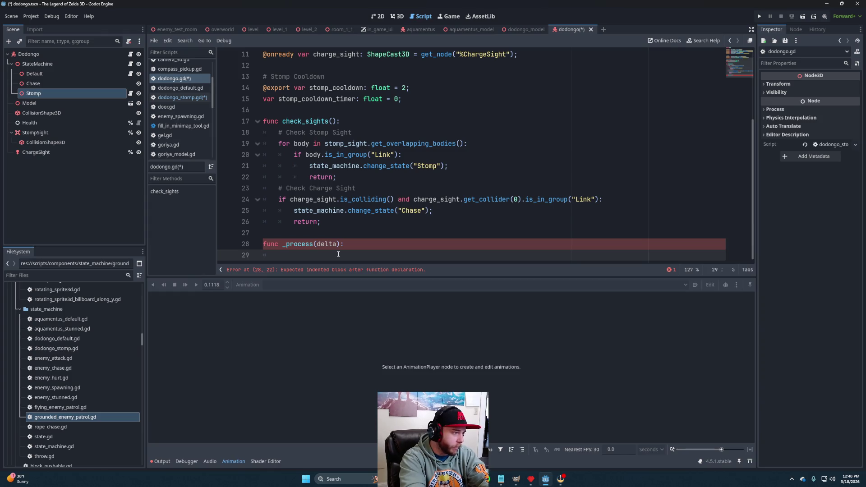
- Start its body with if stomp_cooldown_timer > 0:
type("if st")
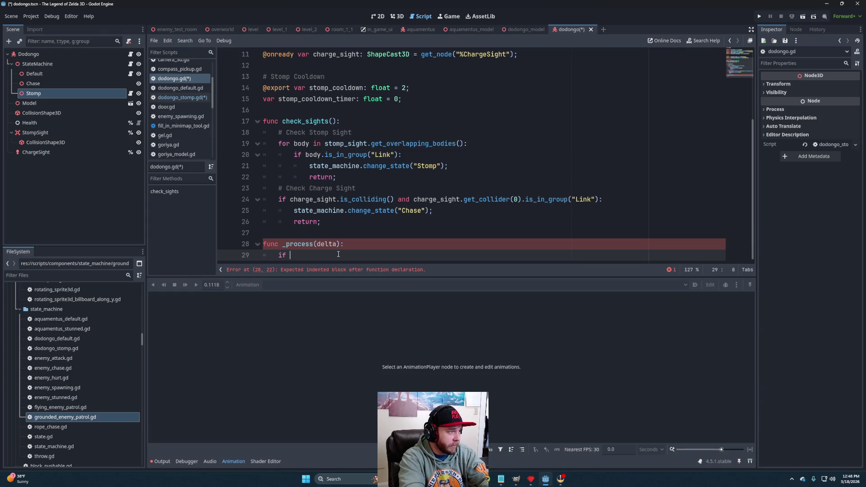
key("Down")
key("Down")
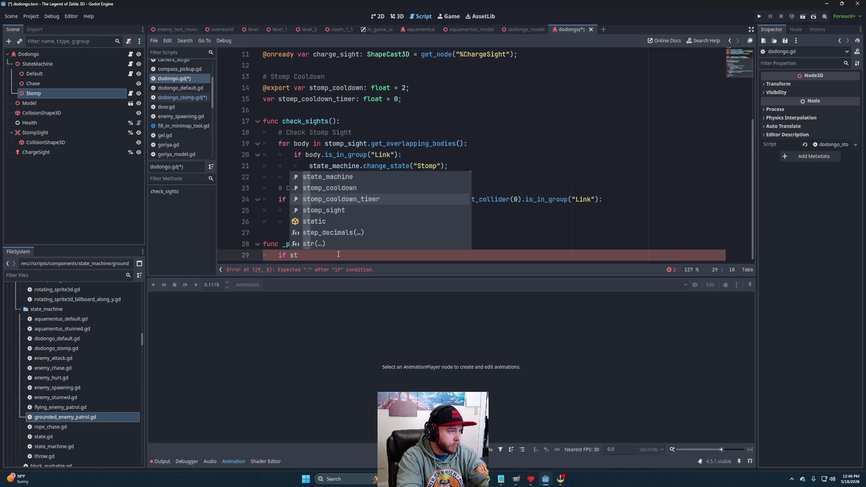
key("Return")
type("> 0:")
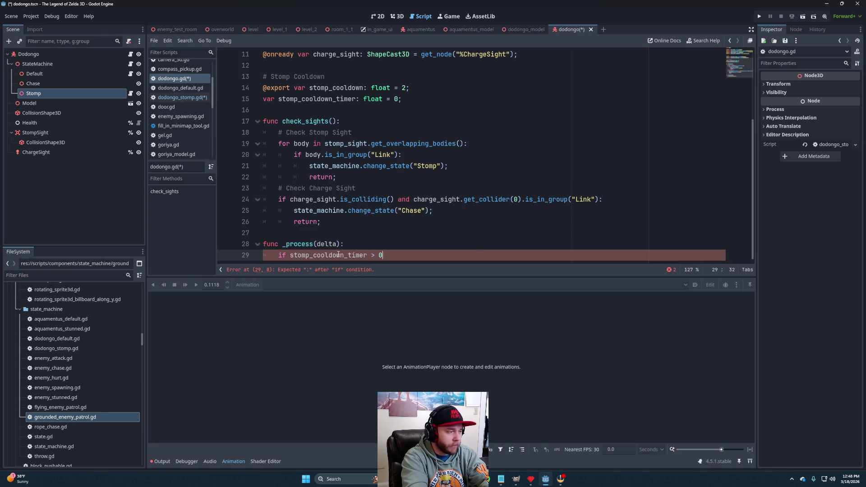
key("Return")
- Inside the if, write stomp_cooldown_timer -= delta;
type("st")
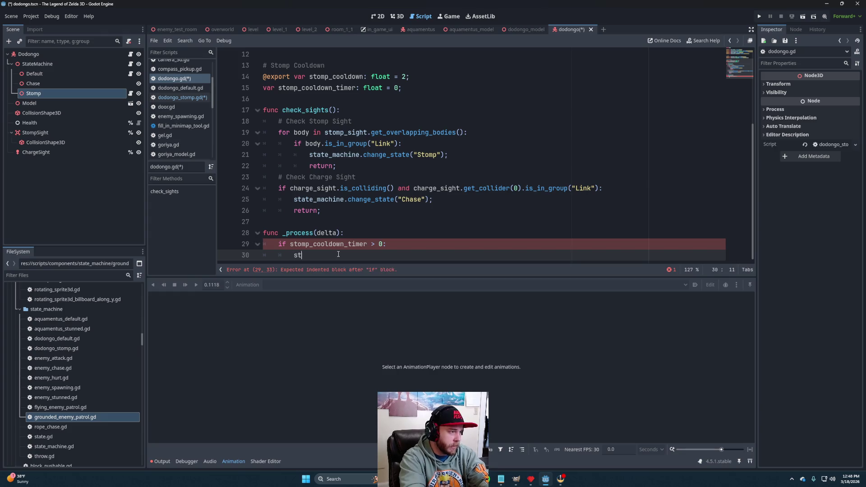
key("Return")
type("- =delta")
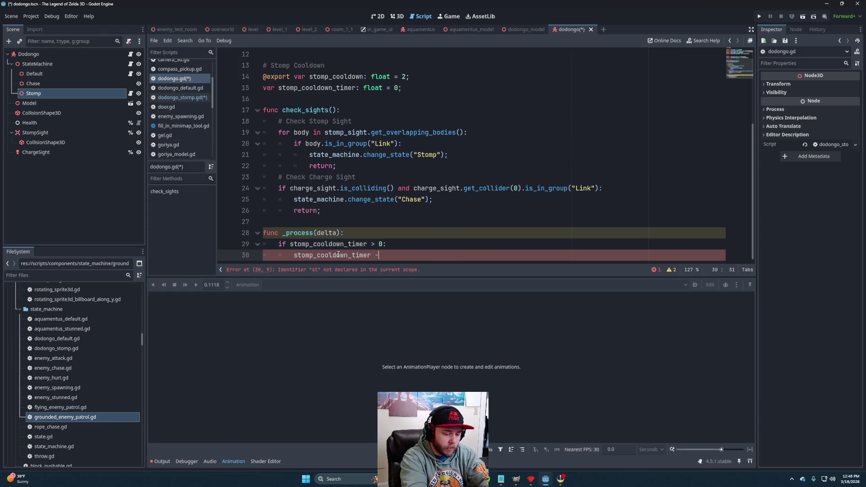
type(";")
key("Left")
key("Left")
key("Left")
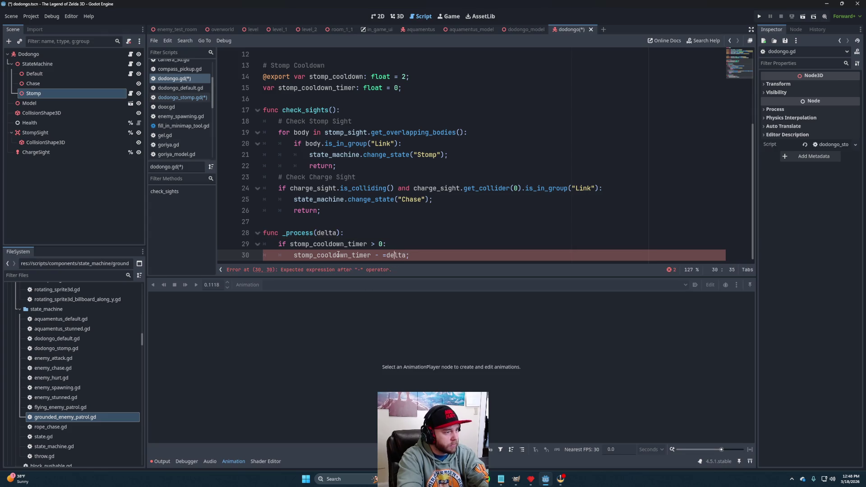
key("BackSpace")
key("Right")
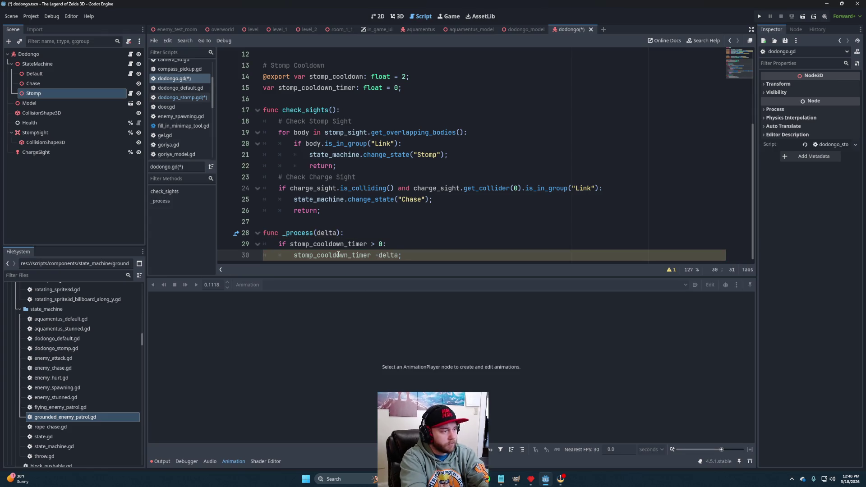
key("Escape")
key("Up")
key("Up")
key("Up")
key("End")
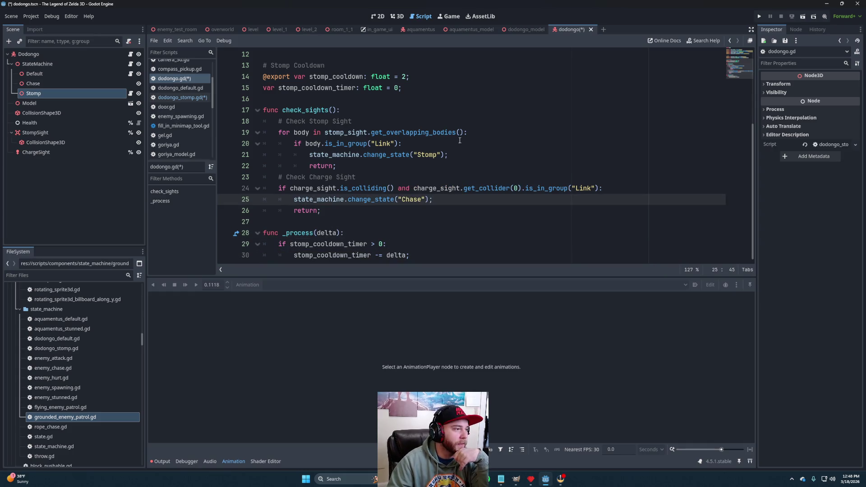
- Append 'and stomp_cooldown_timer <= 0' to the Link group Stomp check
left_click(463, 142)
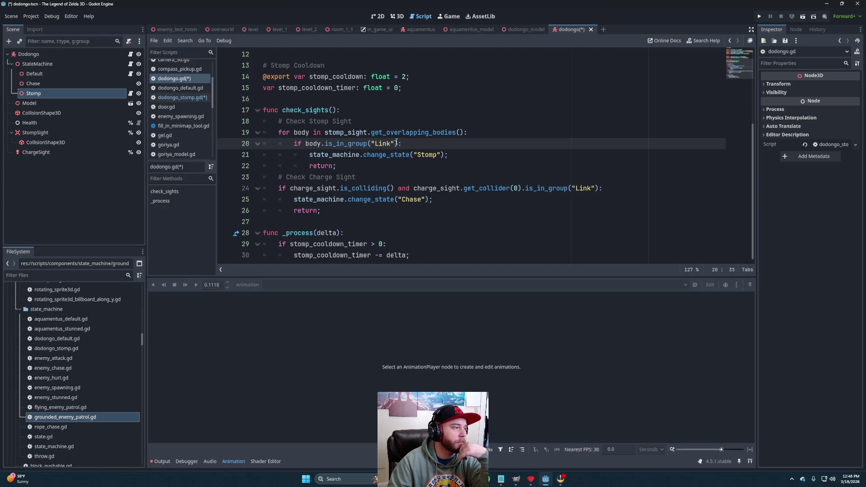
type("and st")
key("Down")
key("Down")
key("Return")
type("<= 0")
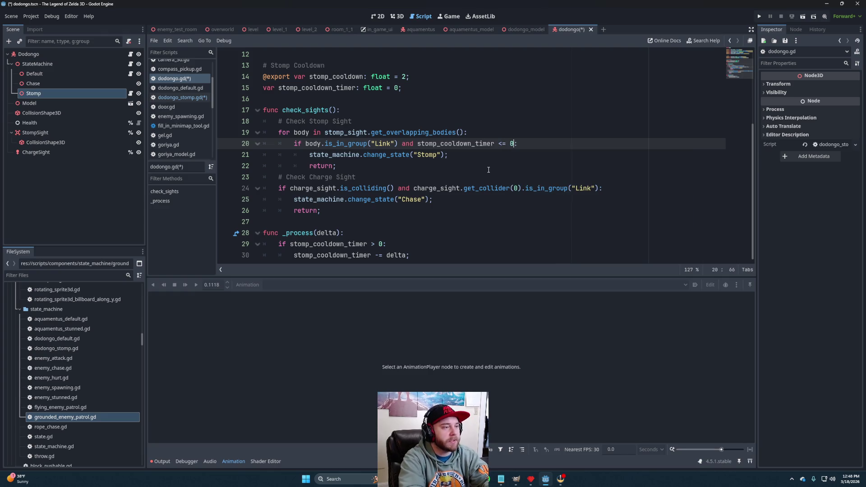
- After the Stomp change_state line, set stomp_cooldown_timer = stomp_cooldown
left_click(489, 156)
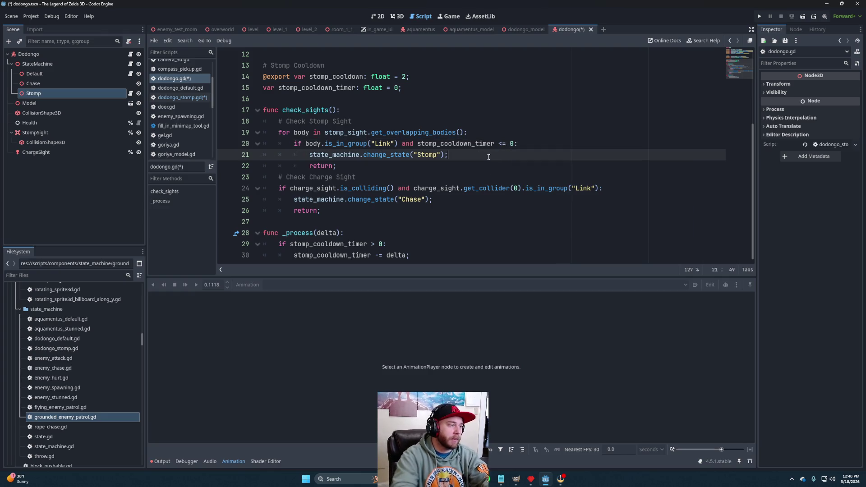
key("Return")
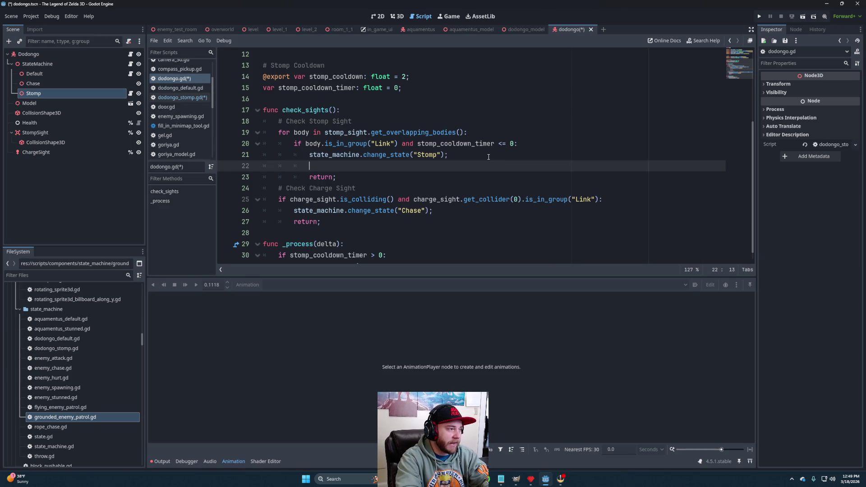
type("stomp_cooldown_timer")
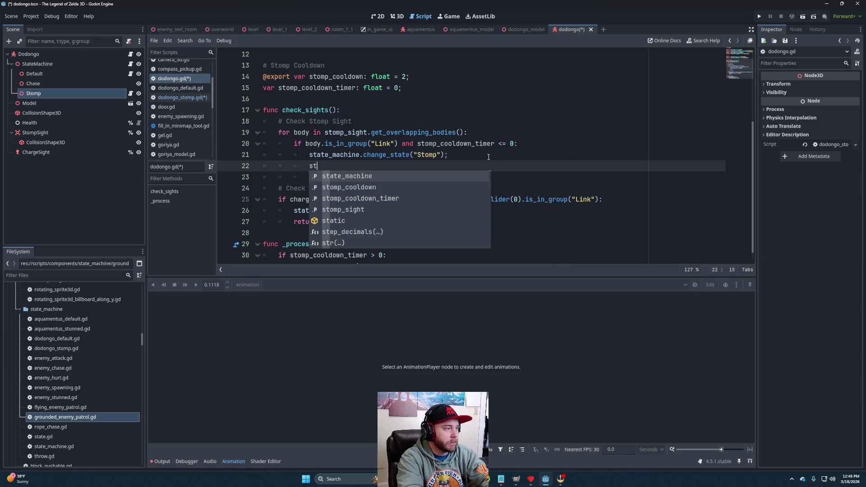
type(";")
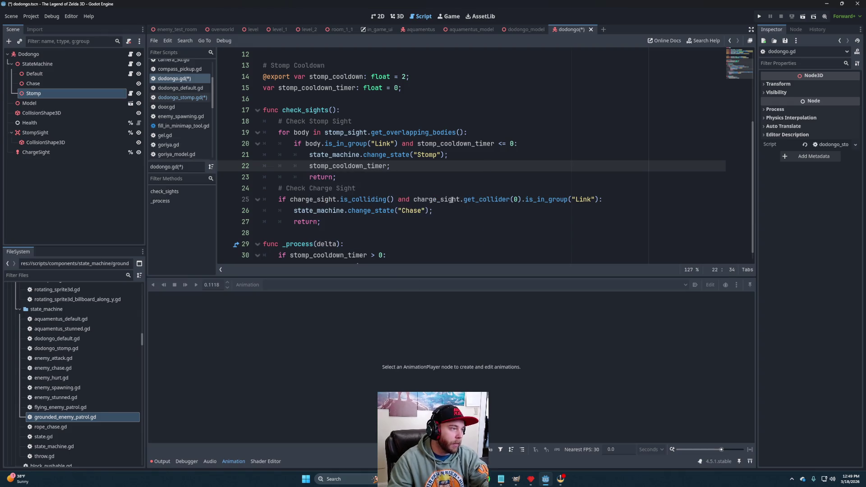
scroll(412, 176, "down", 1)
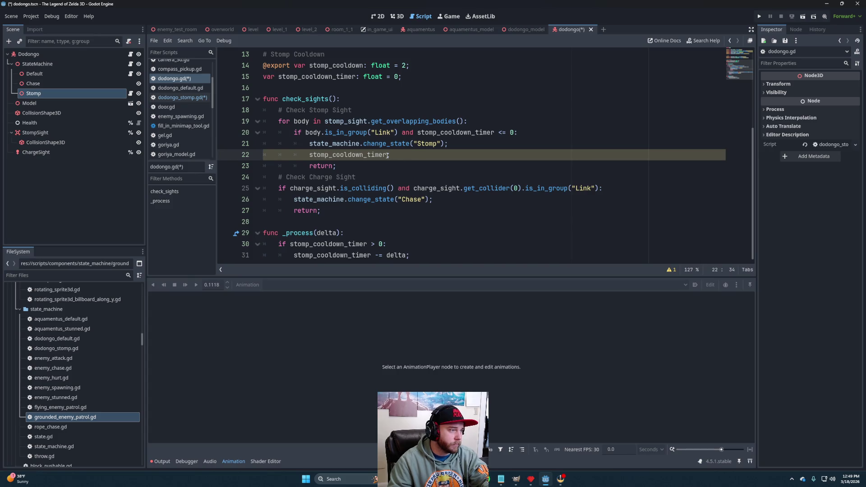
type("= st")
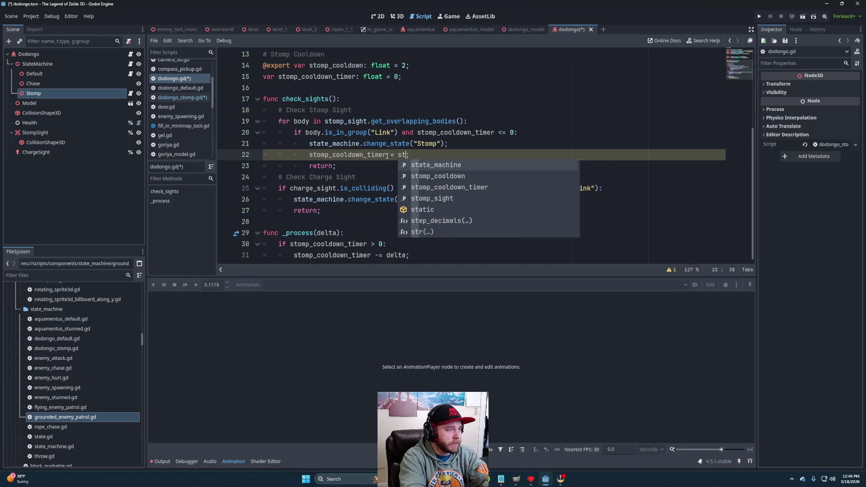
type("omp_cooldown")
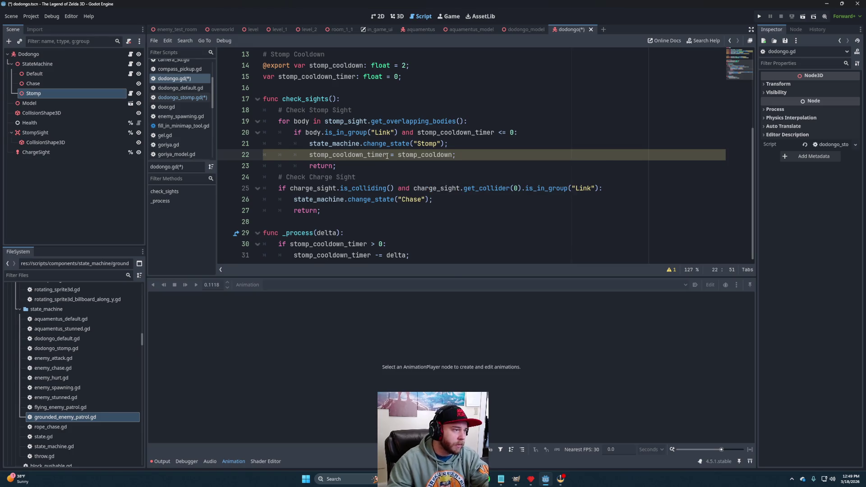
left_click(396, 222)
left_click(398, 245)
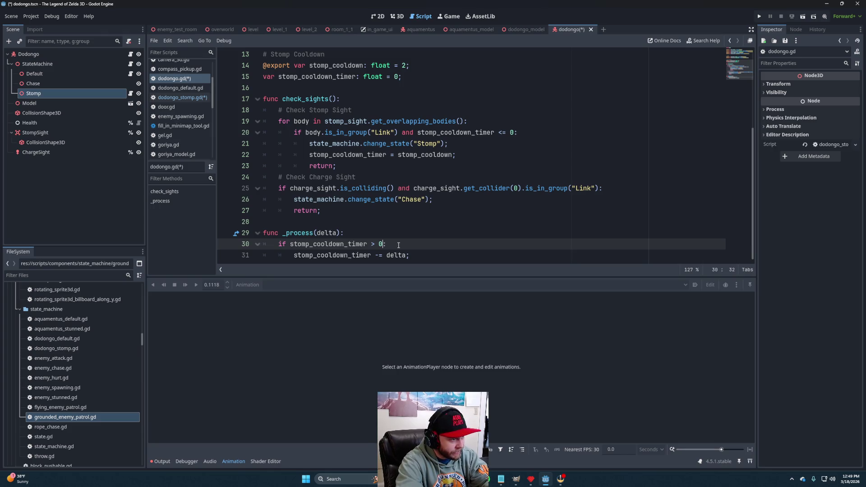
- Extend the _process if with 'and not state_machine.current_state_is("Stomp")'
type("and state")
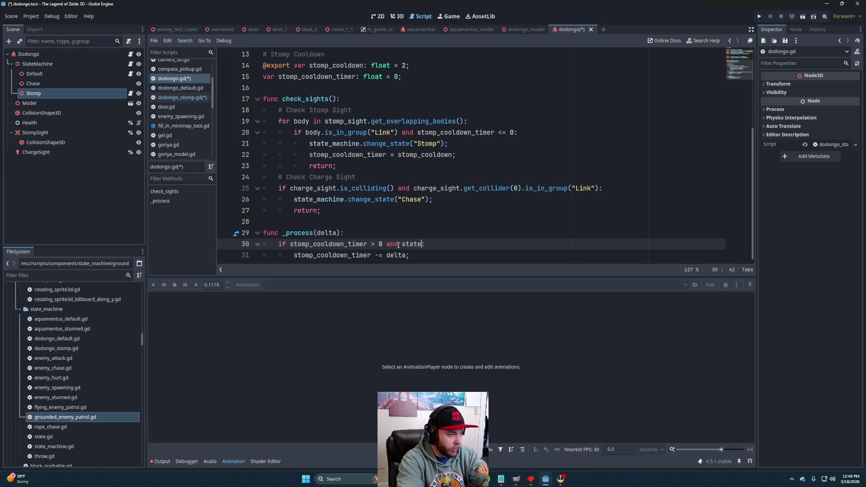
key("Return")
type(".cu")
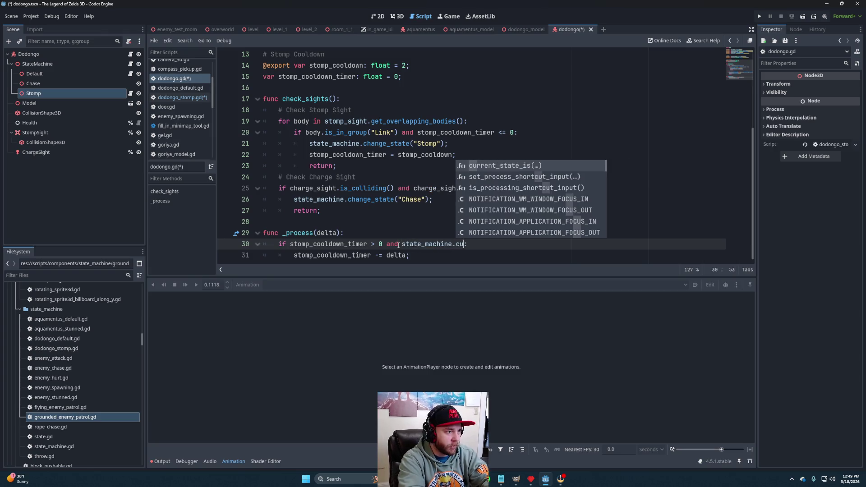
key("Return")
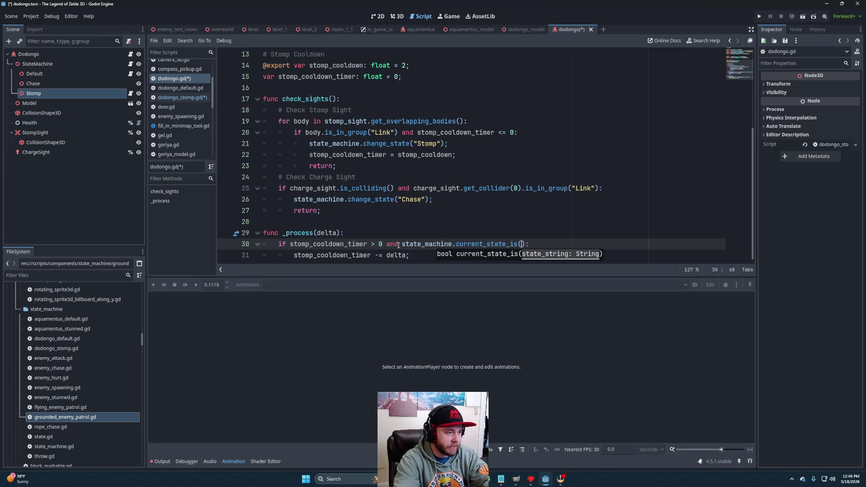
type("\"stomp")
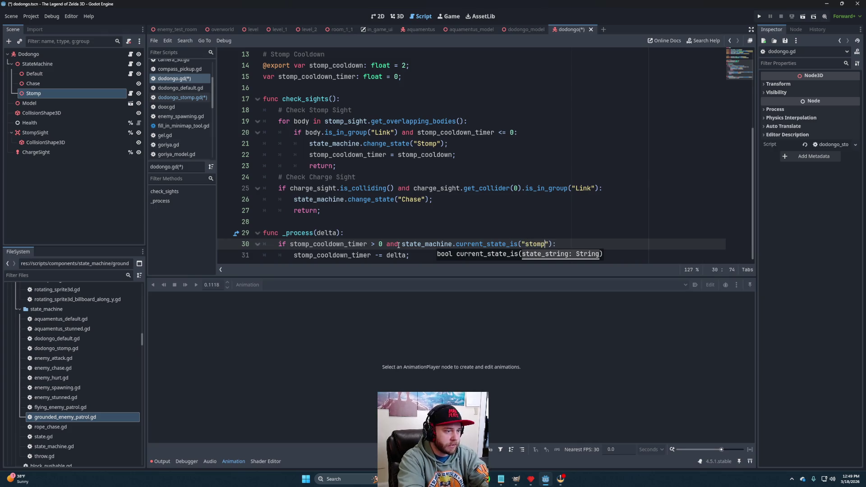
key("BackSpace")
type("S")
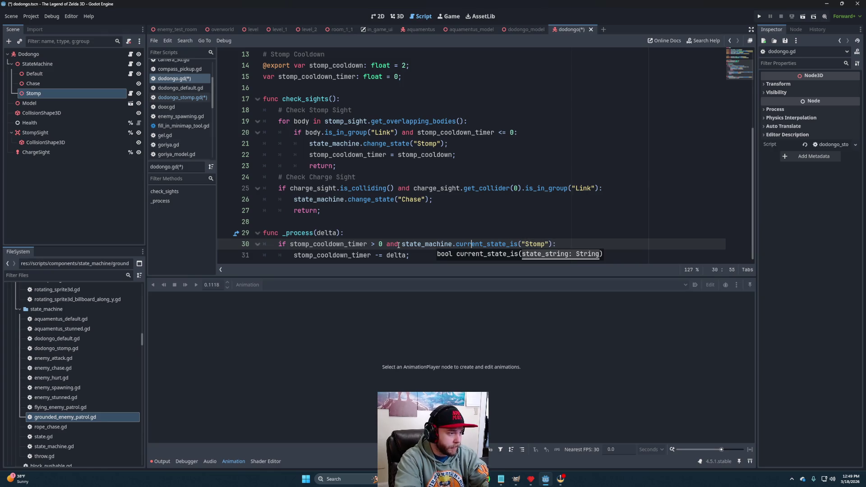
type("not")
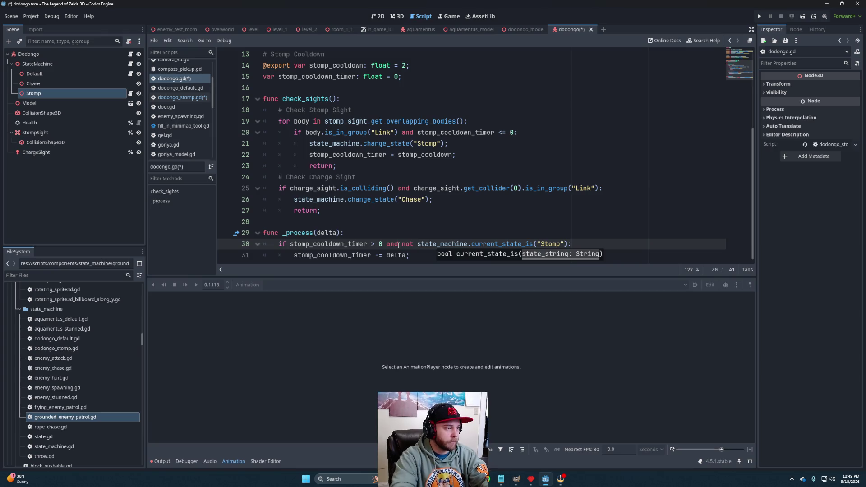
left_click(583, 241)
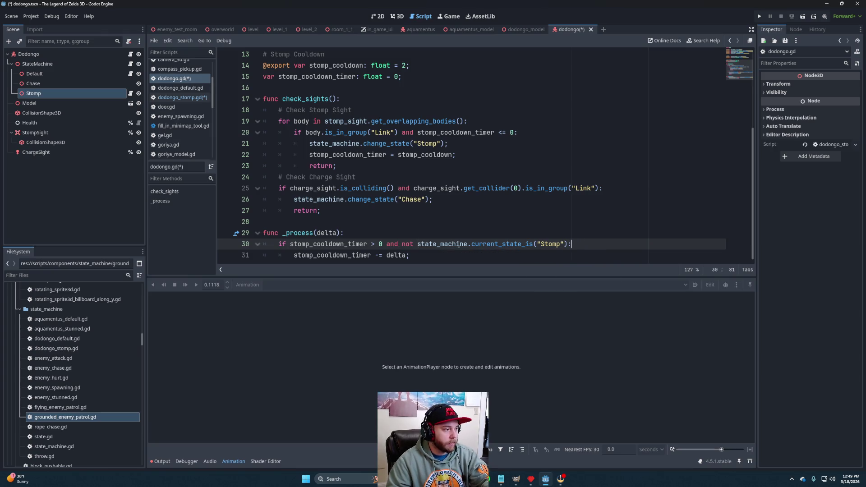
left_click(445, 251)
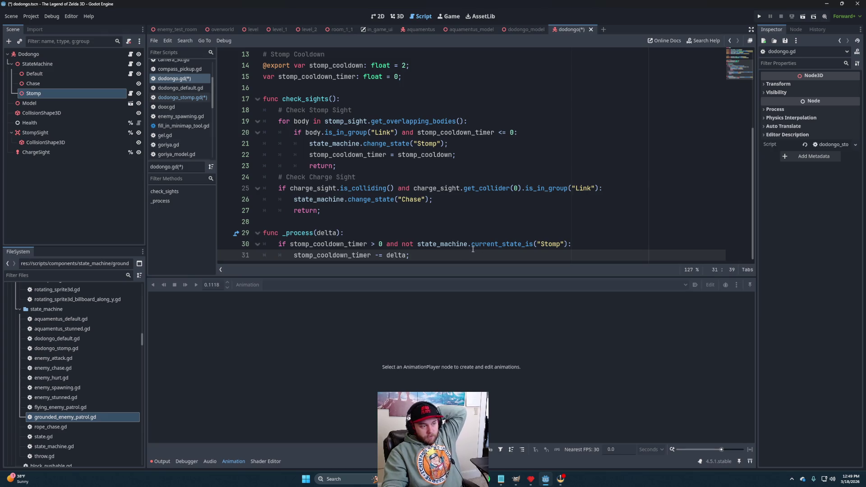
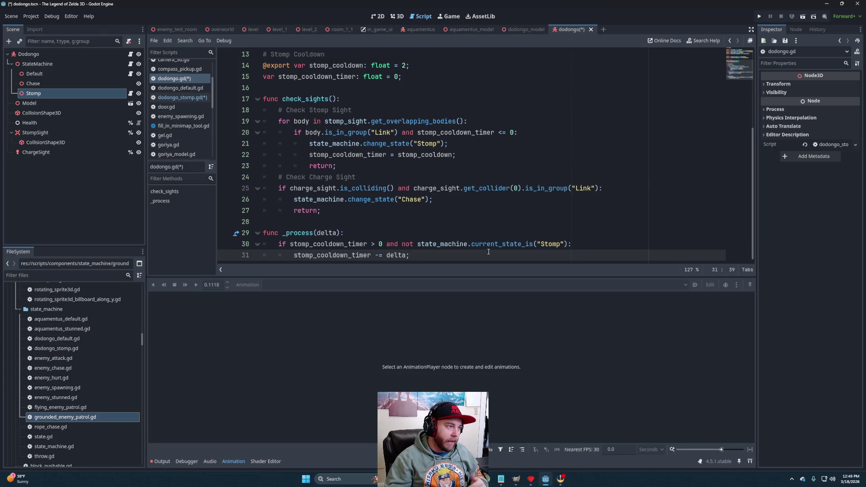
- Change stomp_cooldown's default value from 2 to 1.4 in dodongo.gd
scroll(436, 189, "up", 3)
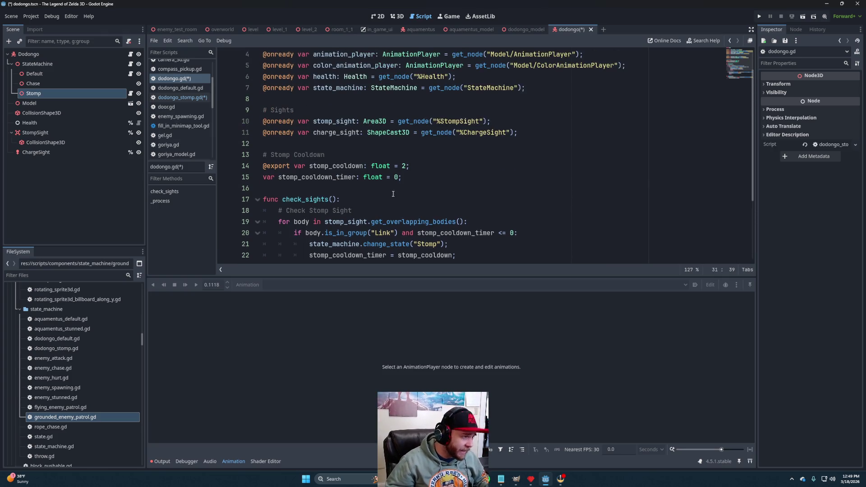
left_click(407, 165)
key("BackSpace")
type("1.4")
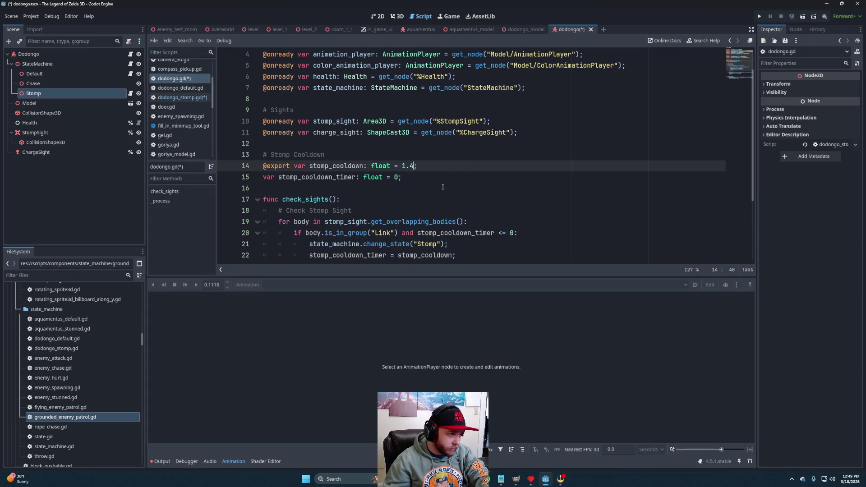
key("Down")
- Review the _process function and save dodongo.gd
scroll(437, 188, "down", 3)
left_click(437, 250)
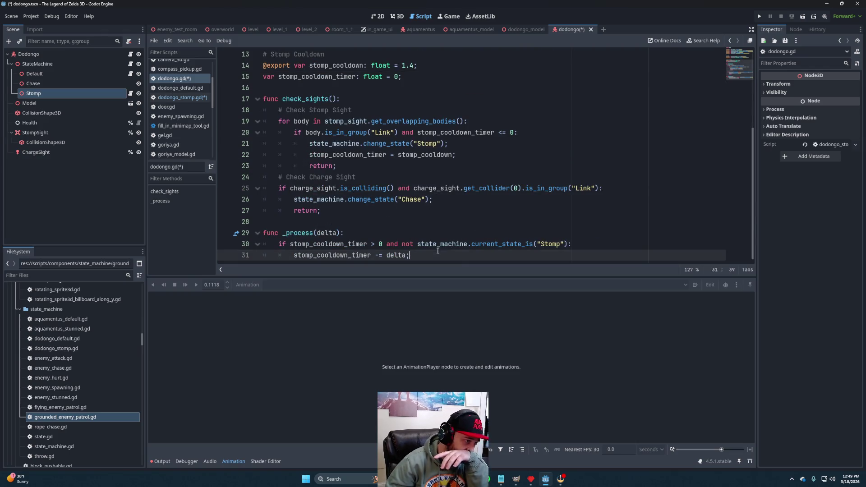
left_click(583, 247)
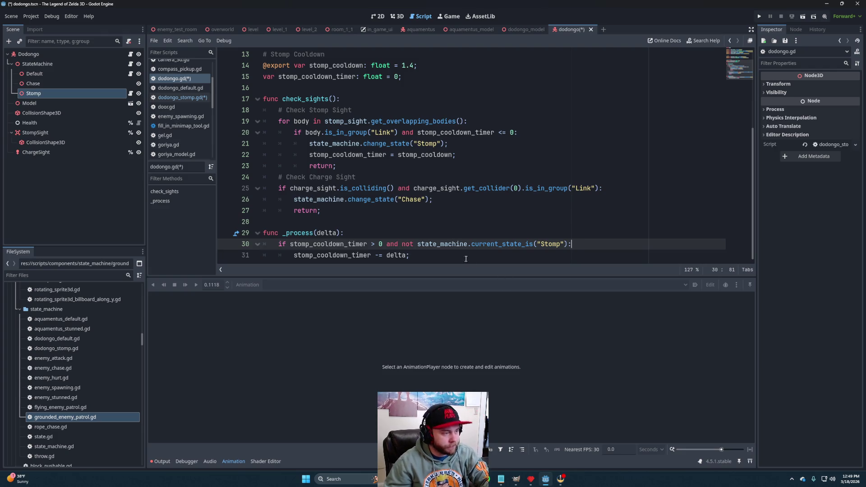
key("Down")
key("ctrl+s")
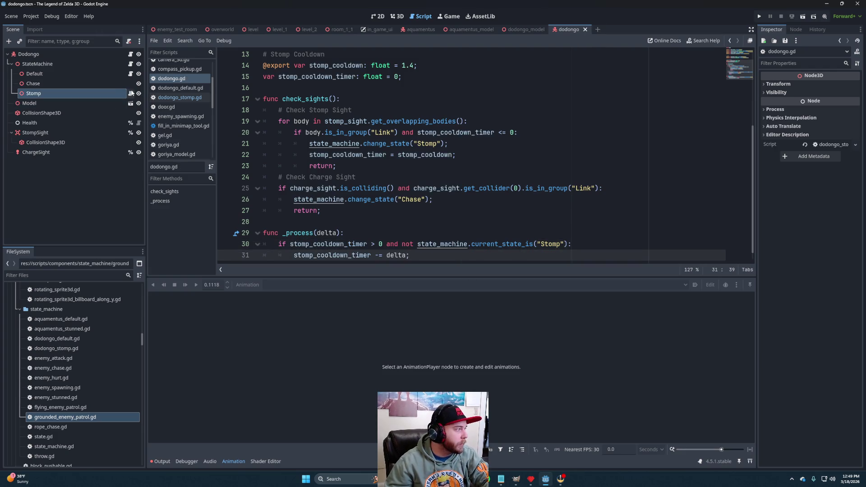
- Open the Stomp state's script, dodongo_stomp.gd, and look over its enter function
left_click(131, 93)
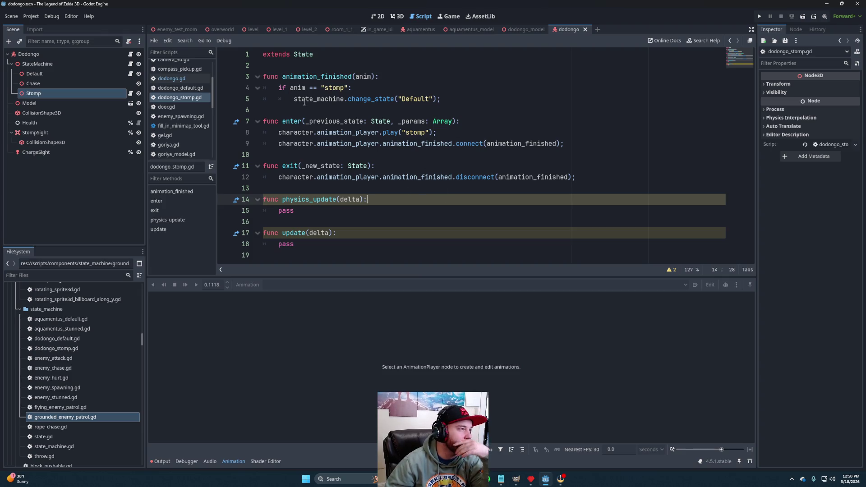
left_click(341, 87)
left_click(453, 133)
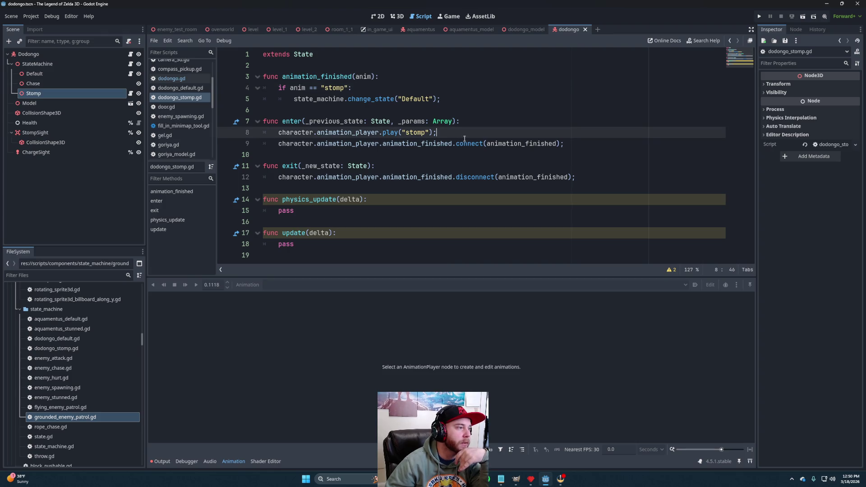
left_click(473, 120)
left_click(359, 89)
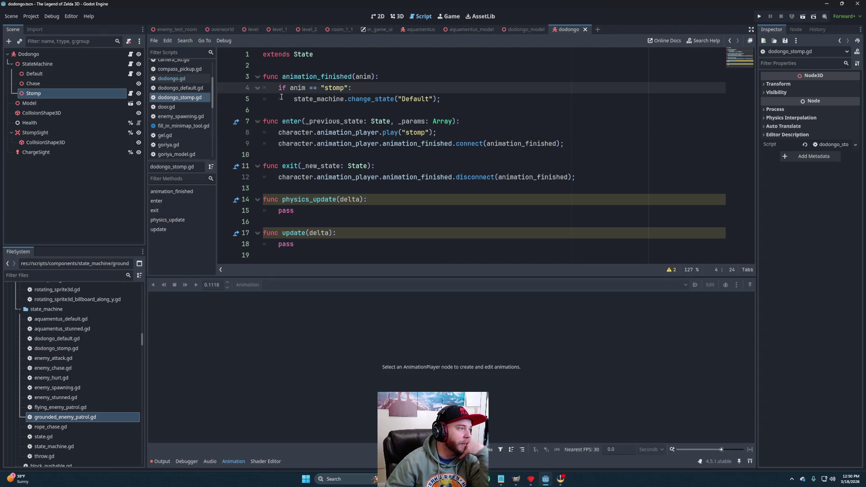
left_click_drag(289, 97, 452, 98)
left_click(453, 98)
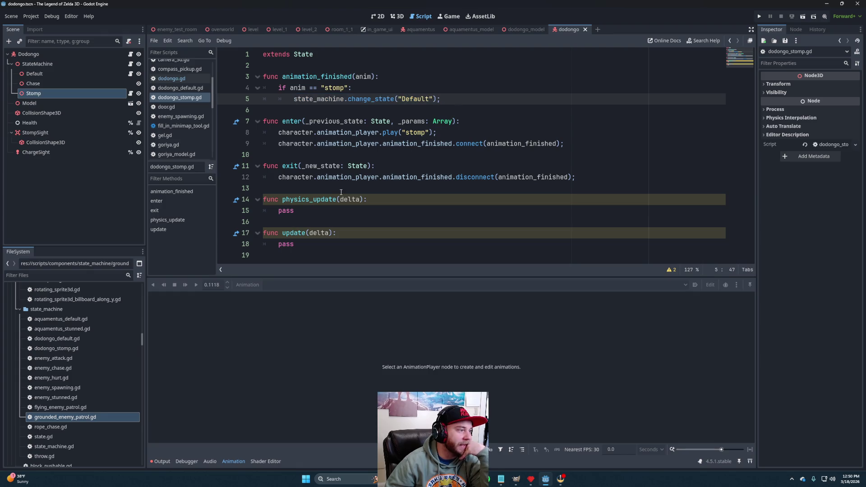
- Rename the delta parameter to _delta in both physics_update and update
left_click(342, 199)
type("_")
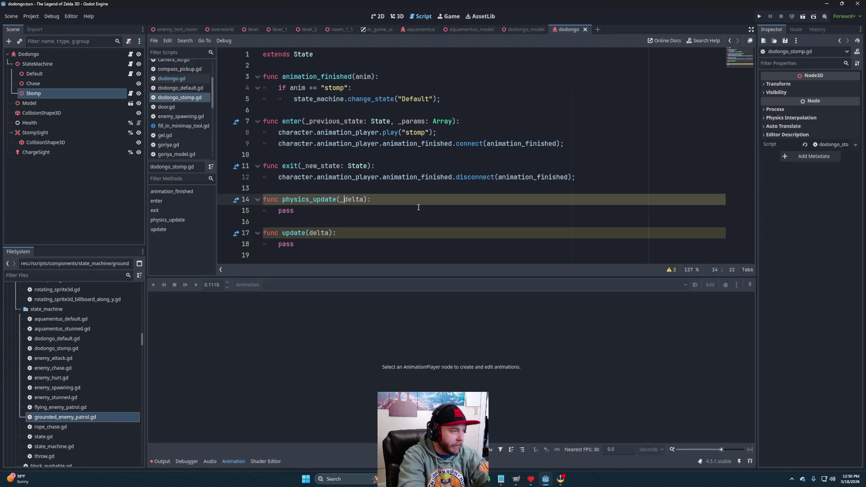
left_click(311, 232)
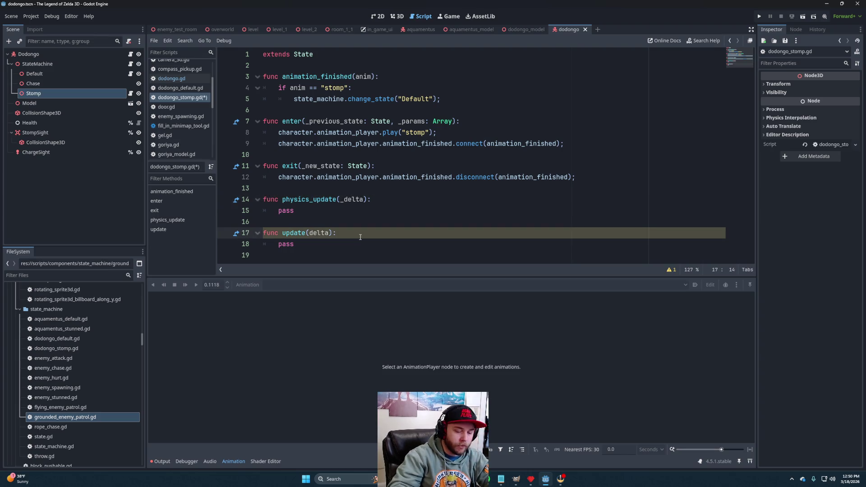
type("_")
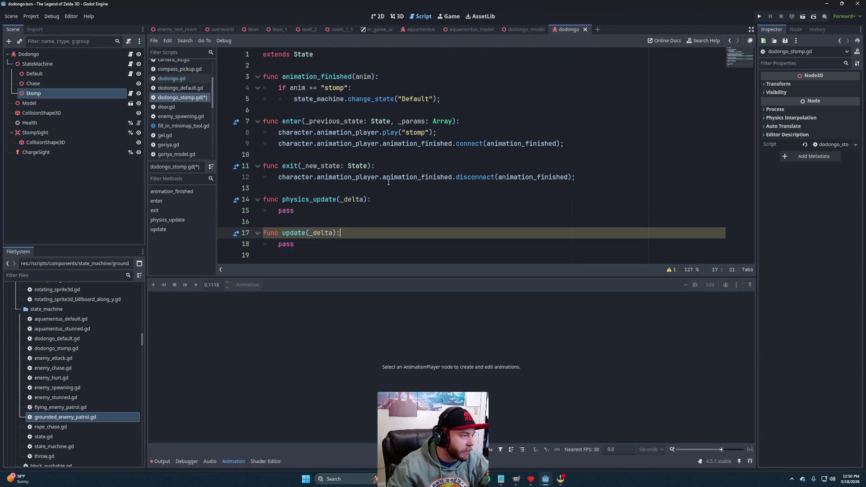
left_click(385, 203)
left_click(383, 235)
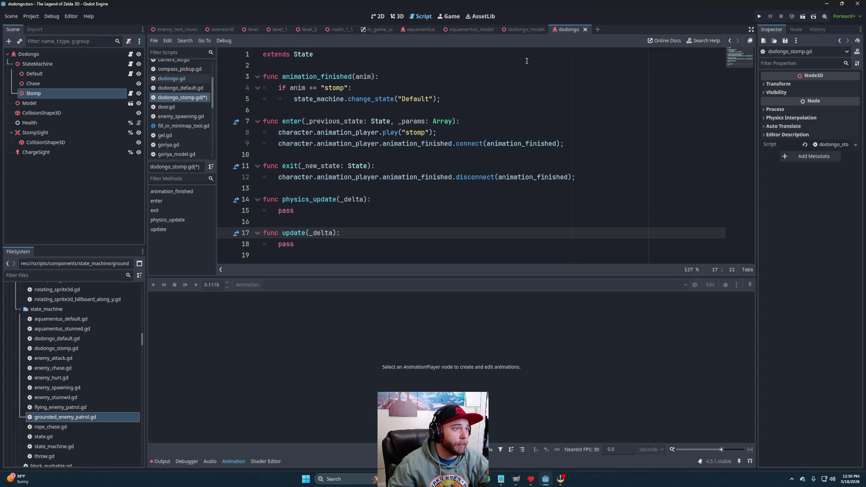
left_click(518, 30)
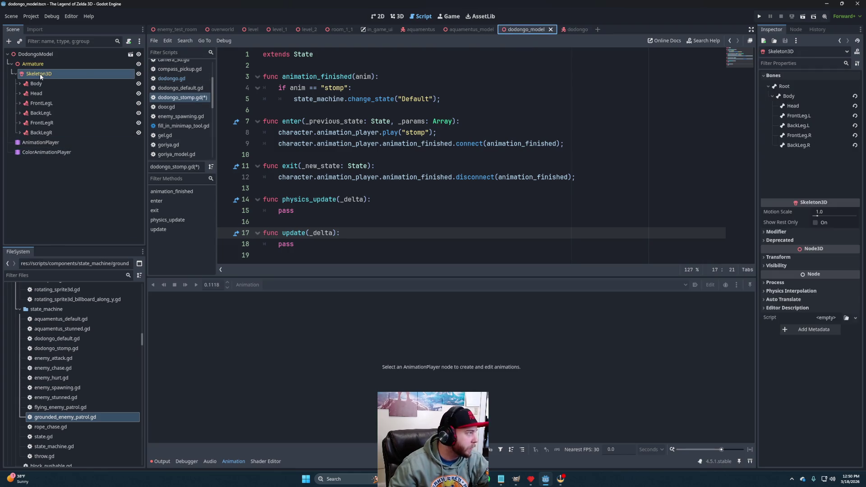
- In the 3D view, load the stomp animation on AnimationPlayer and scrub it to 0.4 seconds
left_click(397, 16)
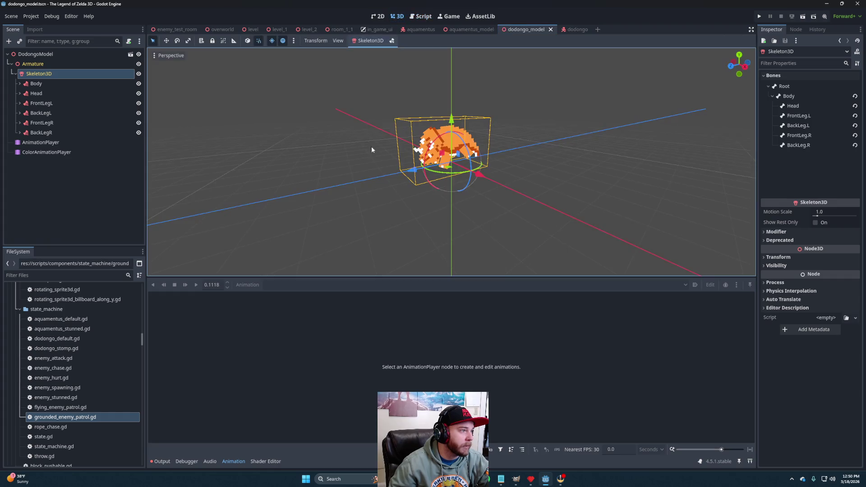
left_click(40, 142)
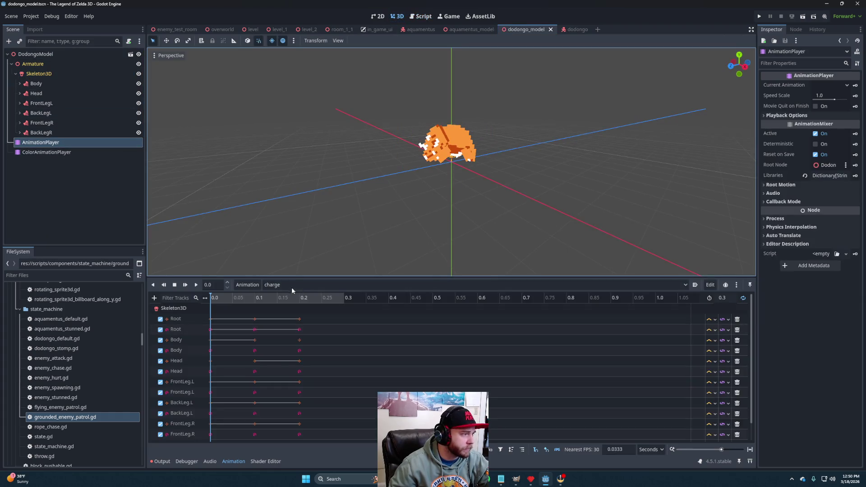
left_click(295, 285)
left_click(284, 324)
left_click(234, 299)
left_click_drag(234, 300, 387, 302)
scroll(421, 205, "up", 3)
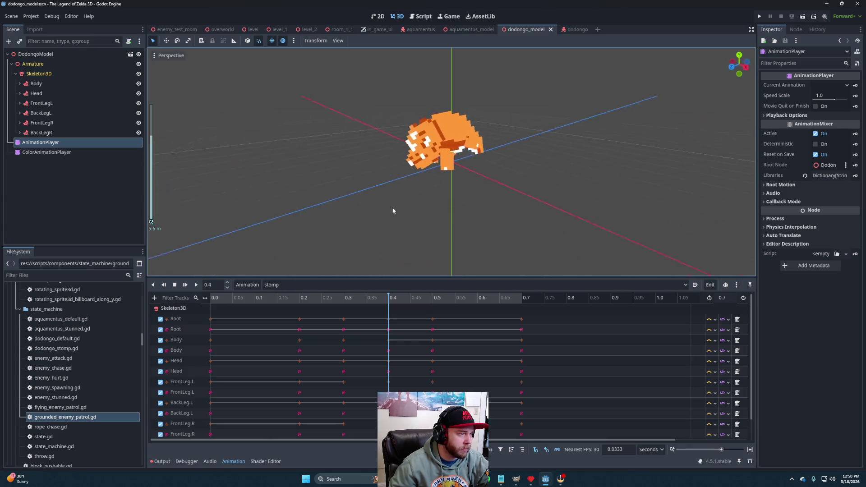
mouse_move(392, 210)
left_mouse_down()
mouse_move(460, 201)
mouse_move(429, 201)
left_mouse_up()
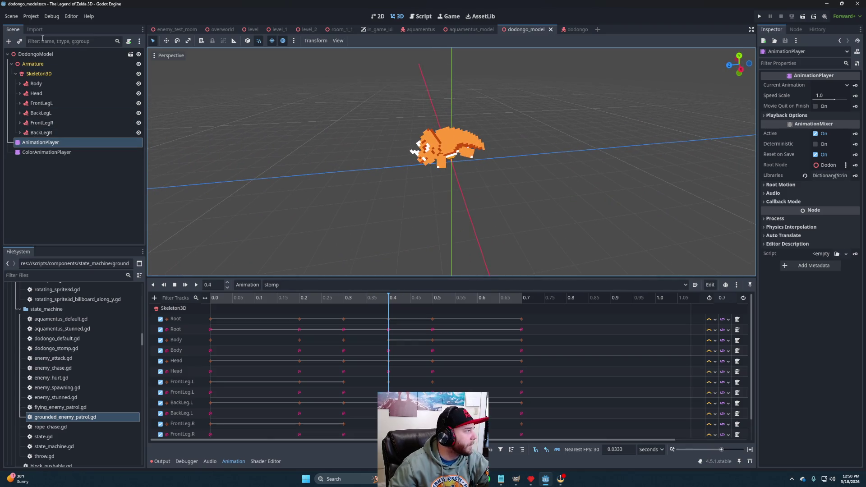
right_click(41, 55)
- Add an Area3D child under DodongoModel and name it StompHitBox
left_click(69, 60)
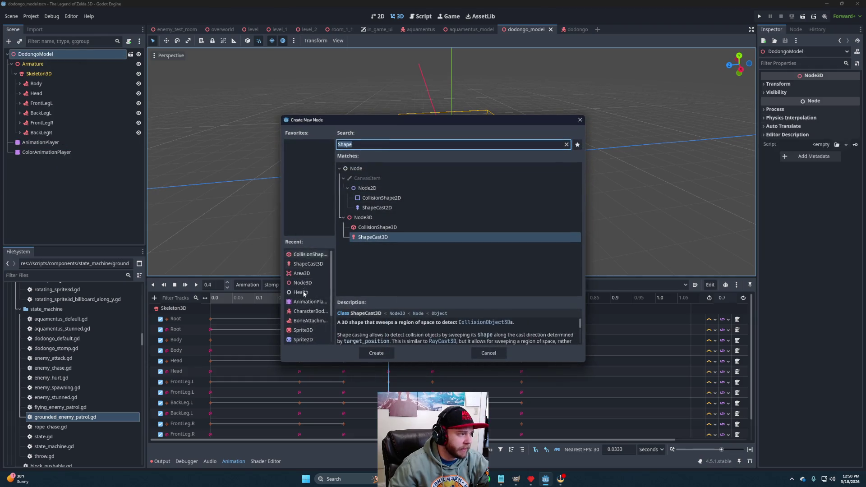
left_click(301, 273)
left_click(376, 353)
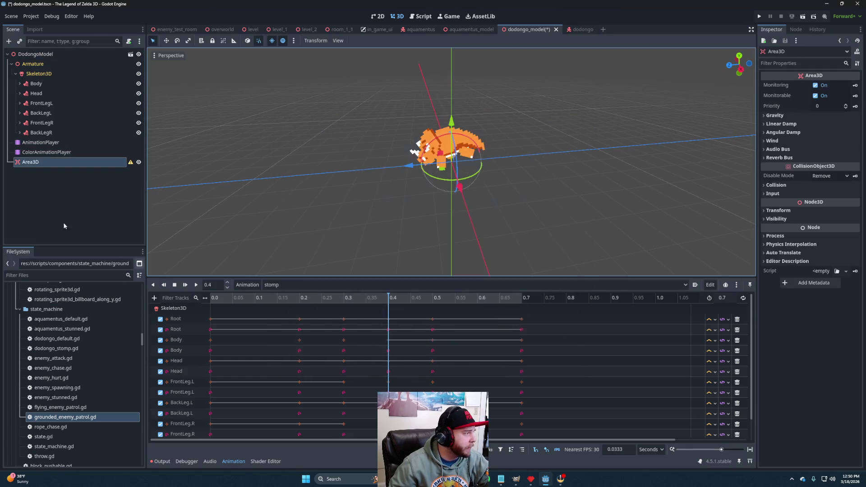
double_click(36, 165)
type("St")
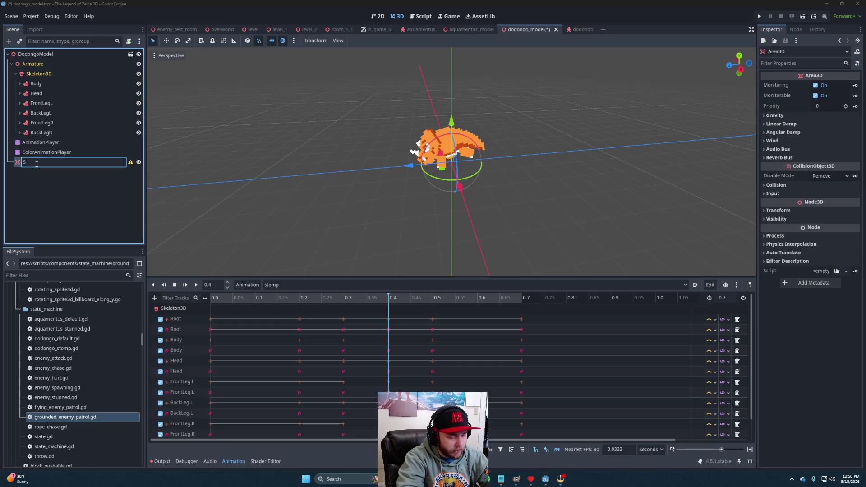
type("ompHitBox")
key("Return")
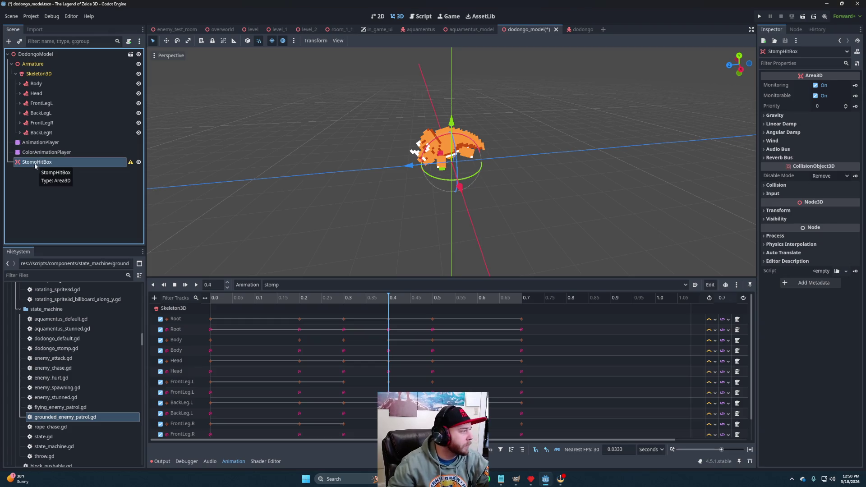
- Attach hit_box.gd from the FileSystem to StompHitBox
scroll(69, 389, "down", 10)
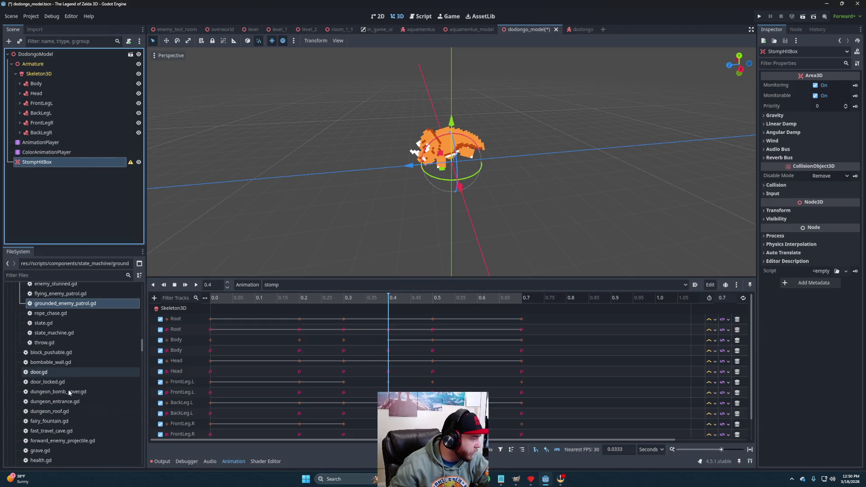
left_click_drag(55, 393, 50, 164)
right_click(68, 162)
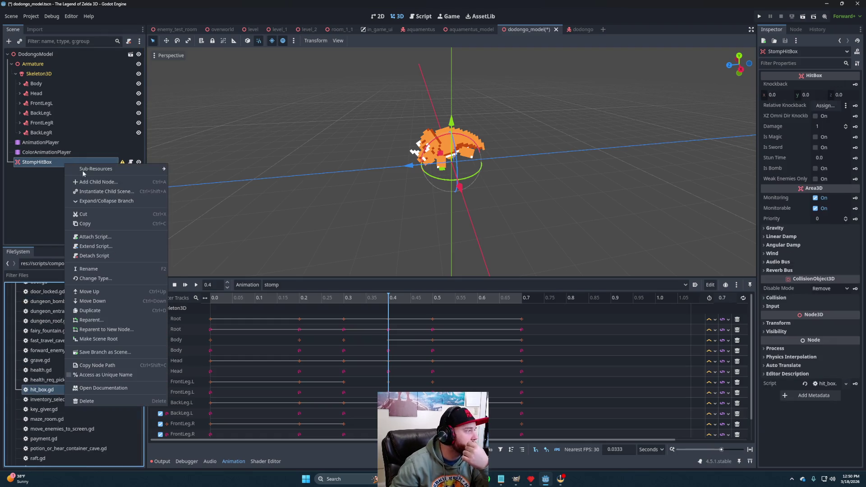
left_click(135, 168)
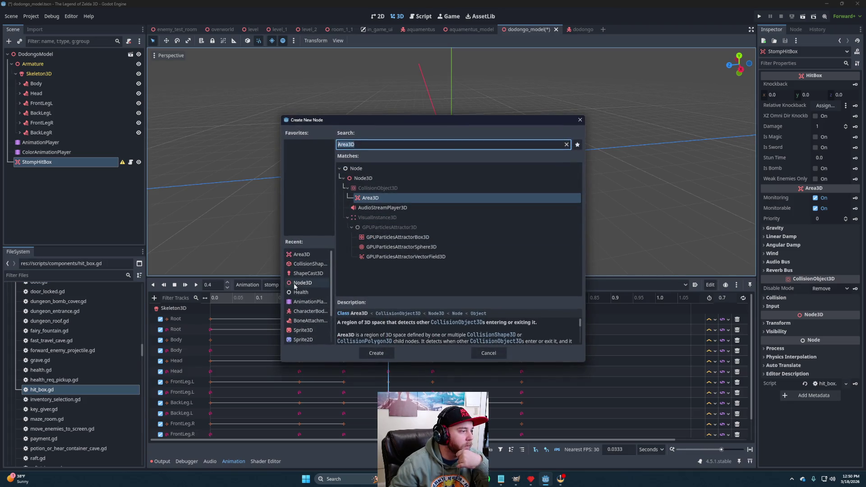
left_click(309, 265)
left_click(366, 353)
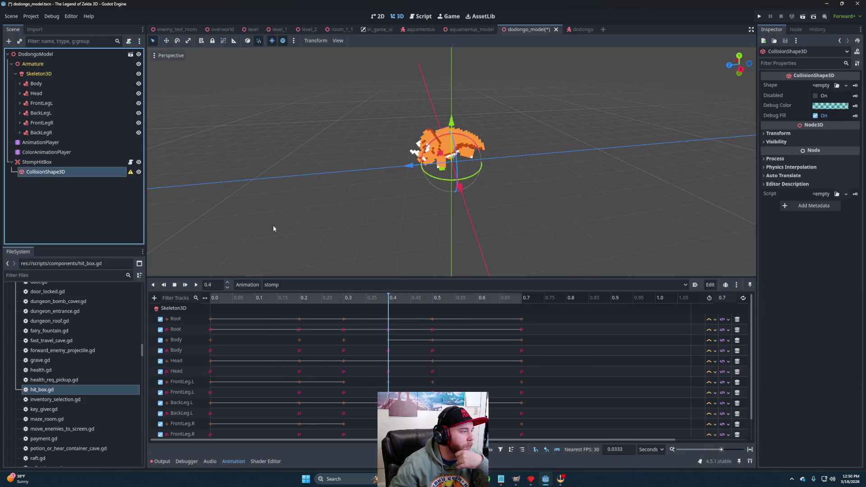
left_click(845, 85)
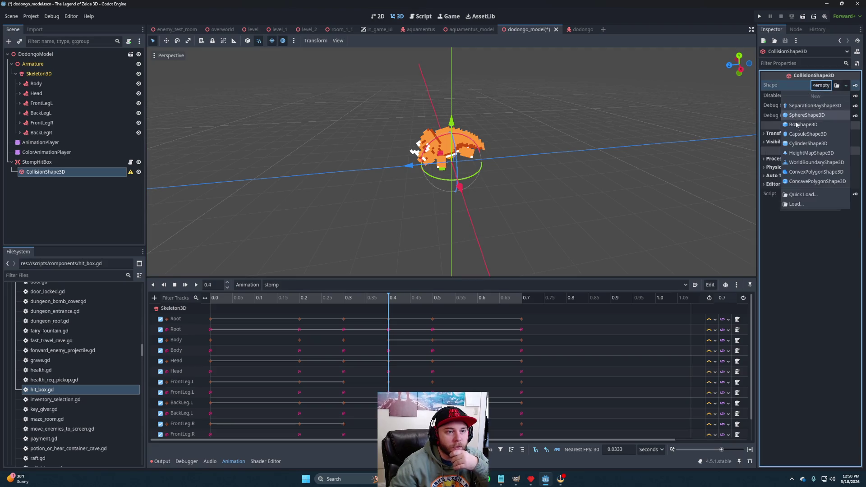
left_click(816, 135)
mouse_move(484, 207)
left_mouse_down()
mouse_move(480, 178)
mouse_move(456, 179)
mouse_move(497, 209)
mouse_move(454, 238)
left_mouse_up()
mouse_move(408, 158)
left_mouse_down()
mouse_move(396, 158)
mouse_move(503, 202)
mouse_move(555, 180)
left_mouse_up()
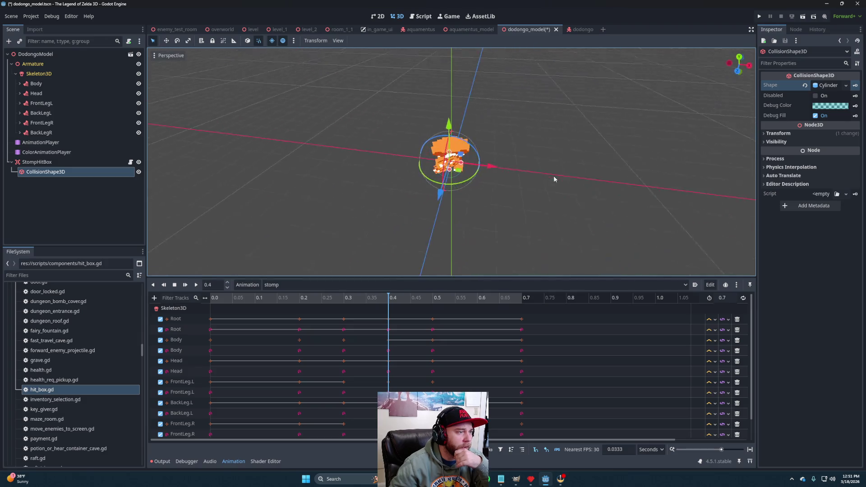
left_click_drag(461, 163, 489, 167)
mouse_move(535, 207)
left_mouse_down()
mouse_move(488, 241)
mouse_move(442, 204)
mouse_move(447, 189)
mouse_move(442, 214)
mouse_move(521, 222)
mouse_move(494, 161)
left_mouse_up()
left_click_drag(542, 218, 472, 180)
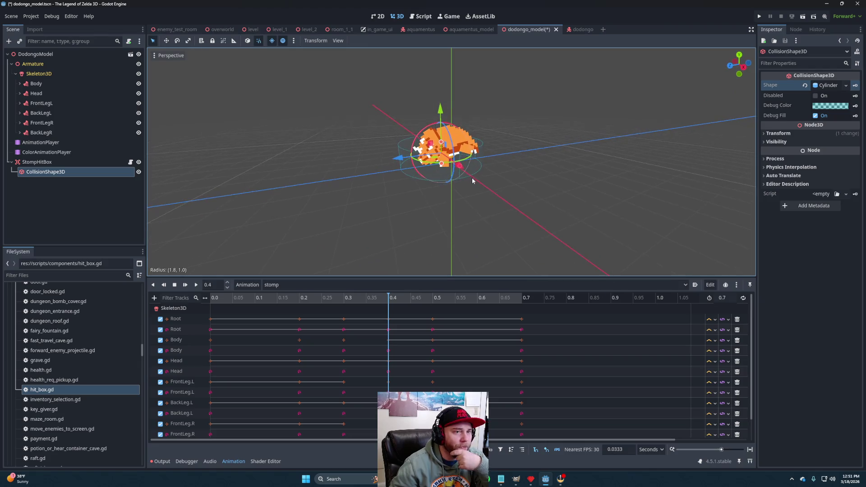
left_click(67, 160)
mouse_move(609, 166)
left_mouse_down()
mouse_move(689, 174)
mouse_move(590, 164)
mouse_move(806, 115)
left_mouse_up()
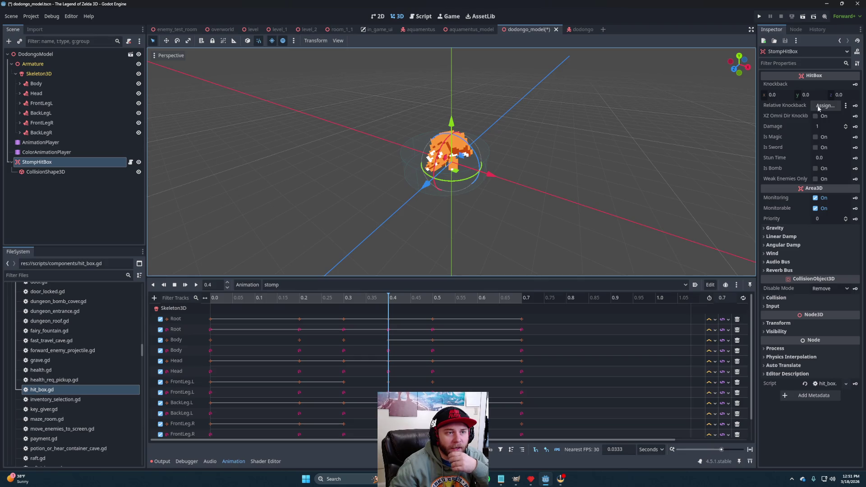
- Set StompHitBox knockback z to 12.8, relative to DodongoModel, with XZ omni-direction knockback enabled
left_click(841, 94)
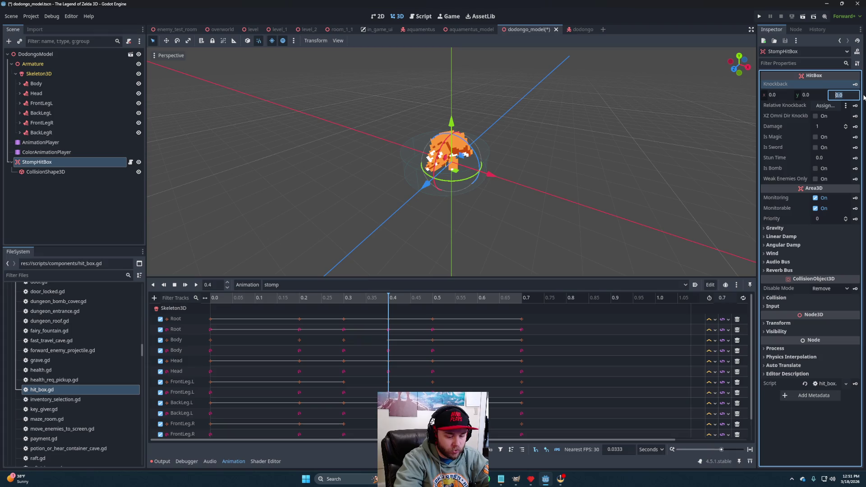
type("12.8")
key("Return")
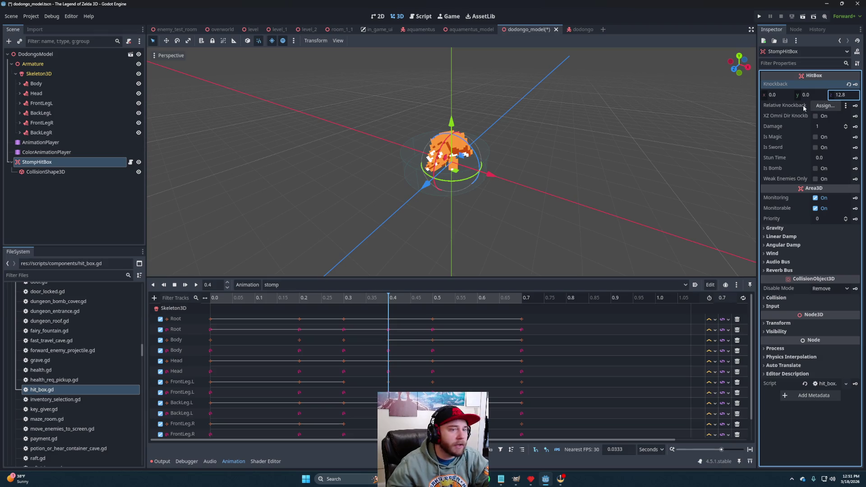
mouse_move(37, 55)
left_mouse_down()
mouse_move(807, 97)
mouse_move(823, 105)
left_mouse_up()
left_click(815, 116)
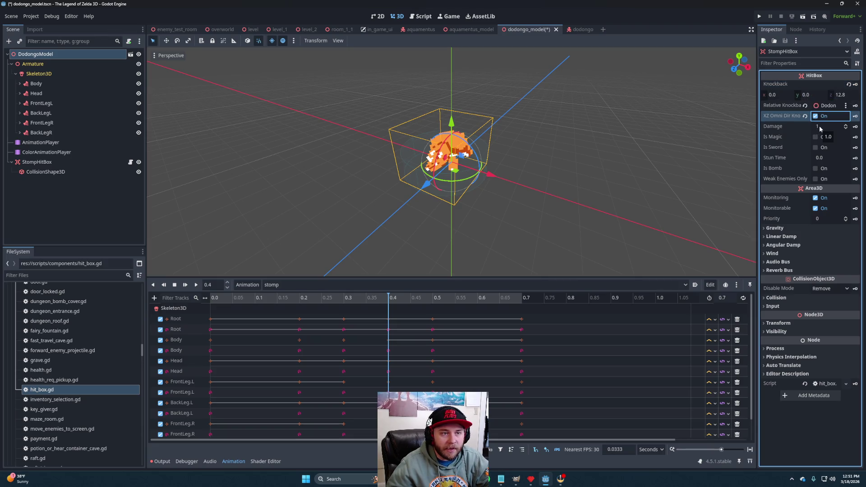
left_click(823, 127)
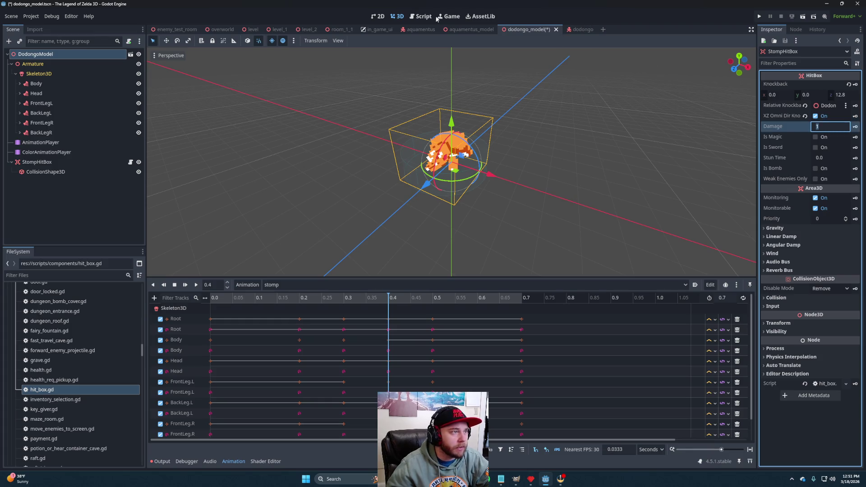
left_click(469, 29)
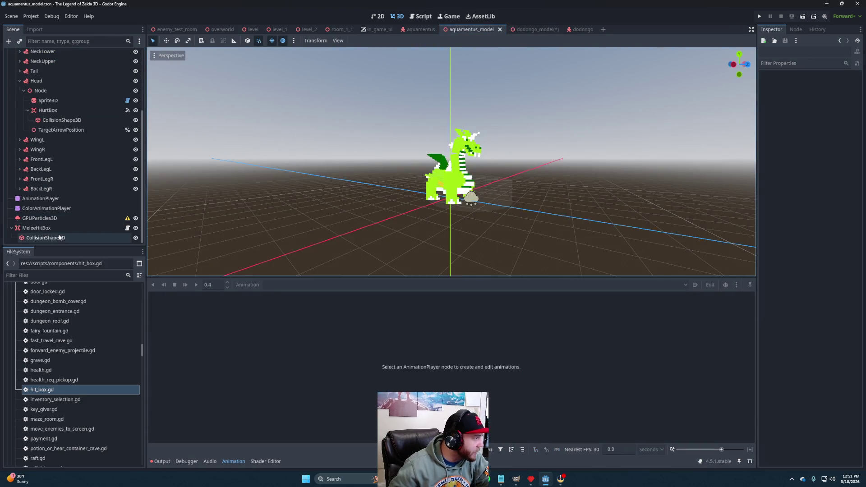
- Check MeleeHitBox for reference, then set StompHitBox knockback y to 9.6 and save
left_click(36, 230)
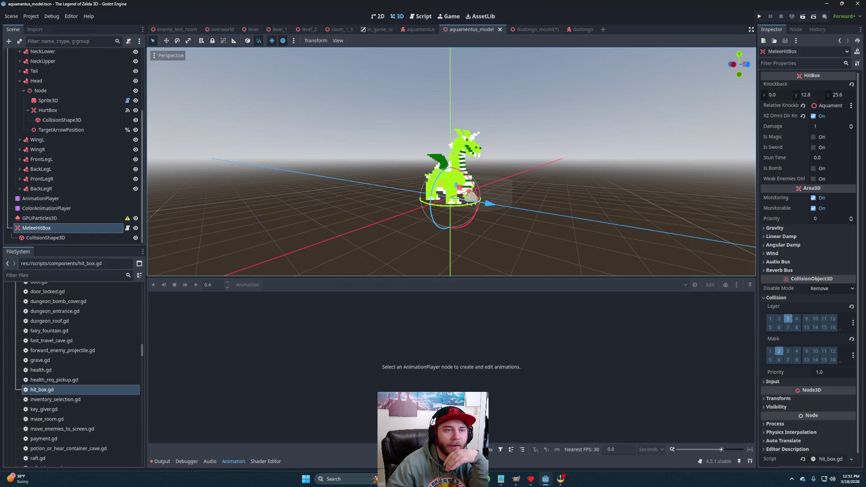
left_click(537, 32)
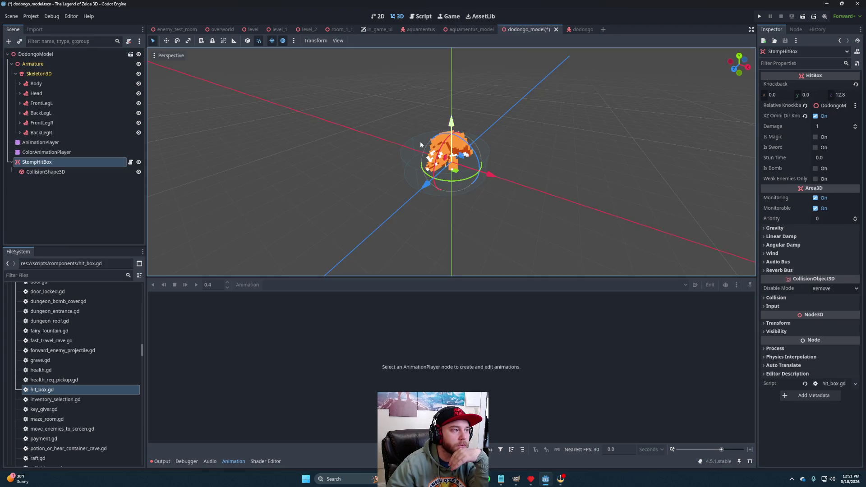
left_click(824, 94)
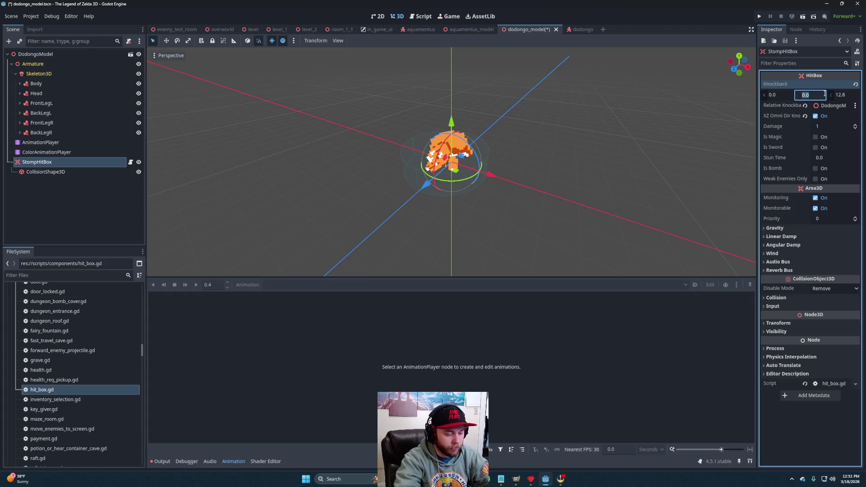
type("9.6")
key("Return")
key("ctrl+s")
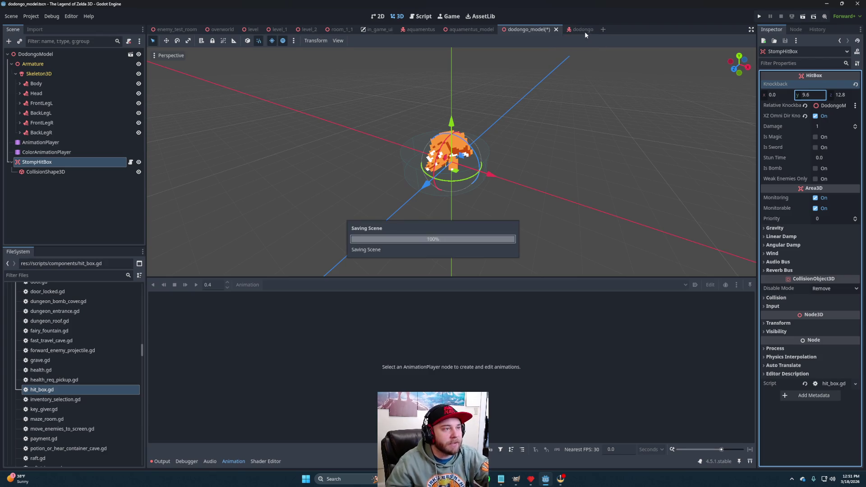
- Set StompHitBox damage to 2 and save the dodongo_model scene
left_click(469, 29)
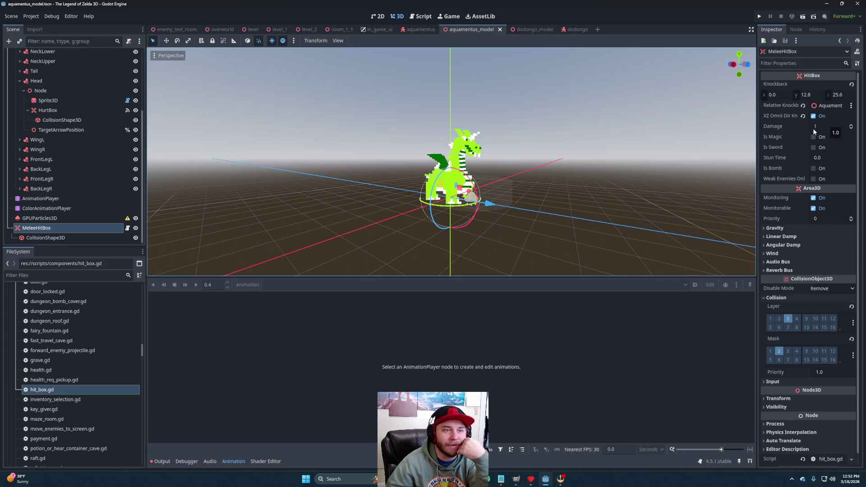
left_click(570, 29)
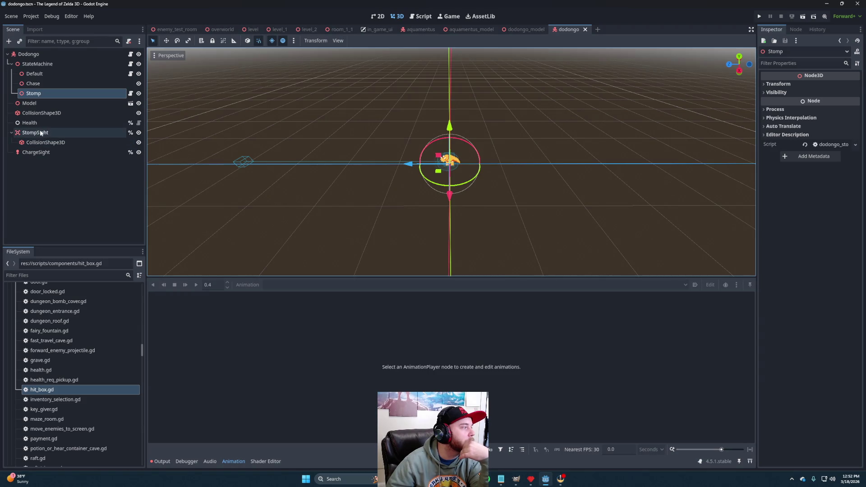
left_click(523, 31)
left_click(830, 126)
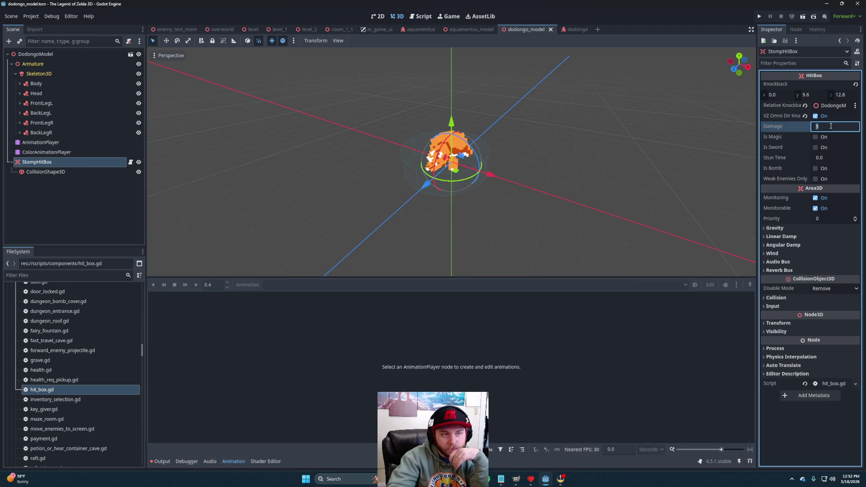
type("2")
key("Return")
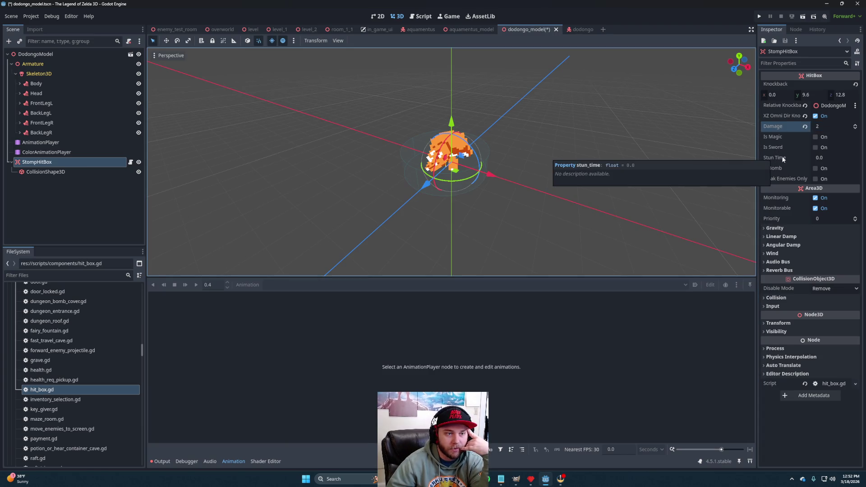
left_click(580, 29)
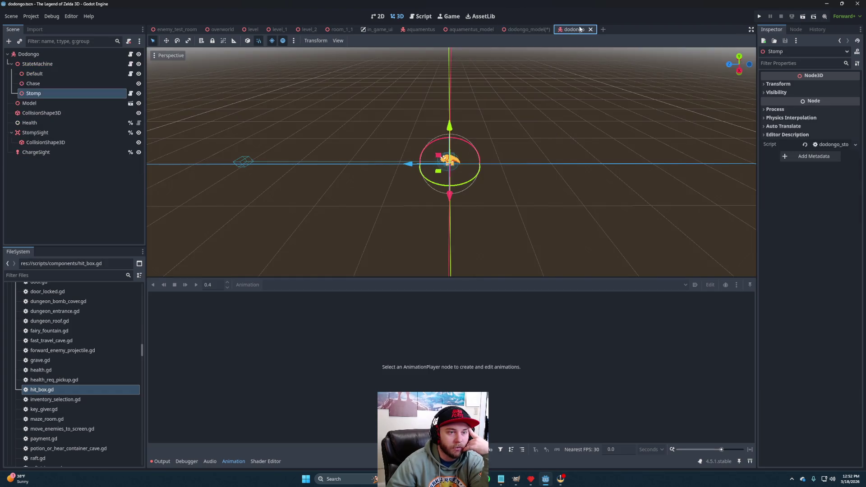
left_click(471, 30)
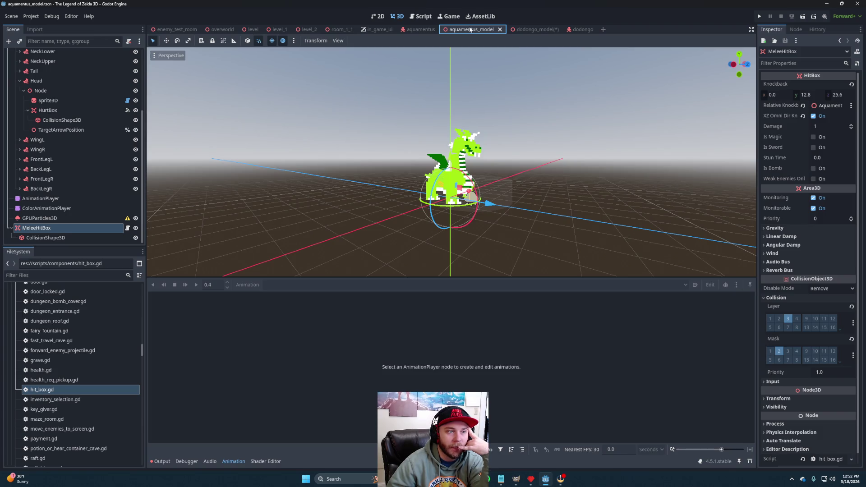
left_click(523, 30)
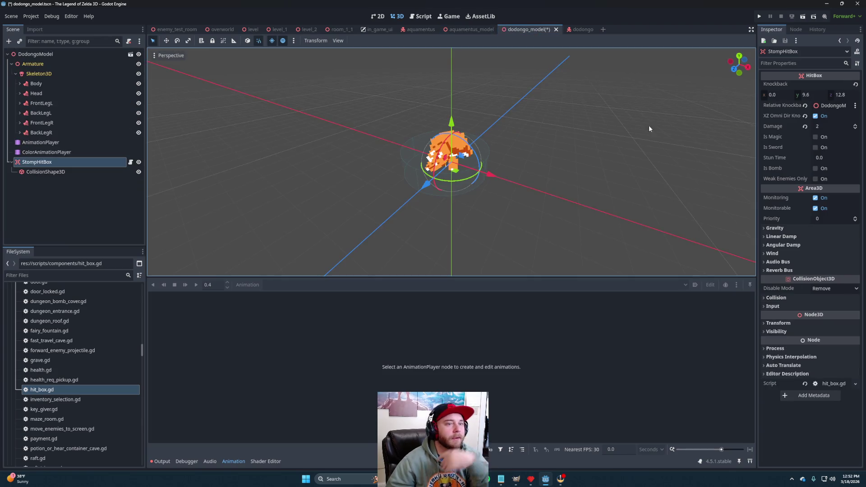
key("ctrl+s")
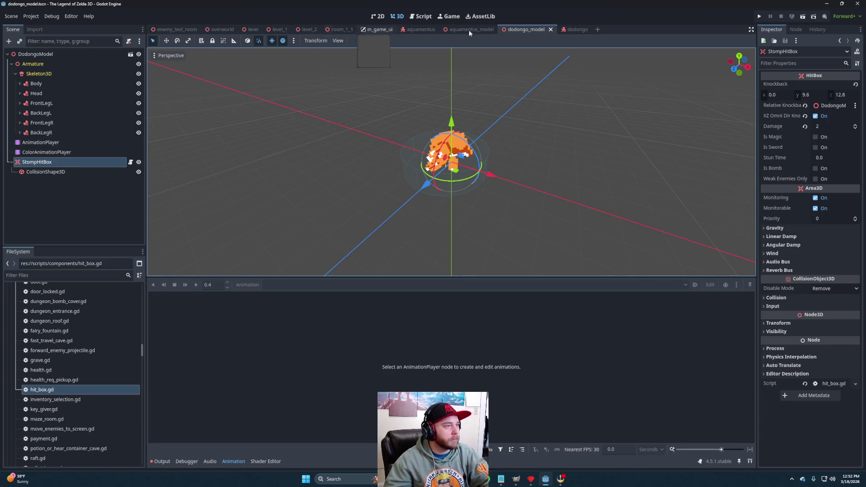
- In the aquamentus_model scene, select its GPUParticles3D node
left_click(469, 30)
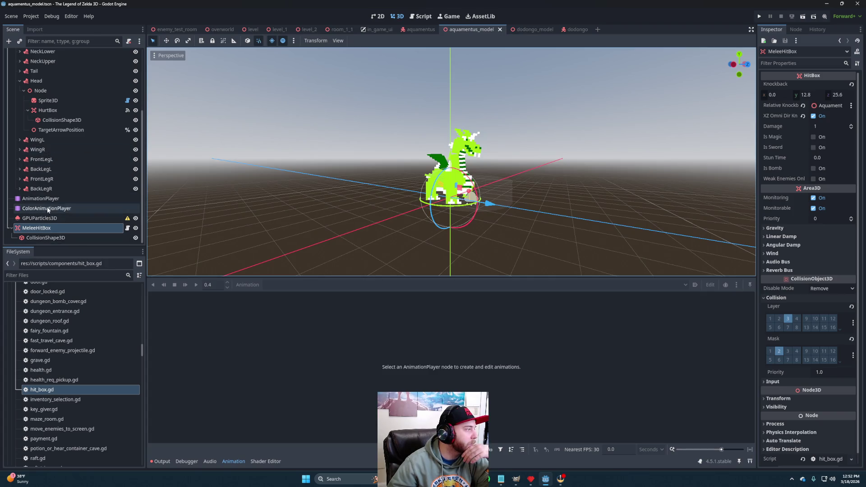
scroll(67, 182, "up", 5)
scroll(56, 123, "down", 3)
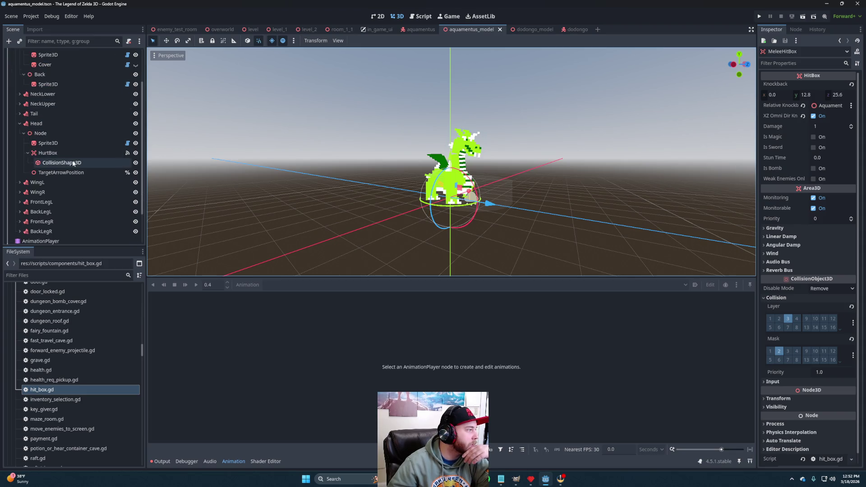
scroll(56, 170, "down", 2)
scroll(54, 176, "down", 2)
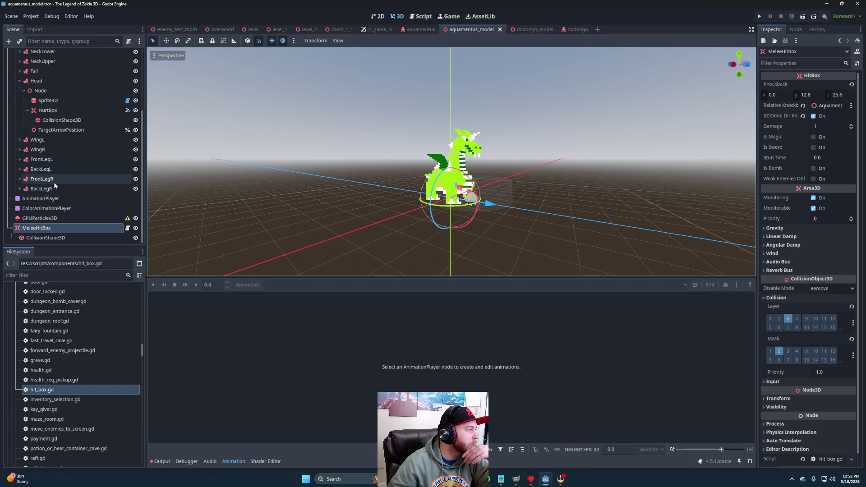
left_click(48, 218)
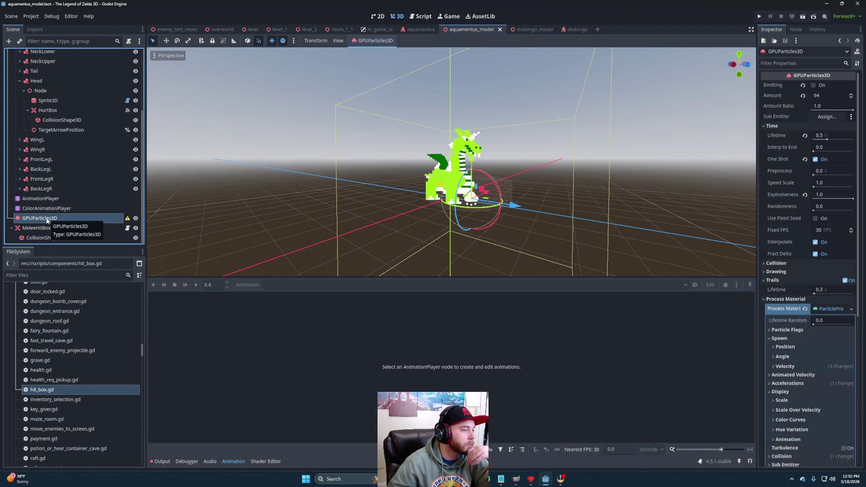
- Copy aquamentus_model's GPUParticles3D node and paste it under DodongoModel
right_click(50, 218)
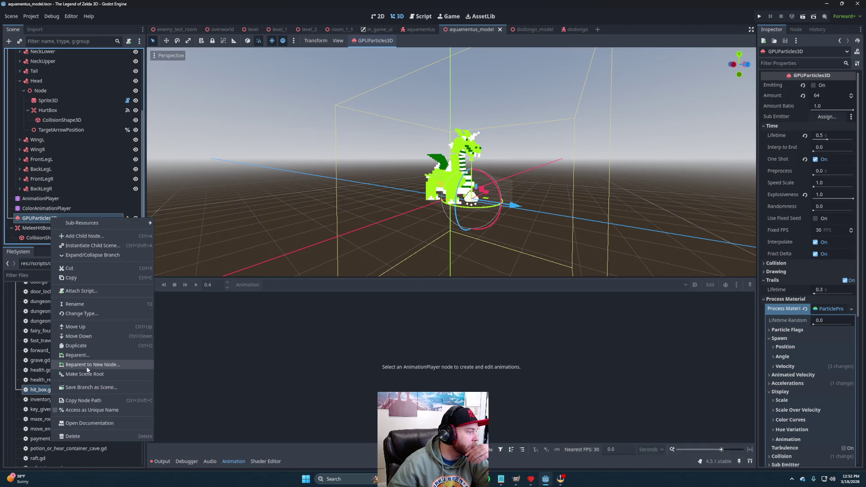
left_click(89, 280)
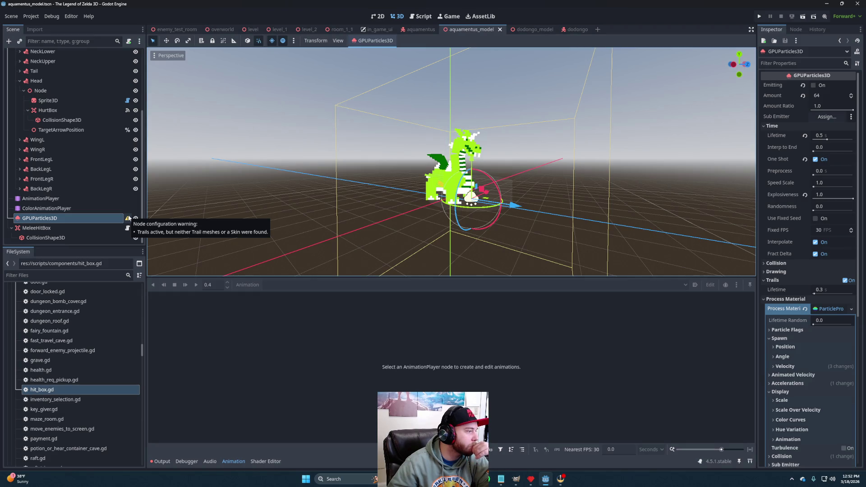
left_click(540, 33)
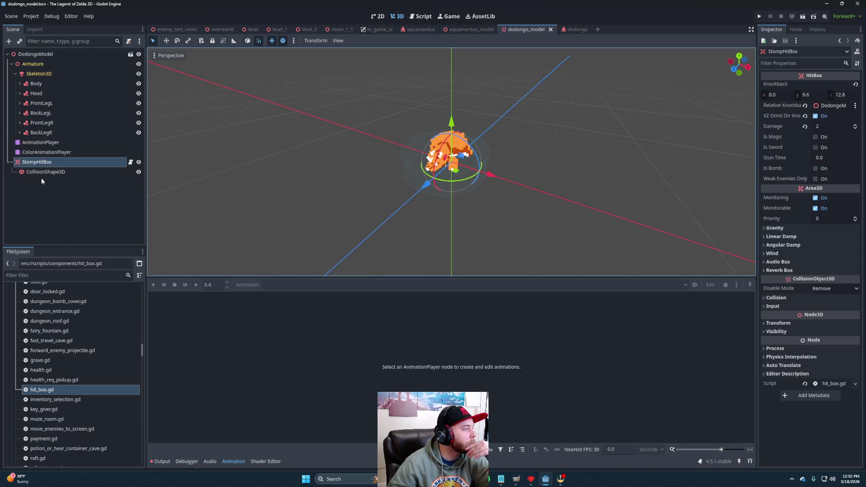
right_click(45, 55)
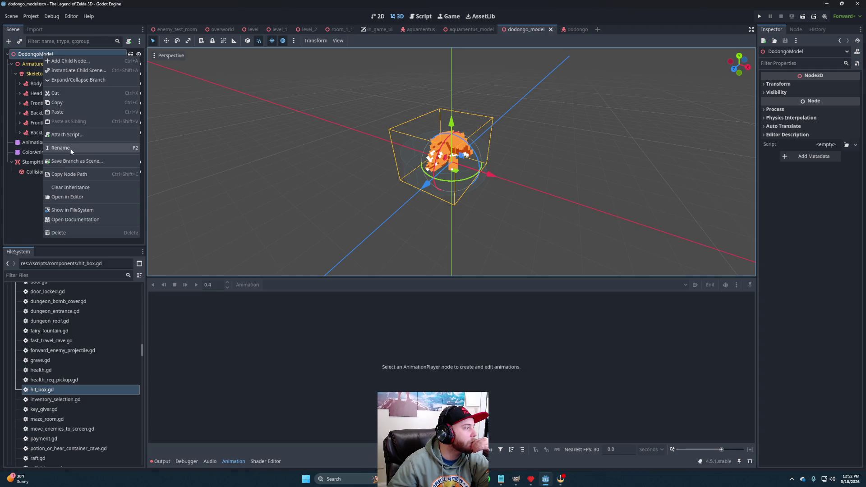
left_click(63, 112)
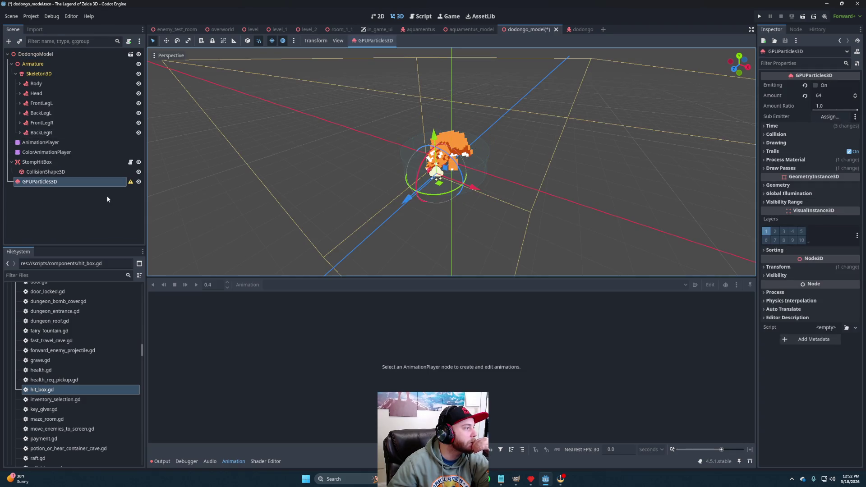
- Preview the particle burst by toggling Emitting, leaving it off, then select StompHitBox
left_click_drag(471, 189, 466, 183)
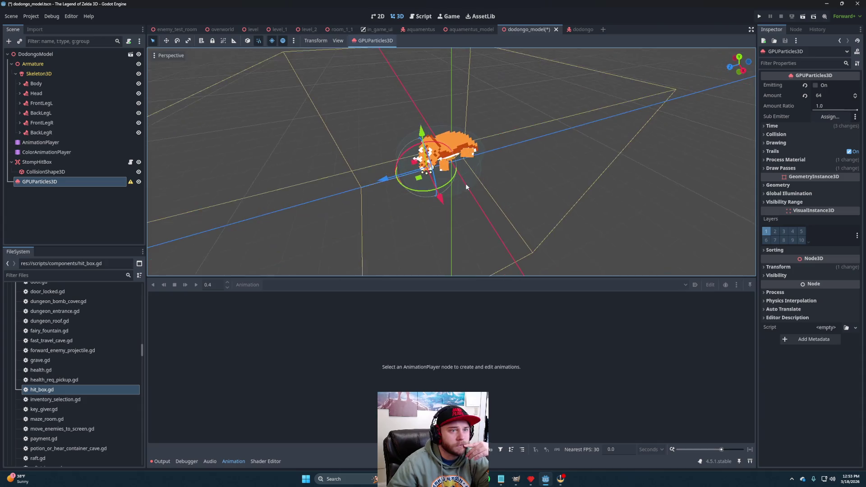
left_click(848, 152)
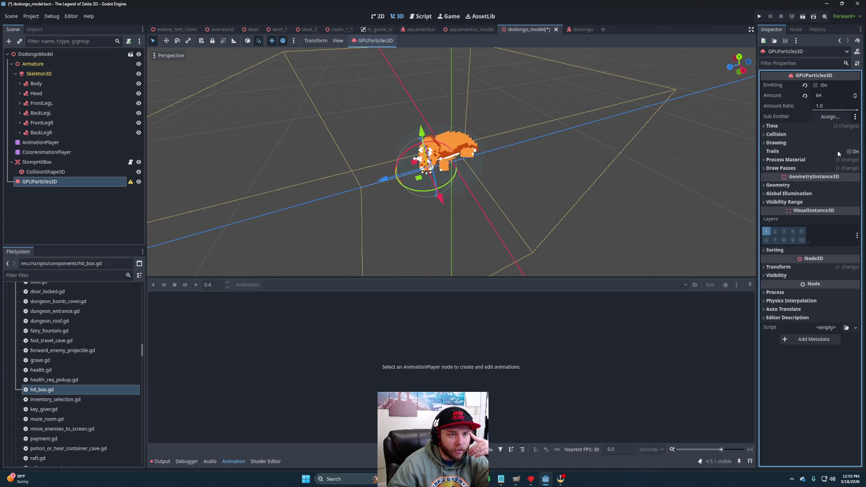
left_click(816, 85)
left_click(816, 85)
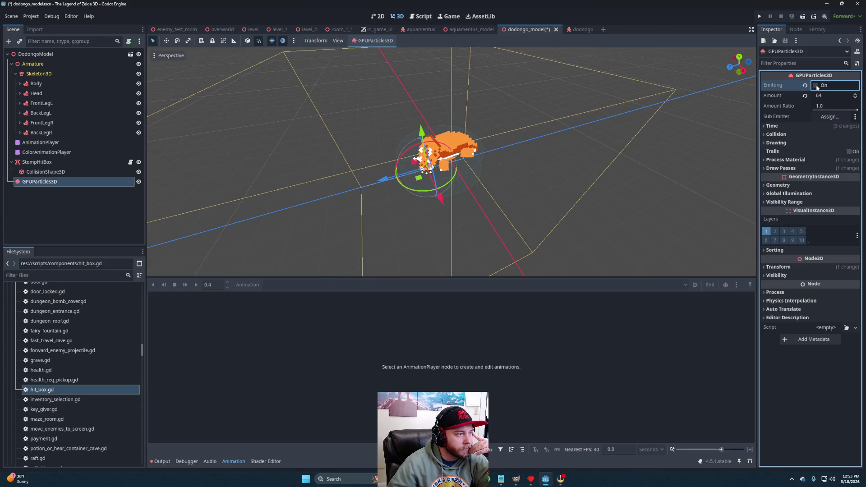
left_click(815, 85)
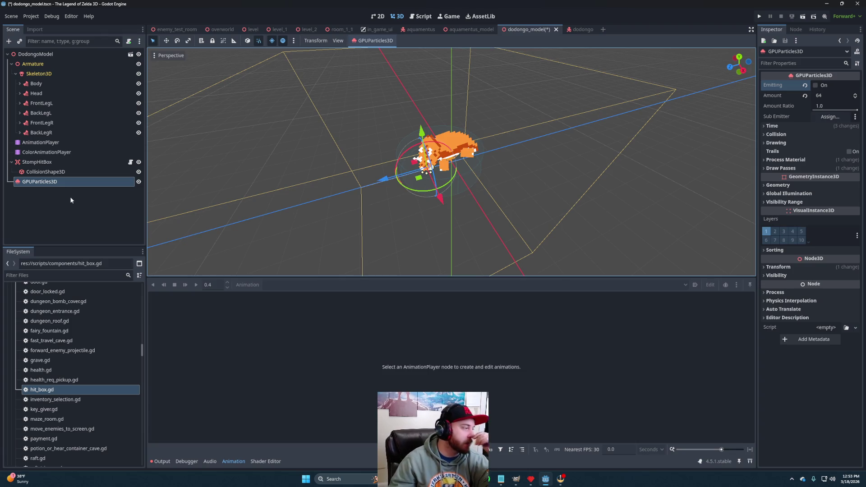
left_click(60, 165)
left_click(41, 182)
left_click(54, 161)
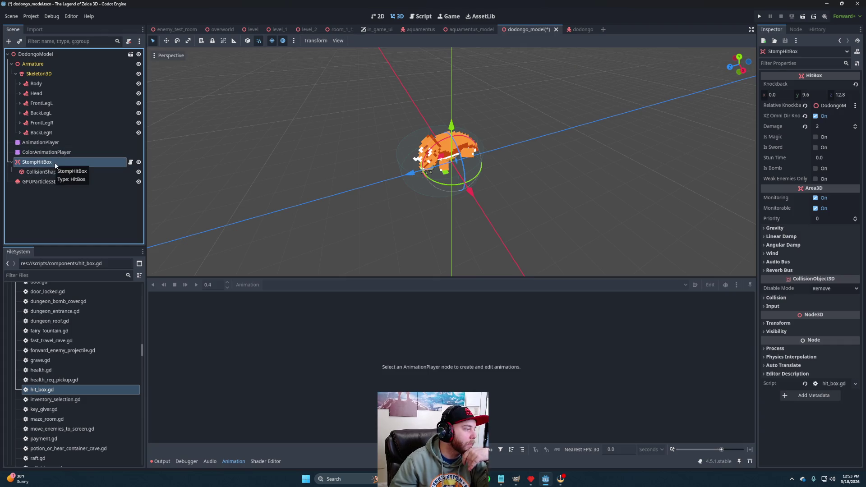
- Add a plain Node named CollisionShapeEnabler and move it under CollisionShape3D
right_click(55, 162)
left_click(74, 180)
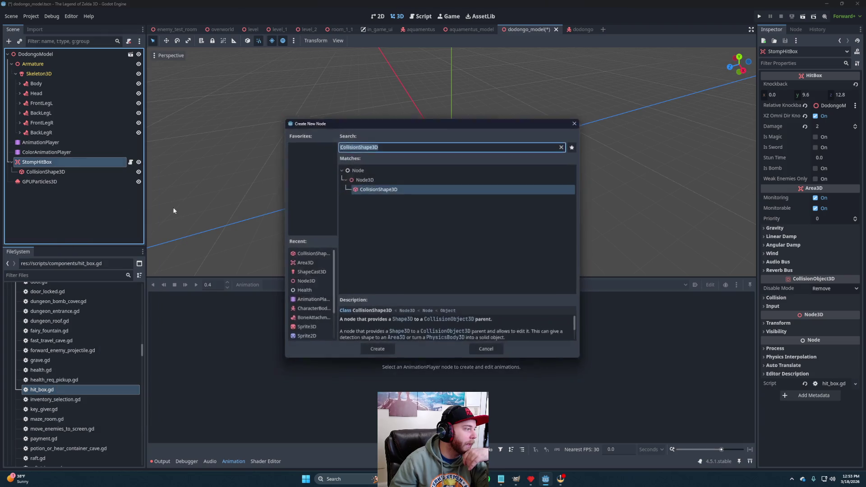
type("Node")
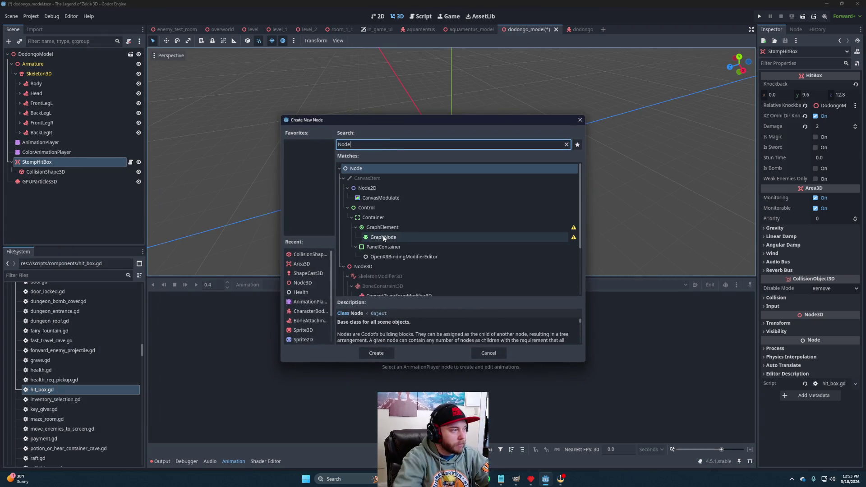
double_click(359, 168)
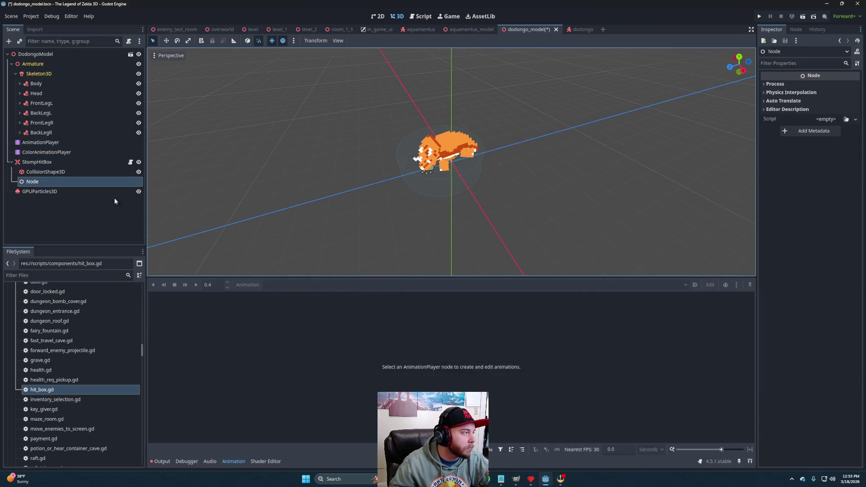
left_click(46, 184)
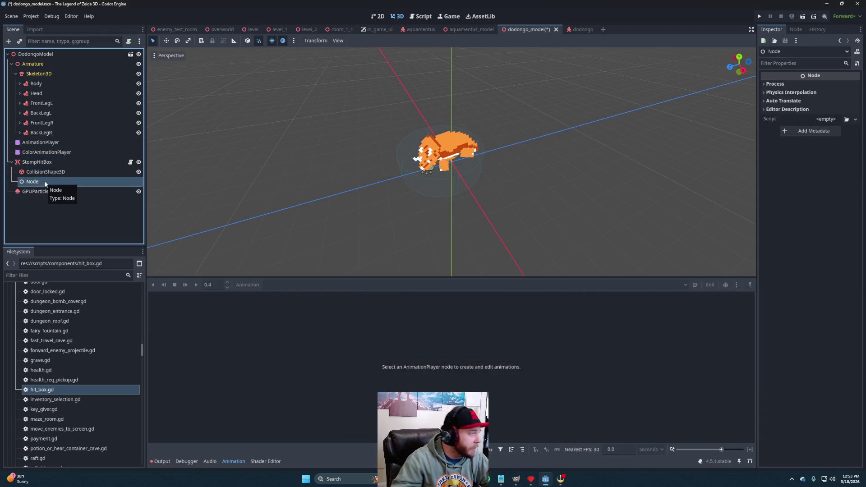
double_click(46, 181)
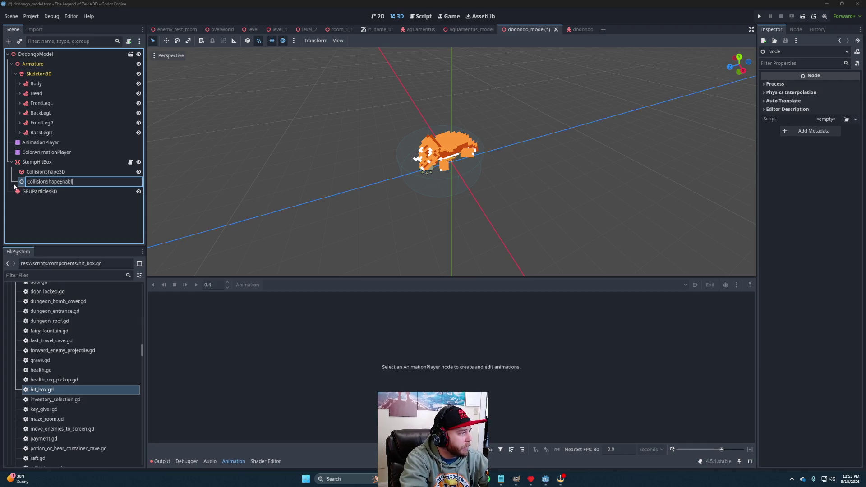
type("er")
key("Return")
left_click_drag(47, 181, 49, 173)
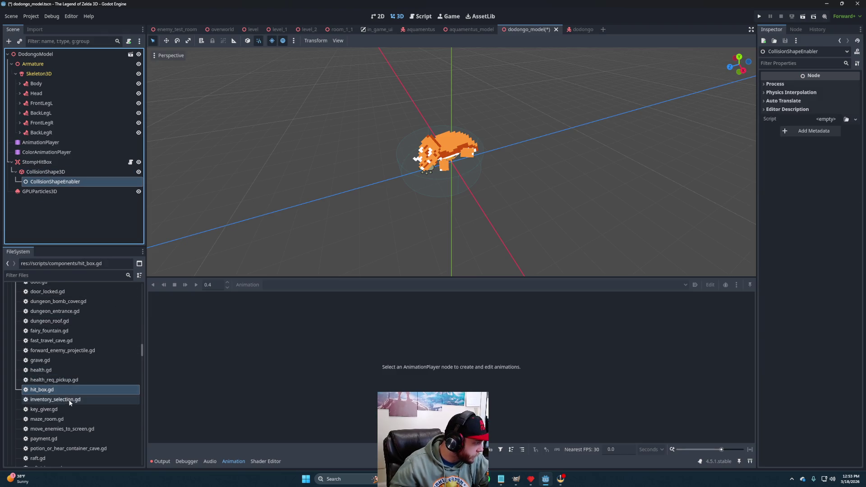
- Attach collision_shape_animation_enabler.gd from the animation_enablers folder to CollisionShapeEnabler
scroll(69, 400, "up", 5)
scroll(74, 392, "up", 6)
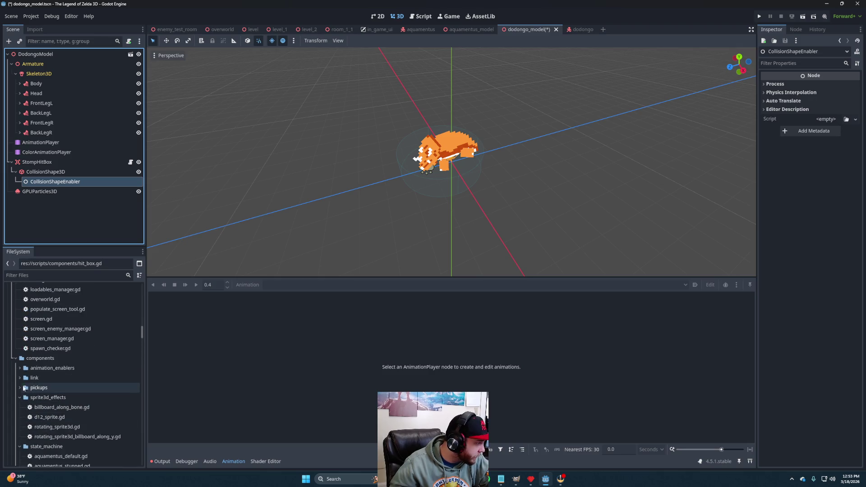
left_click(20, 397)
left_click(20, 407)
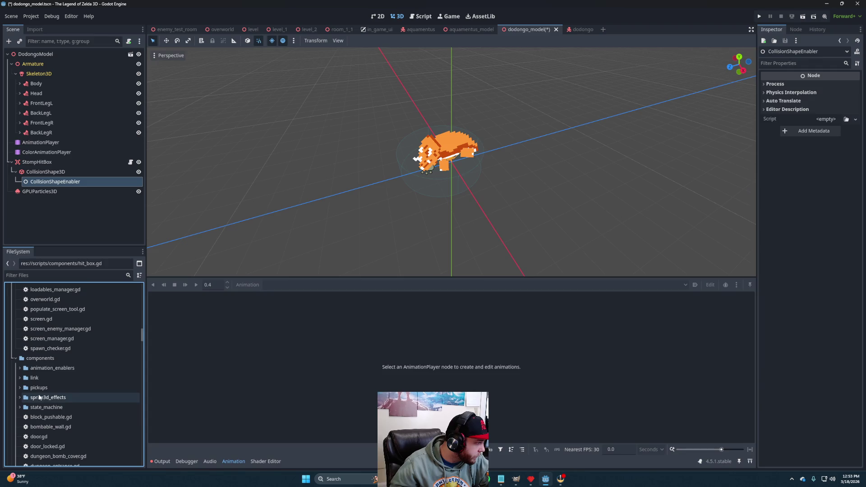
left_click(19, 379)
left_click(19, 379)
left_click(20, 368)
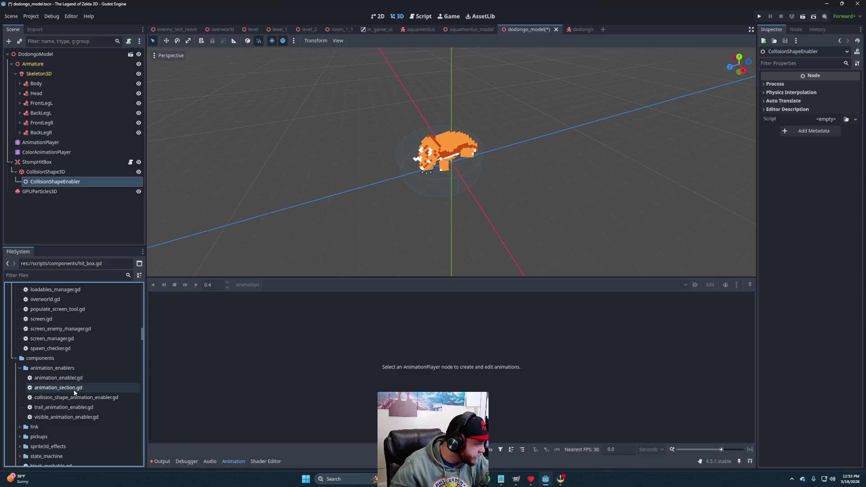
mouse_move(75, 398)
left_mouse_down()
mouse_move(58, 216)
mouse_move(43, 182)
left_mouse_up()
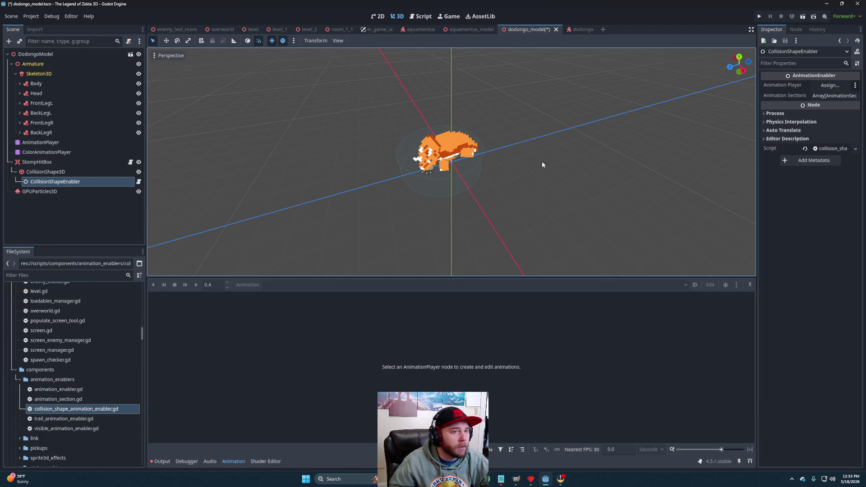
- Assign AnimationPlayer to the enabler and add one new AnimationSection element
mouse_move(41, 142)
left_mouse_down()
mouse_move(705, 89)
mouse_move(842, 90)
left_mouse_up()
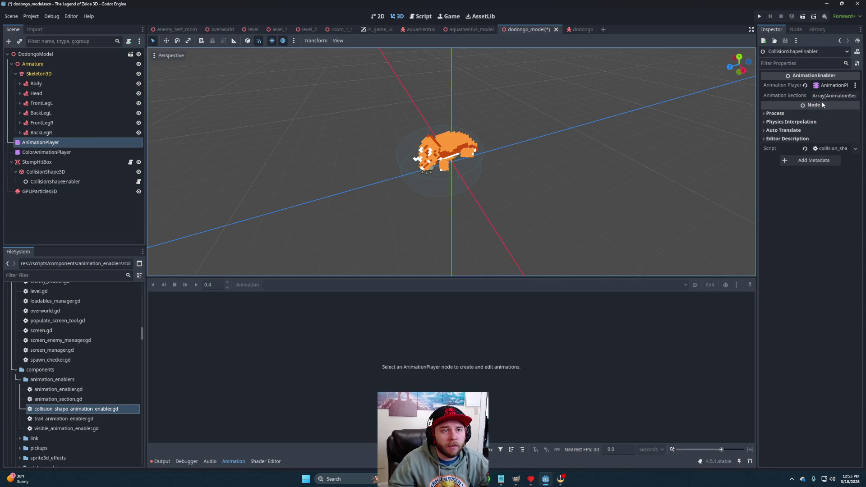
left_click(837, 94)
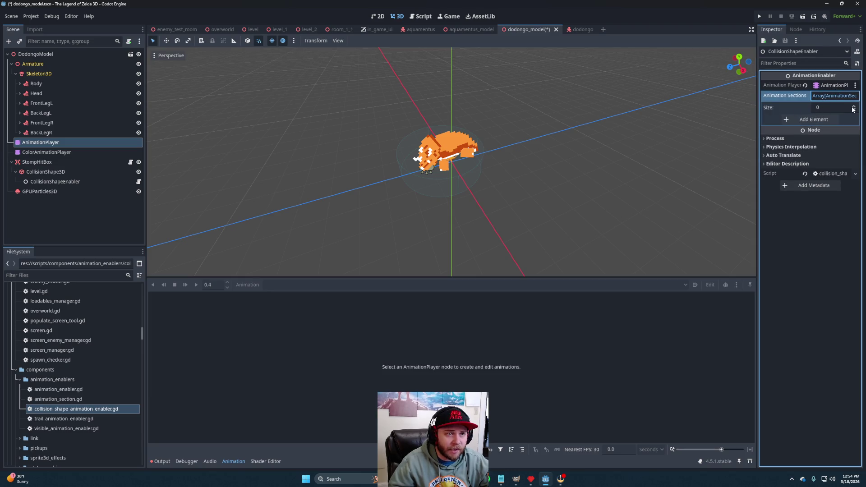
left_click(855, 106)
left_click(819, 121)
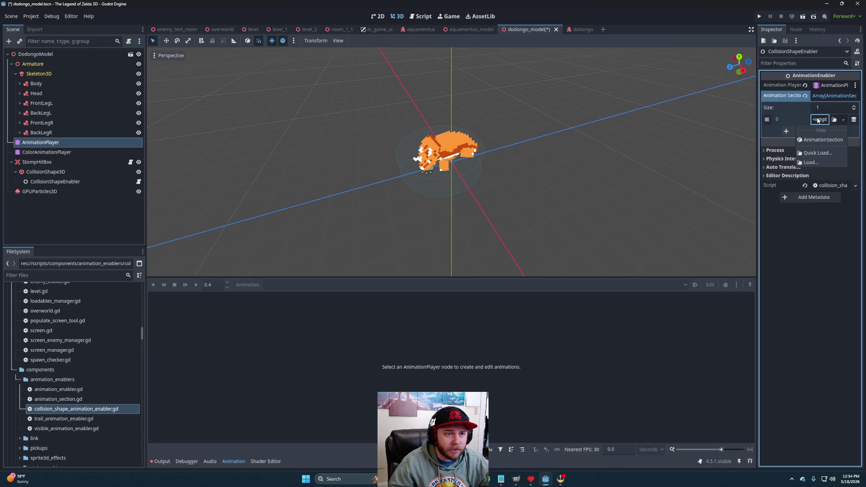
left_click(823, 127)
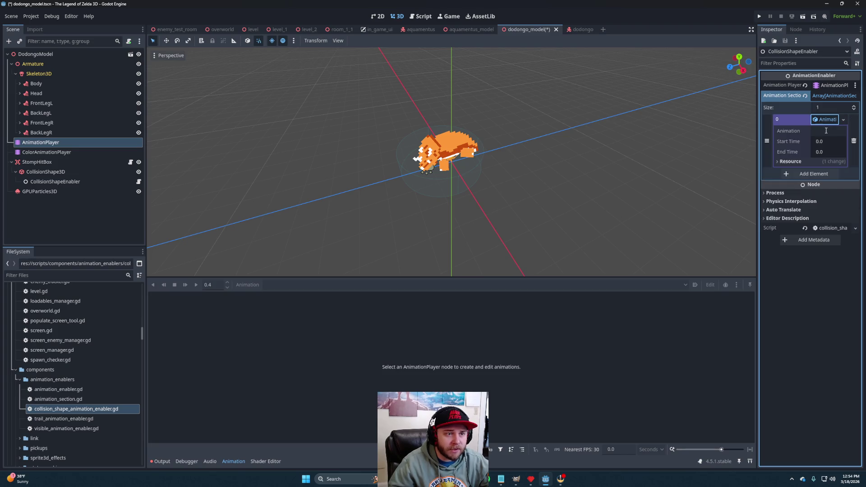
left_click(827, 131)
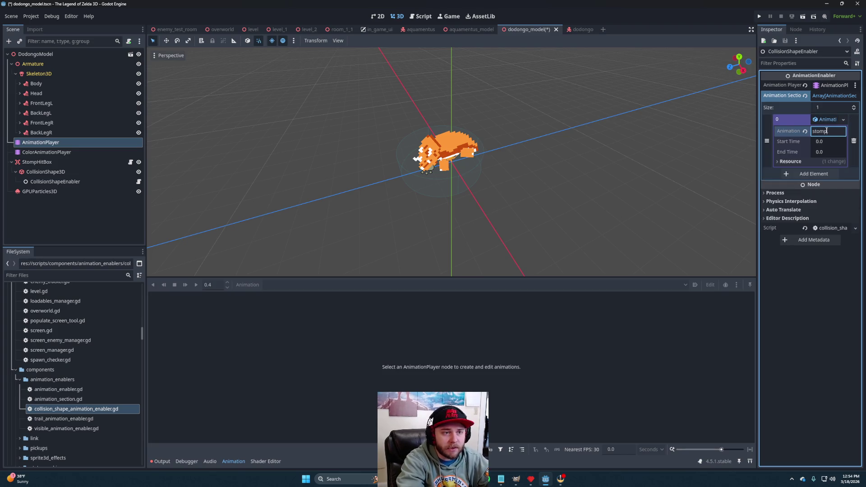
- Cancel an accidental rename and scrub the stomp animation to check its timing
left_click(37, 142)
key("Up")
key("F2")
left_click(42, 144)
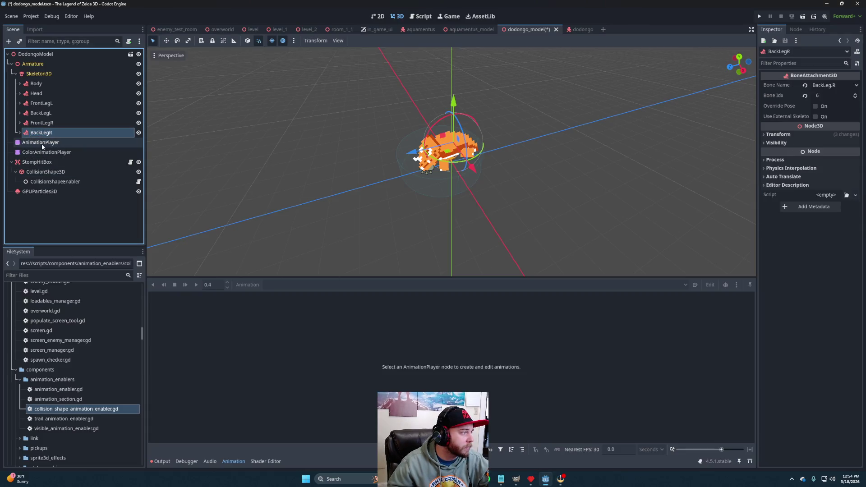
mouse_move(284, 298)
left_mouse_down()
mouse_move(523, 301)
mouse_move(446, 299)
mouse_move(516, 304)
mouse_move(423, 290)
mouse_move(463, 299)
mouse_move(388, 299)
mouse_move(403, 299)
left_mouse_up()
- Set the section to the stomp animation, starting at 0.4 and ending at 0.6
left_click(55, 181)
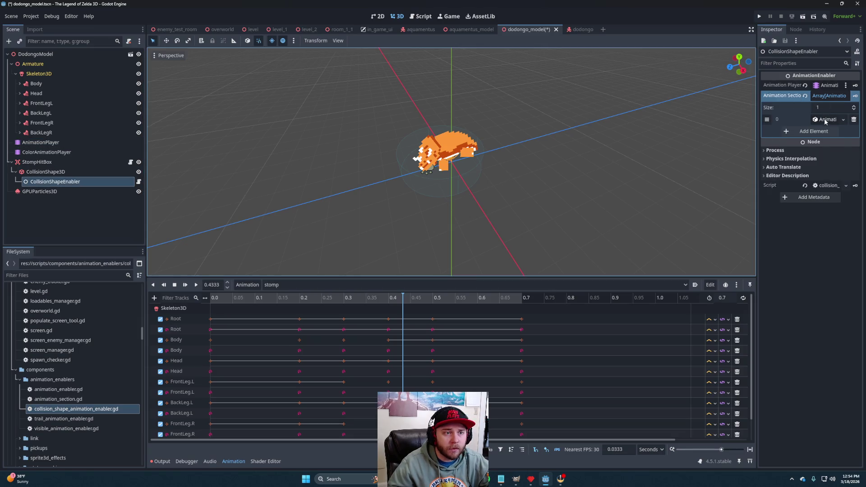
left_click(826, 120)
left_click(831, 142)
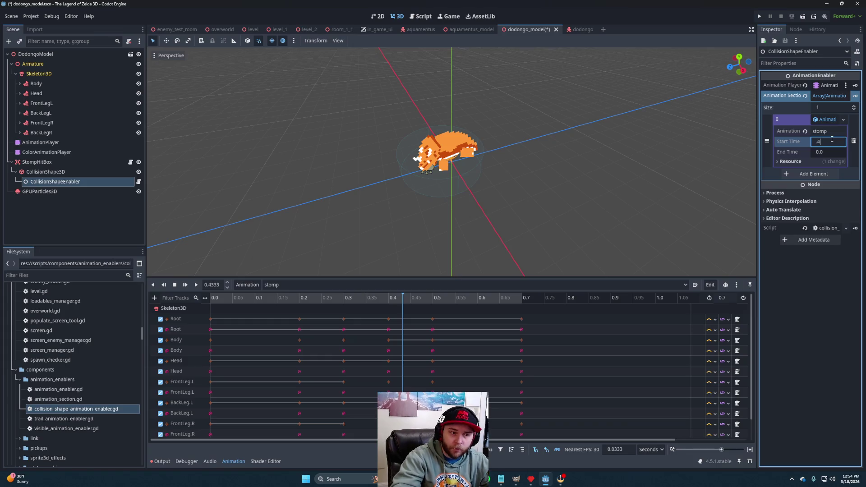
left_click(830, 152)
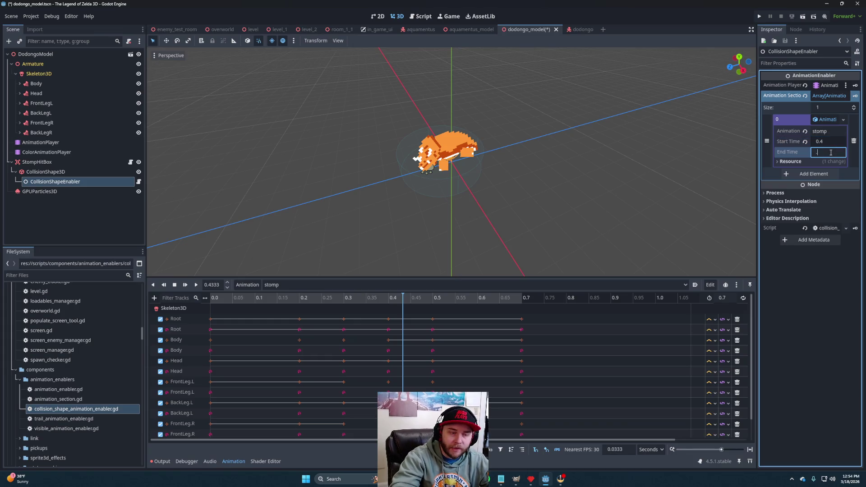
key("Return")
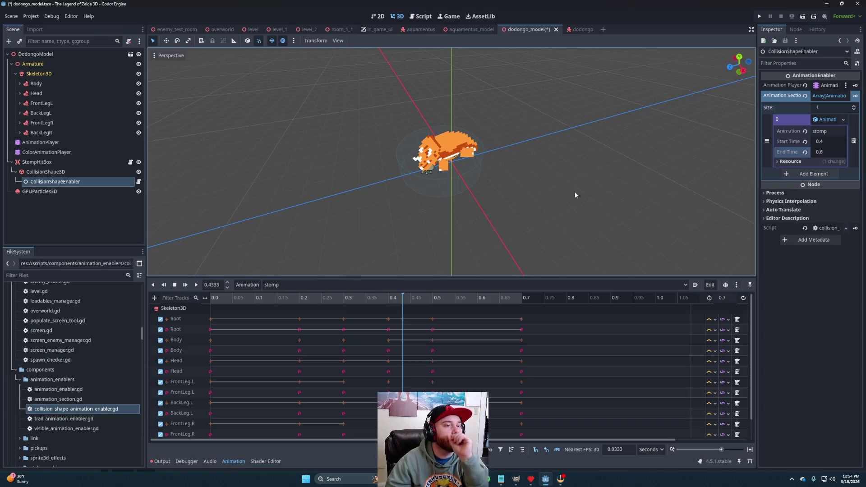
left_click_drag(467, 184, 179, 168)
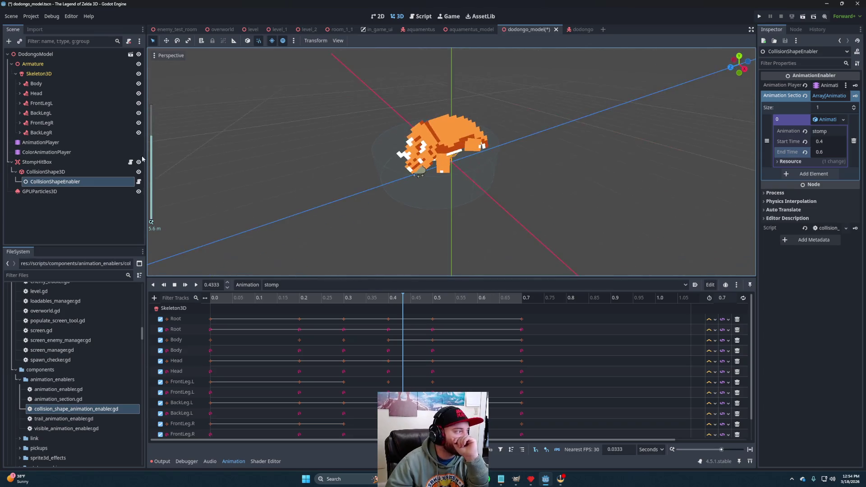
left_click(45, 172)
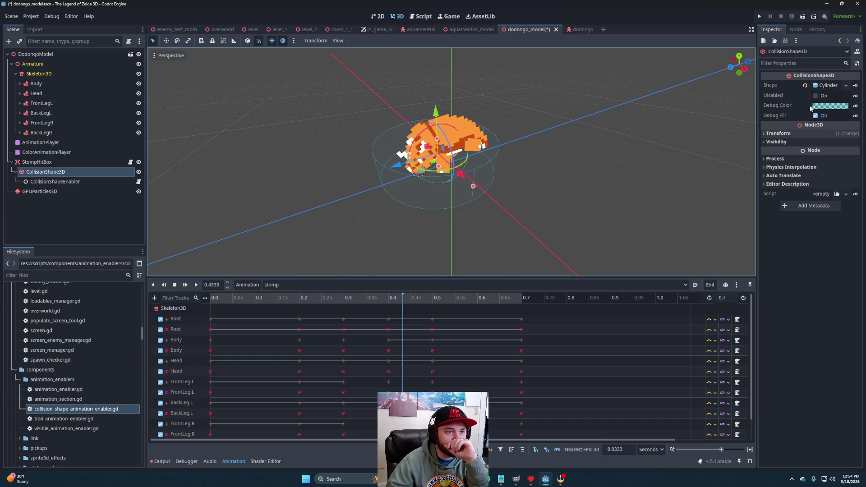
- Tick Disabled on the stomp CollisionShape3D and save the scene
left_click(815, 96)
scroll(454, 228, "down", 3)
mouse_move(448, 210)
left_mouse_down()
mouse_move(455, 218)
mouse_move(582, 195)
left_mouse_up()
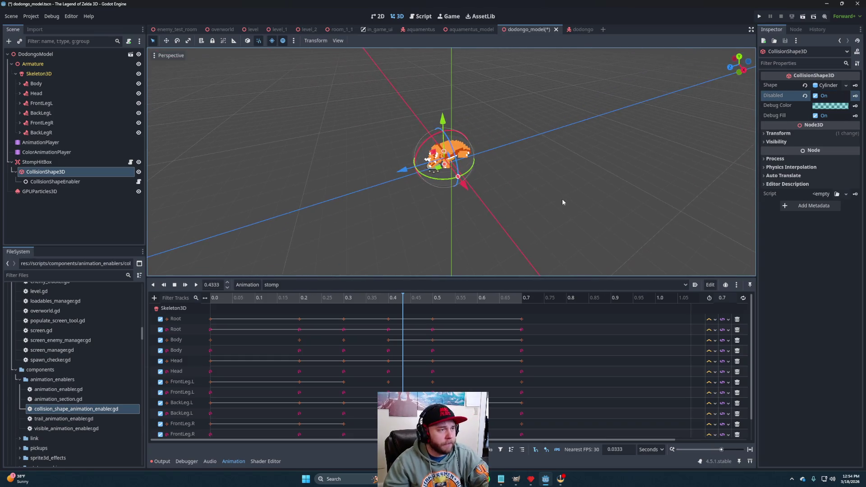
key("ctrl+s")
scroll(453, 223, "up", 5)
mouse_move(422, 221)
left_mouse_down()
mouse_move(514, 195)
mouse_move(478, 183)
mouse_move(478, 195)
left_mouse_up()
- Shift the GPUParticles3D emitter along Z and preview the burst at stomp 0.4
left_click(28, 193)
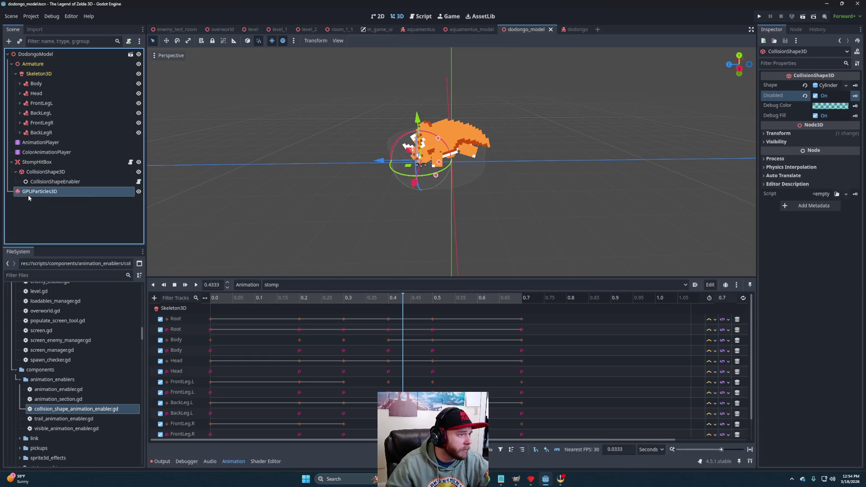
mouse_move(380, 164)
left_mouse_down()
mouse_move(397, 162)
mouse_move(404, 188)
left_mouse_up()
left_click(815, 86)
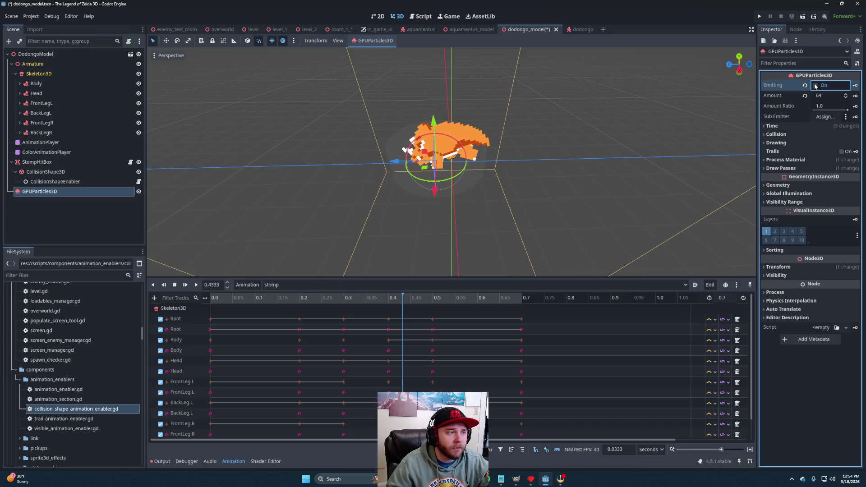
left_click(351, 299)
left_click(388, 298)
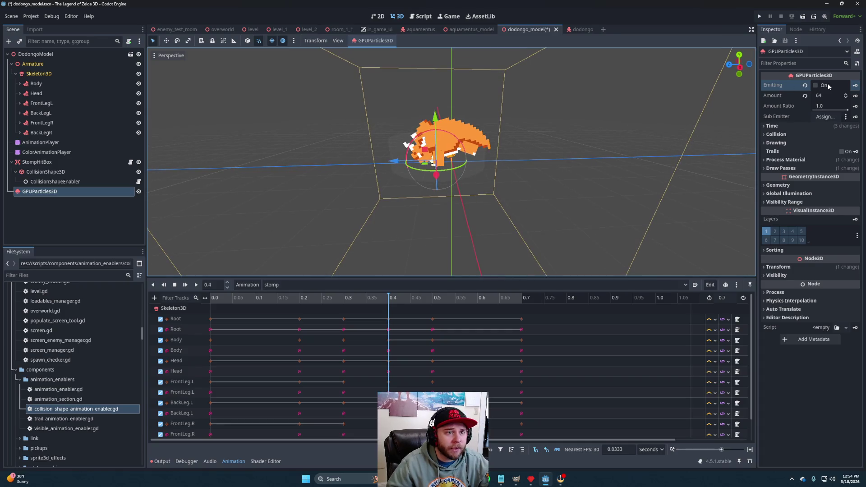
- Turn the 0.4 s emitting key On, replay stomp to check the dust burst, and save dodongo_model
left_click(854, 88)
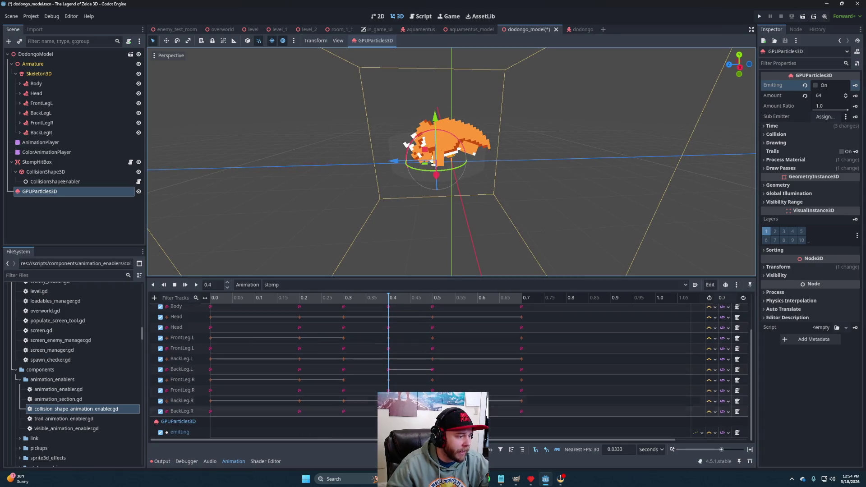
left_click(815, 96)
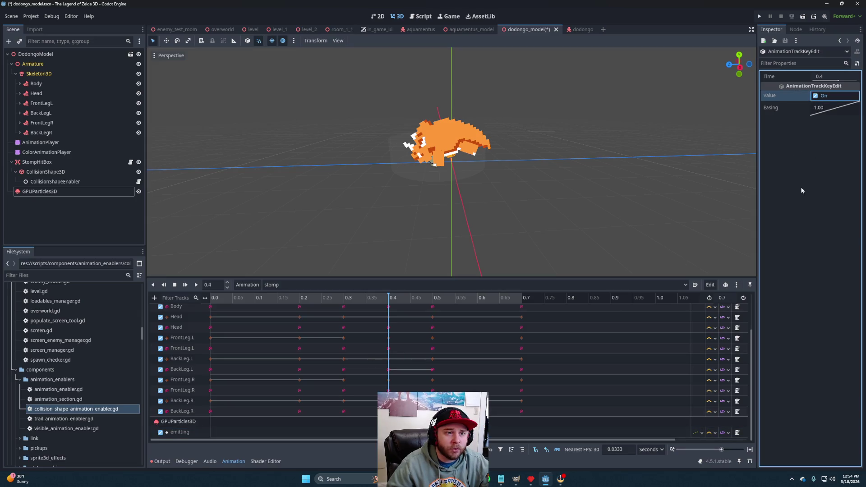
left_click(196, 285)
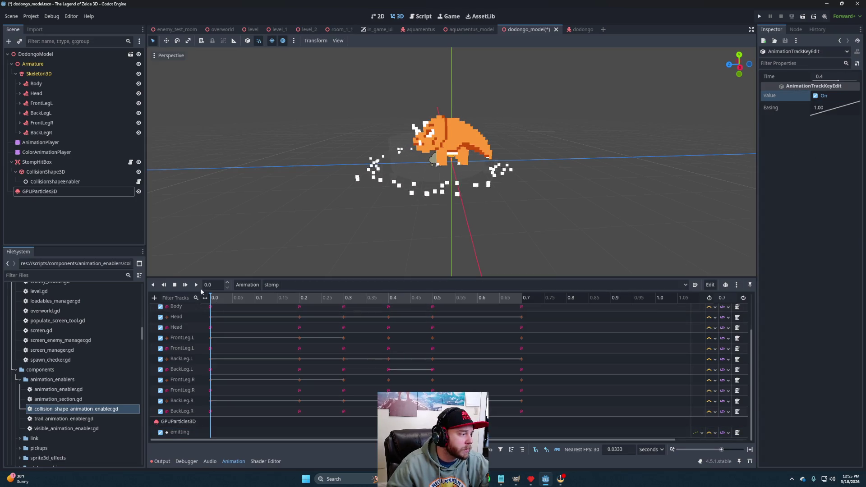
left_click(196, 285)
left_click(196, 285)
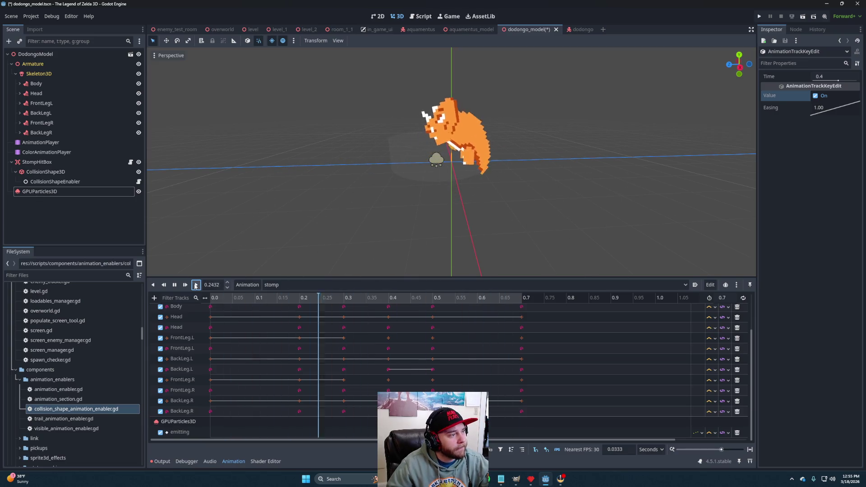
left_click(196, 284)
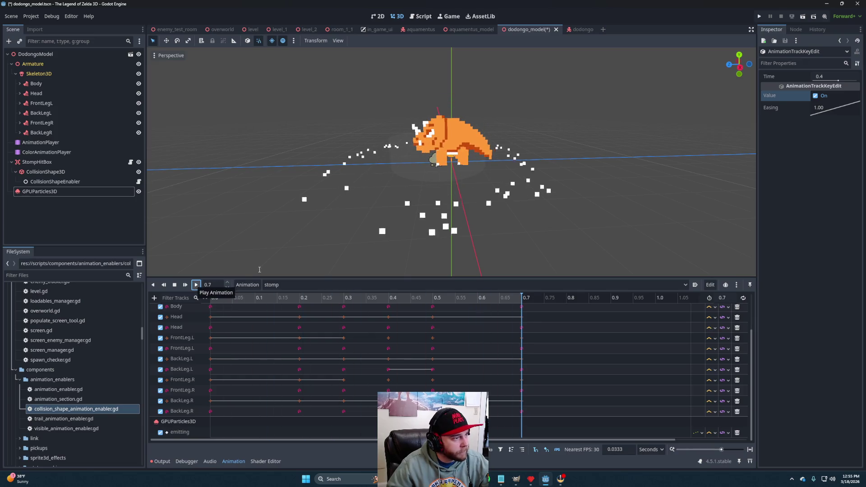
scroll(463, 199, "down", 3)
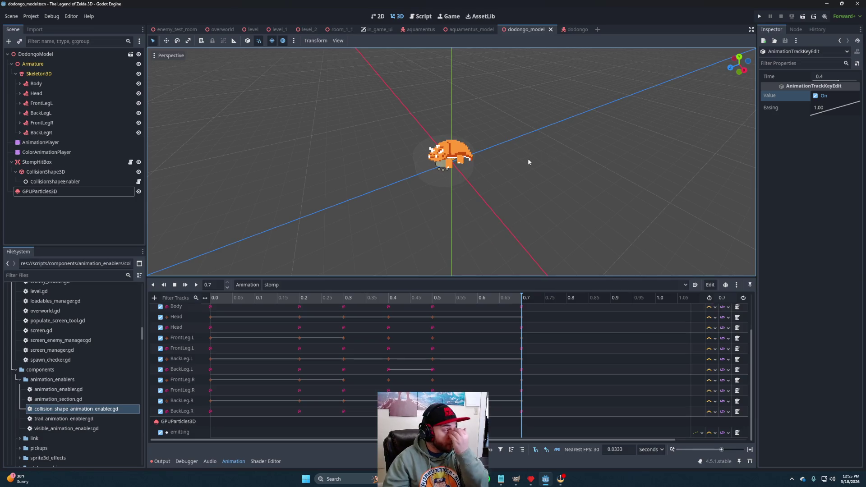
key("ctrl+s")
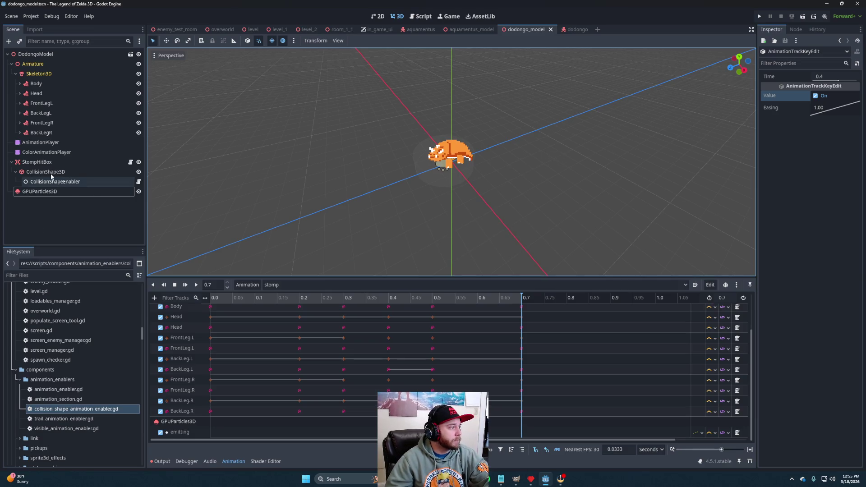
- Match StompHitBox to Aquamentus's MeleeHitBox by putting it on collision layer 3 only
left_click(32, 164)
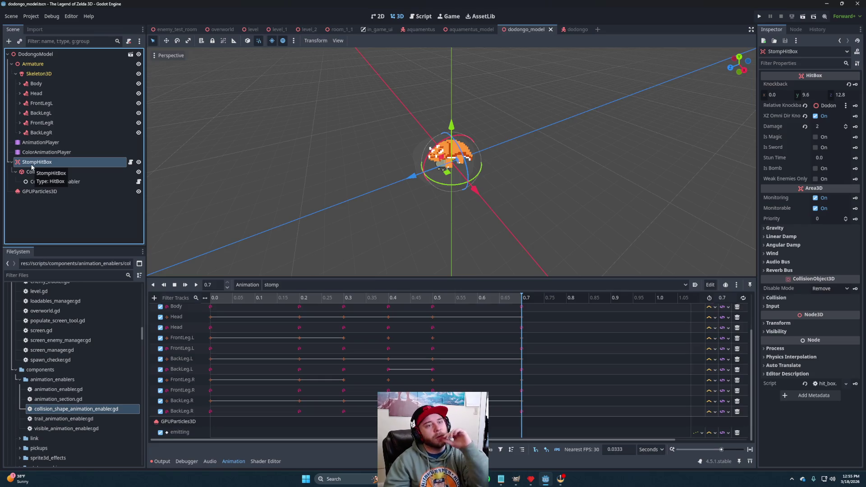
left_click(472, 30)
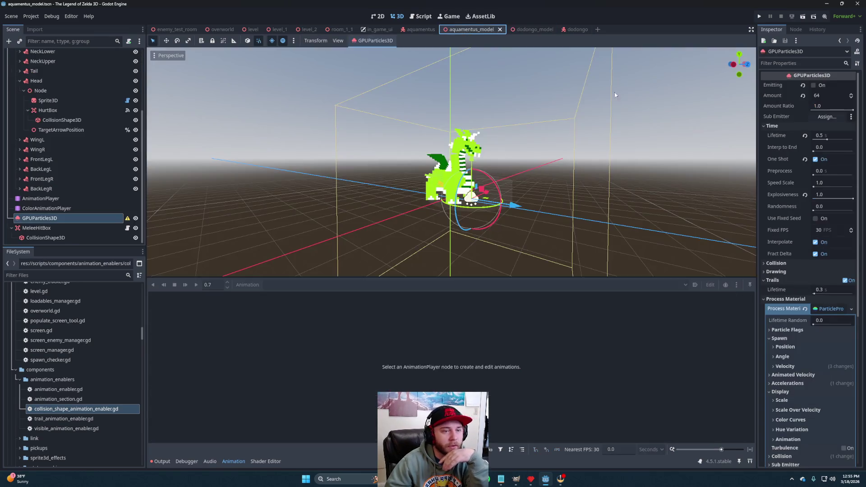
left_click(68, 228)
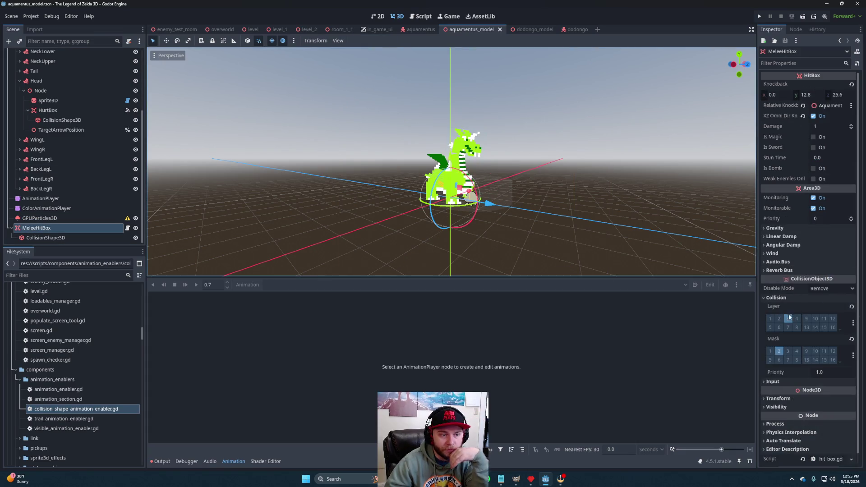
left_click(523, 30)
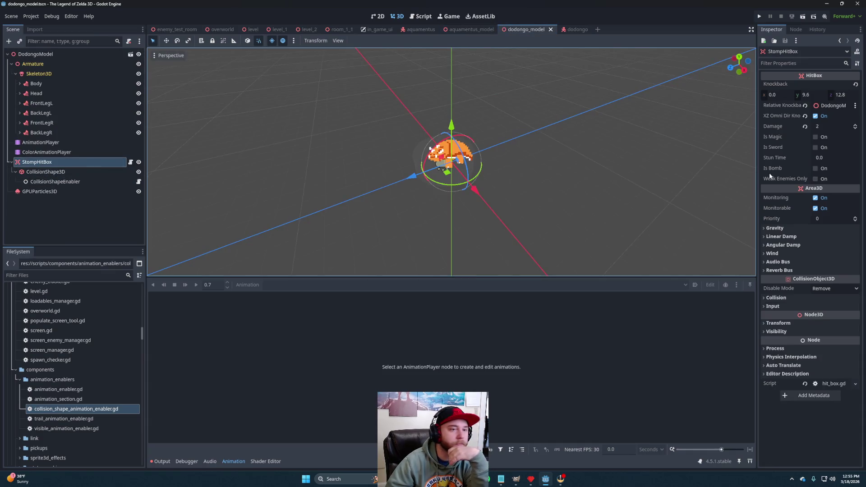
left_click(773, 298)
left_click(790, 319)
left_click(771, 319)
- Save dodongo_model, orbit around the model, and switch to the dodongo scene
scroll(476, 189, "down", 2)
key("ctrl+s")
left_click_drag(546, 167, 554, 165)
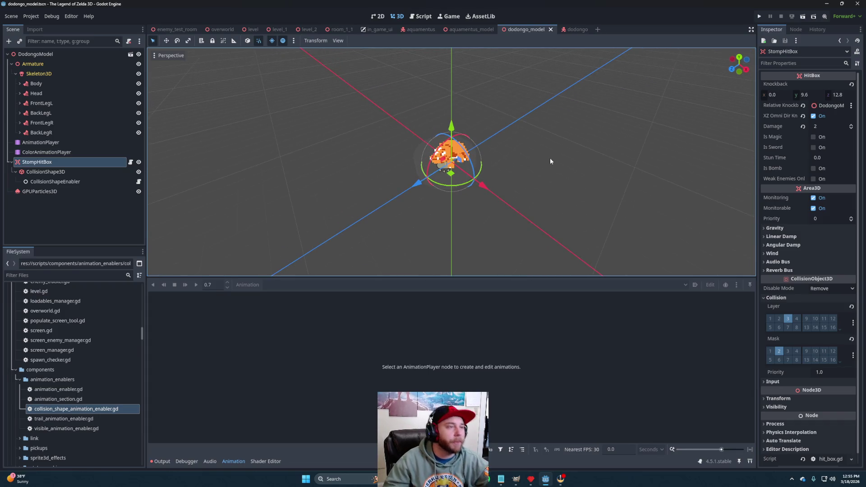
mouse_move(593, 124)
left_mouse_down()
mouse_move(560, 127)
mouse_move(545, 101)
mouse_move(500, 106)
left_mouse_up()
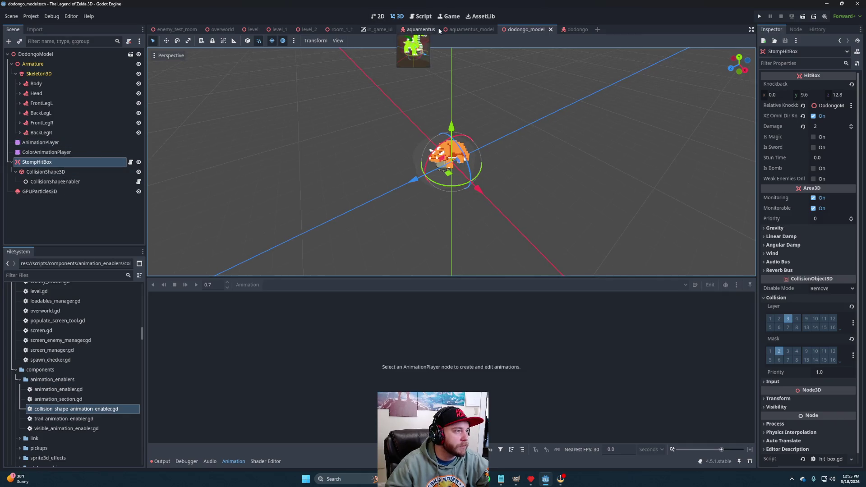
left_click(569, 29)
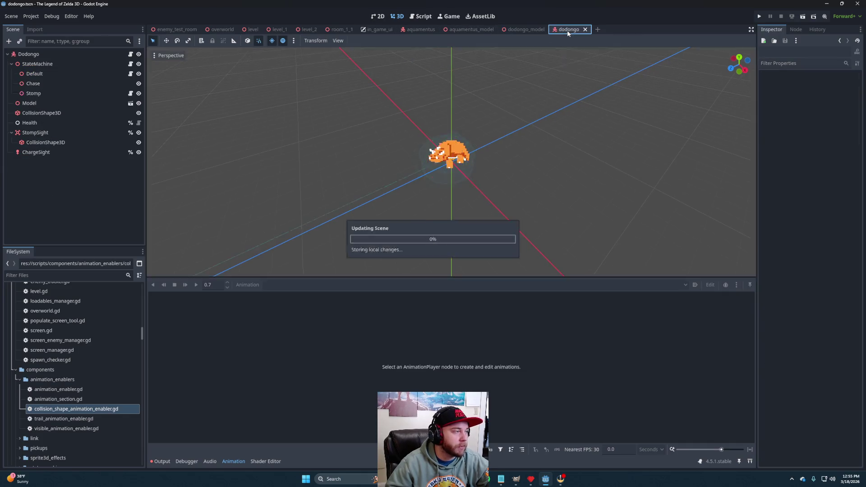
- Disable the ChargeSight shape cast and save the dodongo scene
left_click(37, 152)
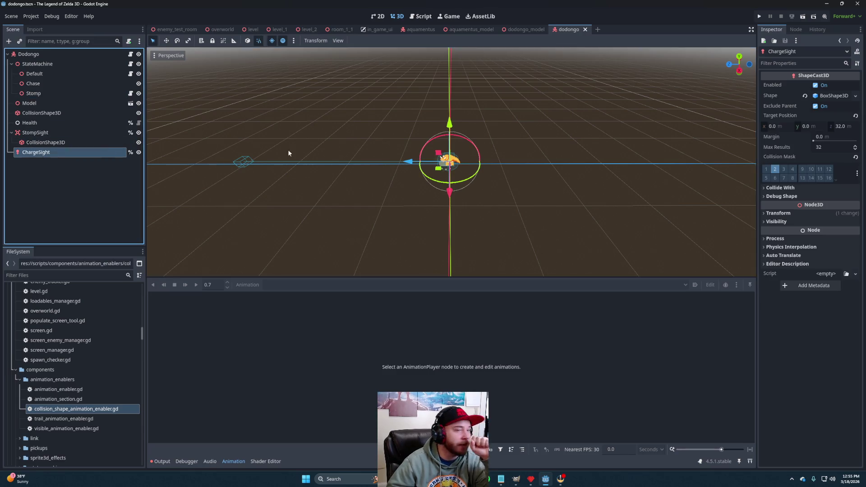
left_click(815, 84)
mouse_move(408, 208)
left_mouse_down()
mouse_move(440, 195)
mouse_move(426, 199)
mouse_move(555, 204)
mouse_move(539, 206)
left_mouse_up()
scroll(539, 206, "up", 5)
key("ctrl+s")
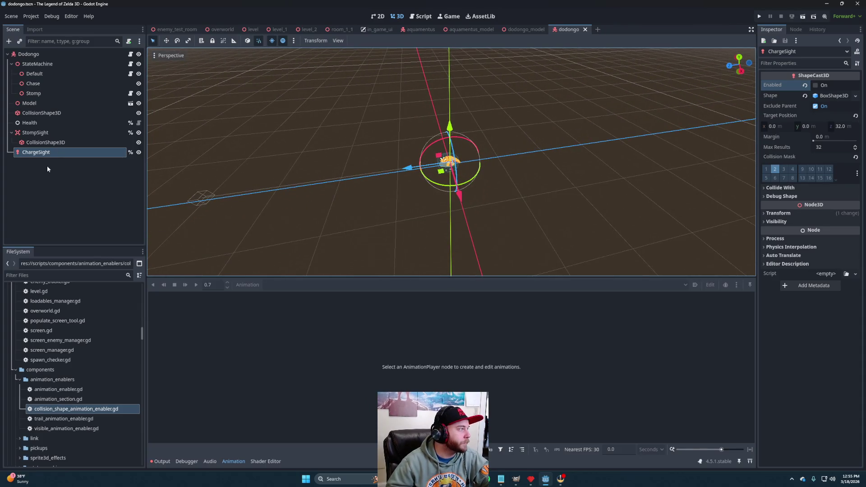
- Place a Dodongo instance in enemy_test_room near Link, save, and run the room
left_click(174, 29)
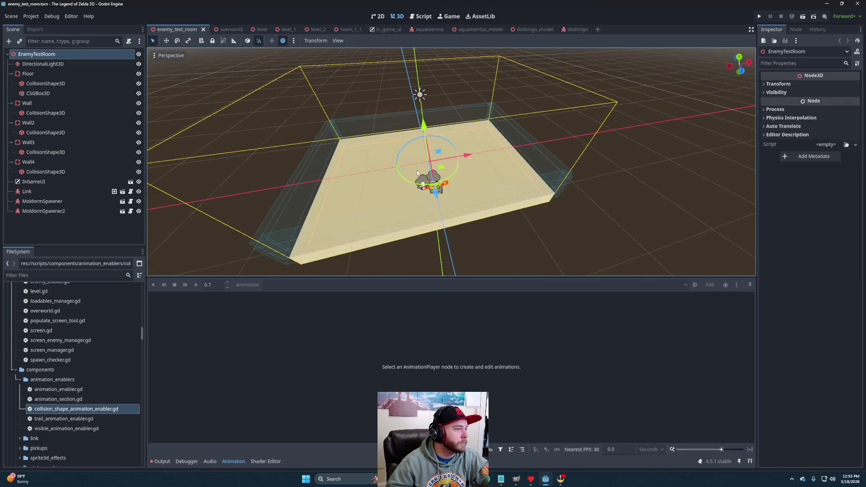
mouse_move(372, 190)
left_mouse_down()
mouse_move(414, 196)
mouse_move(391, 195)
left_mouse_up()
scroll(391, 195, "up", 3)
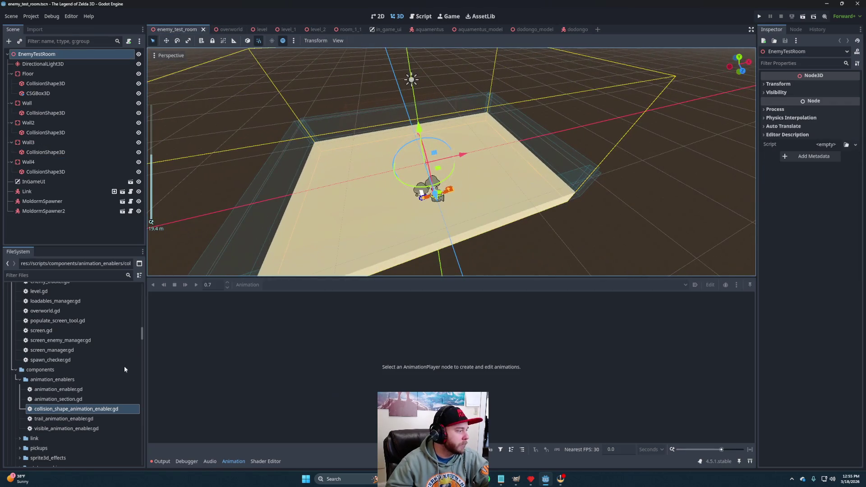
scroll(62, 391, "down", 10)
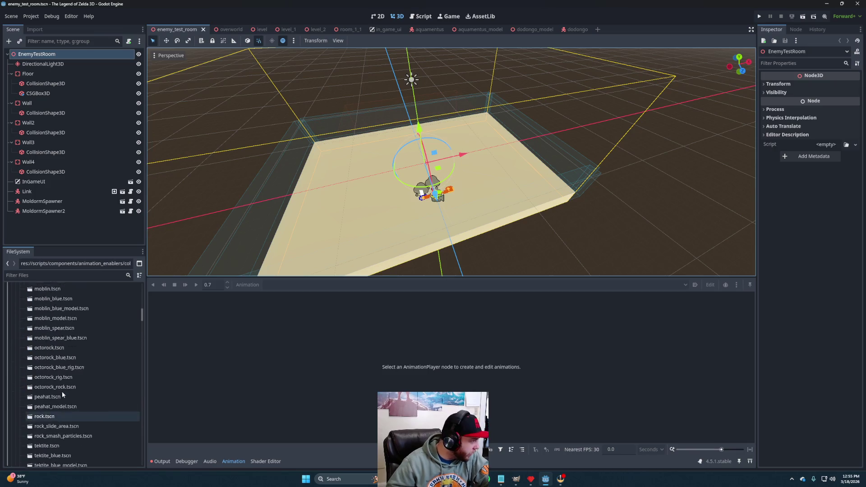
scroll(59, 384, "up", 5)
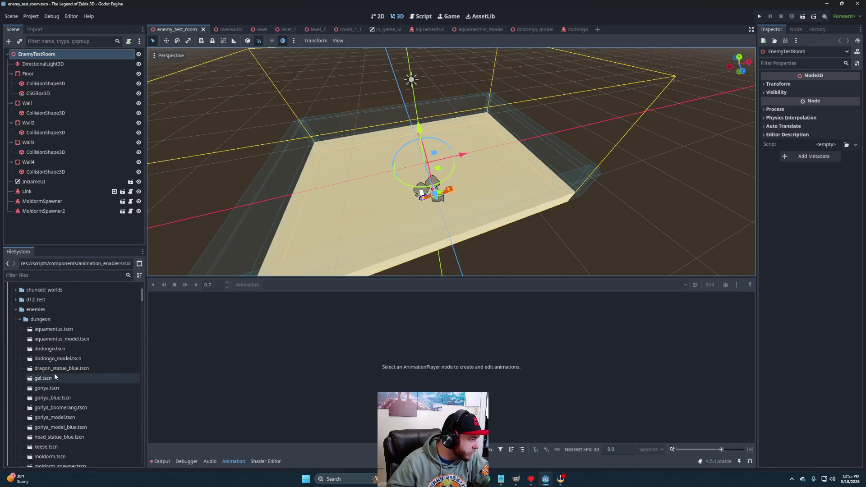
left_click_drag(50, 349, 453, 123)
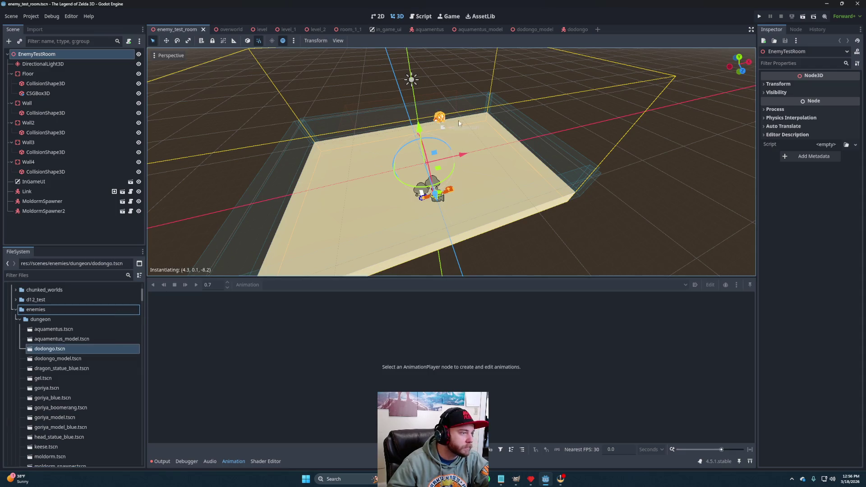
left_click_drag(463, 152, 464, 152)
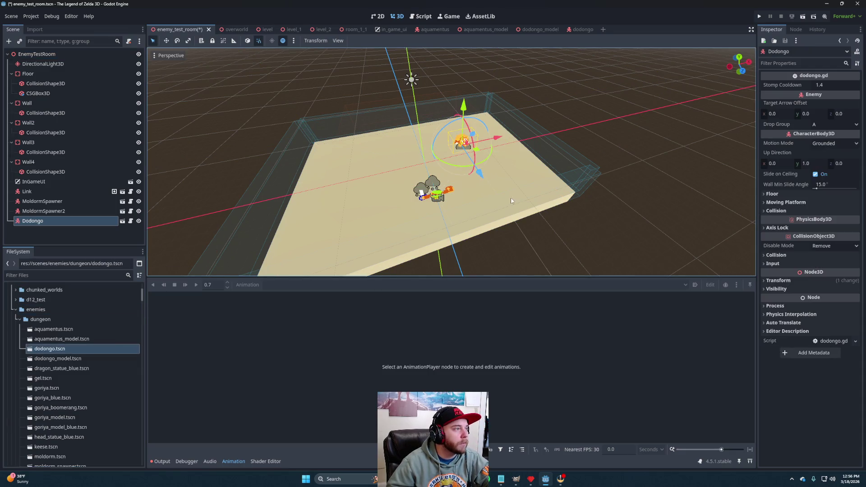
key("ctrl+s")
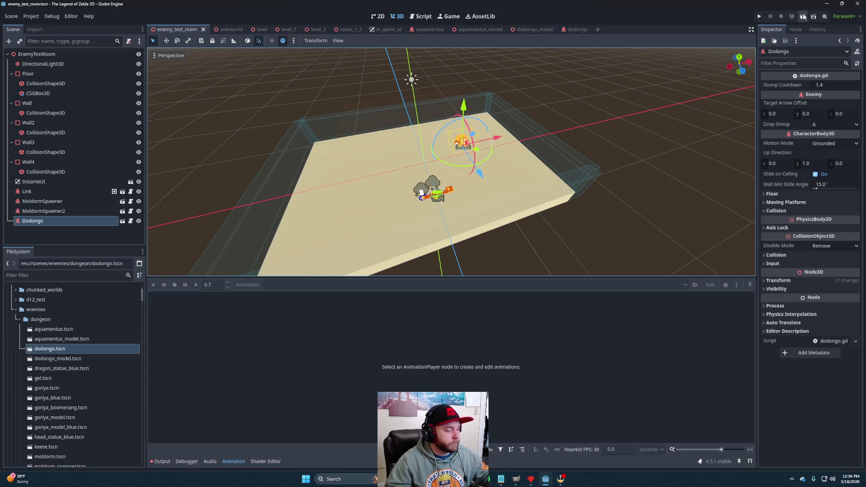
left_click(803, 17)
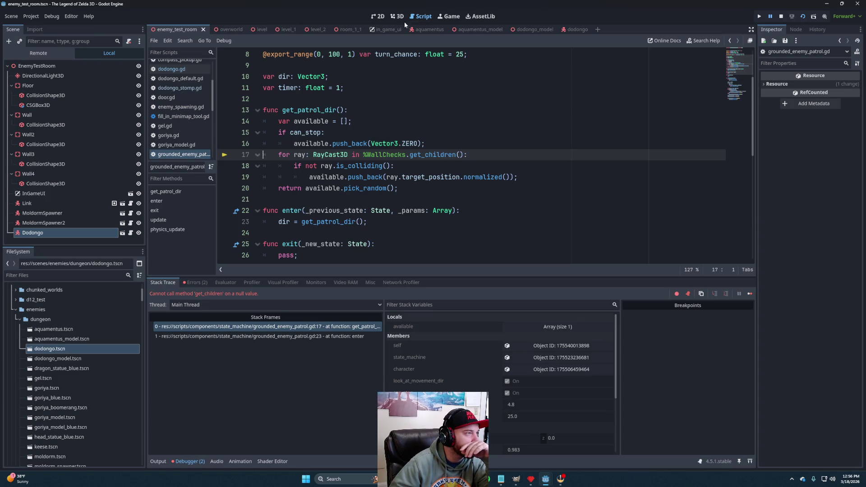
- Stop the game, open the rope scene, and copy its WallChecks node
key("F8")
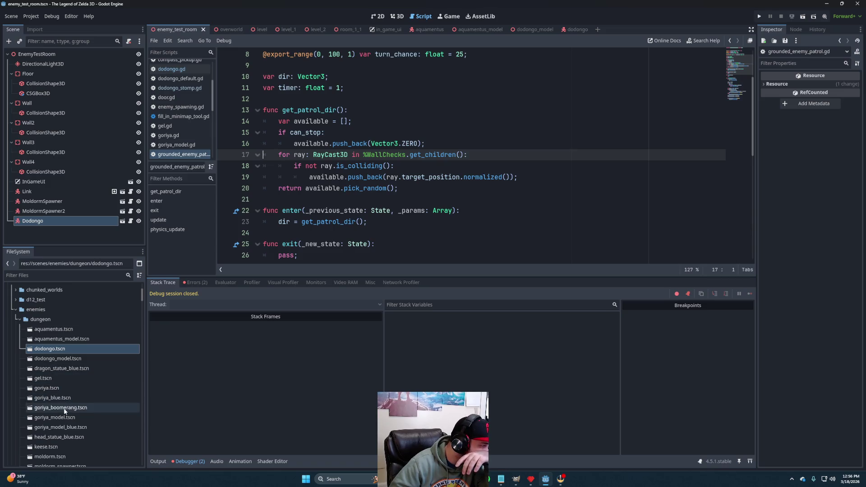
scroll(63, 408, "down", 3)
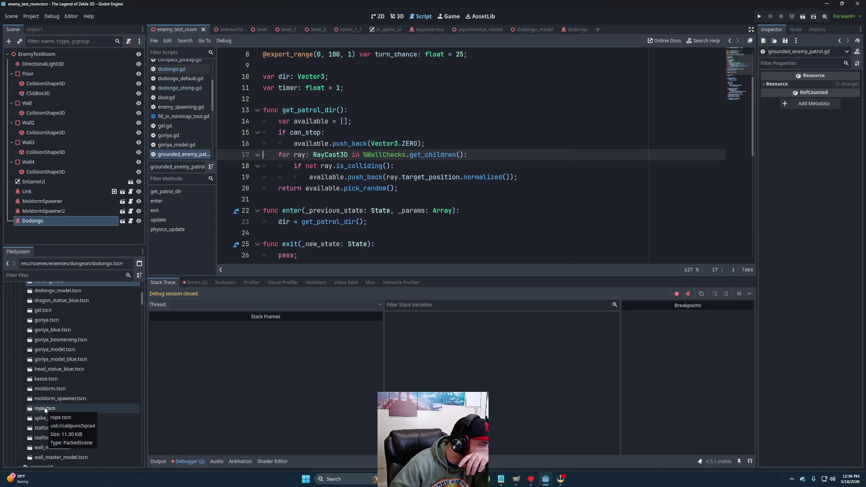
double_click(45, 408)
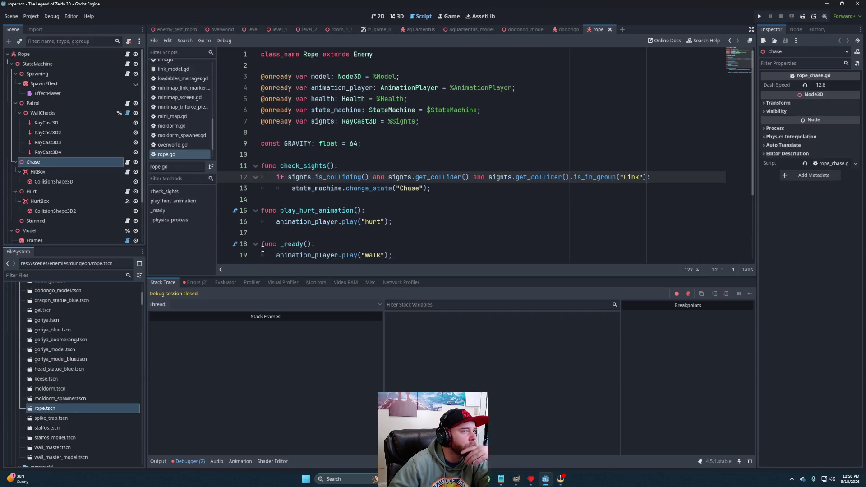
left_click(39, 113)
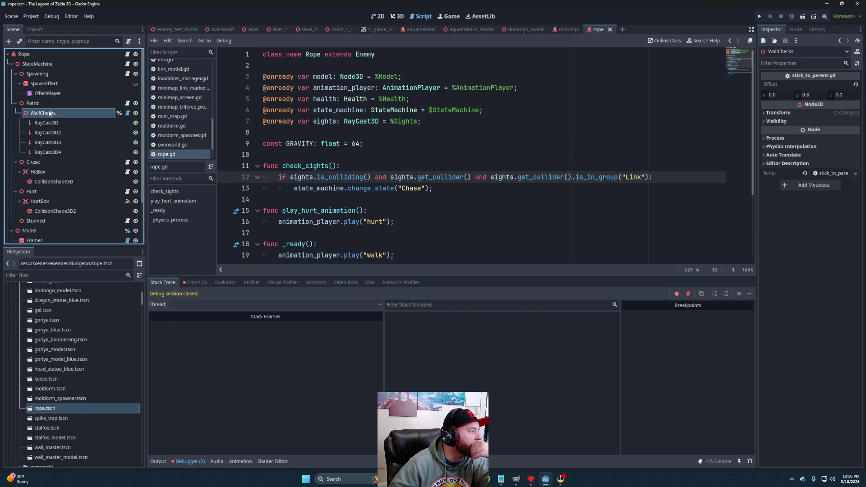
right_click(50, 113)
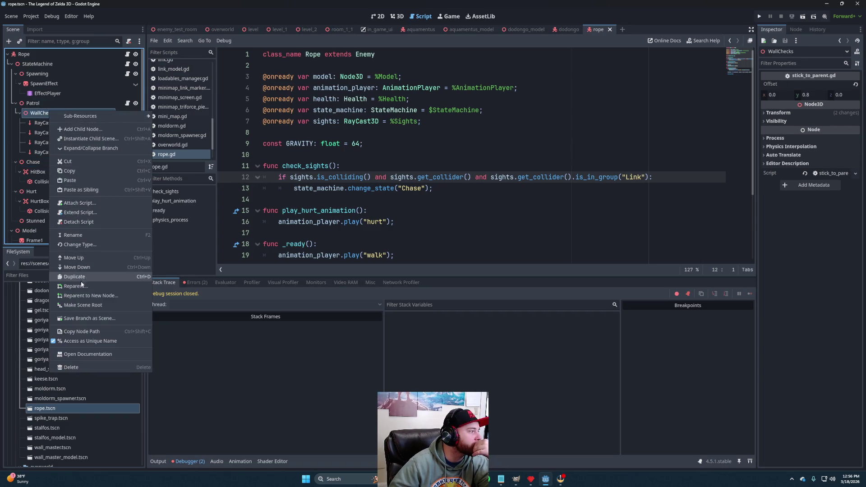
left_click(74, 172)
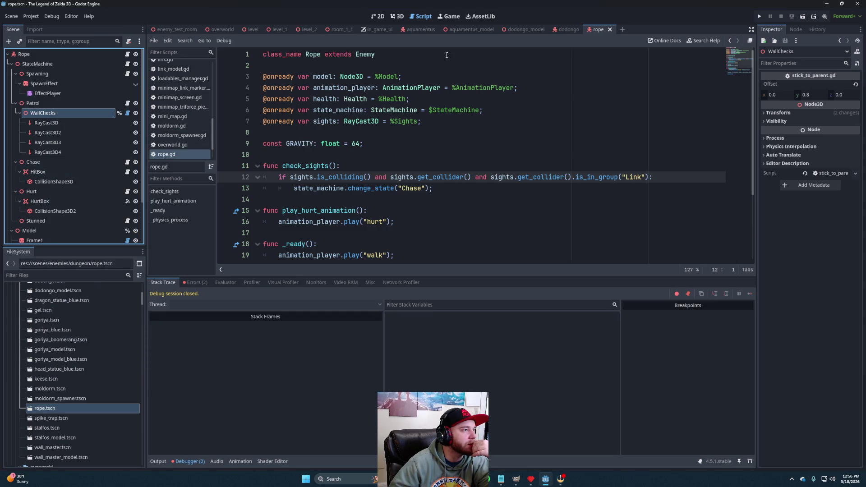
- Paste WallChecks under the dodongo's Default state, collapse it, and switch to enemy_test_room
left_click(564, 30)
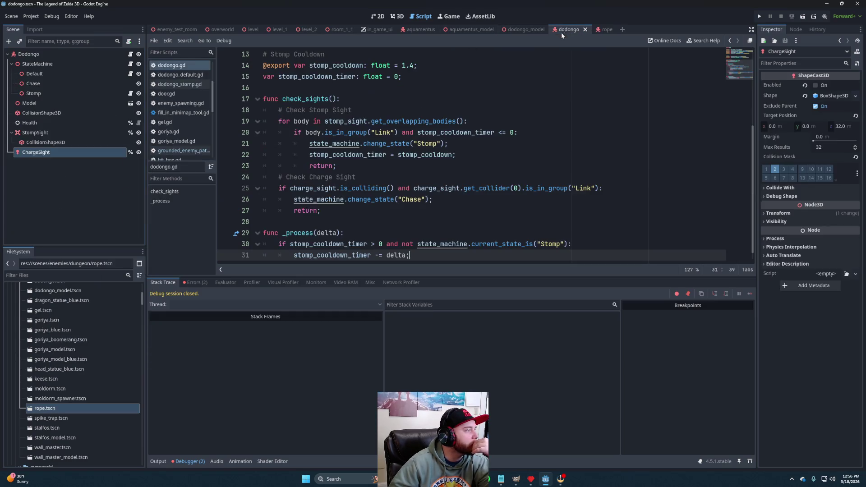
right_click(41, 76)
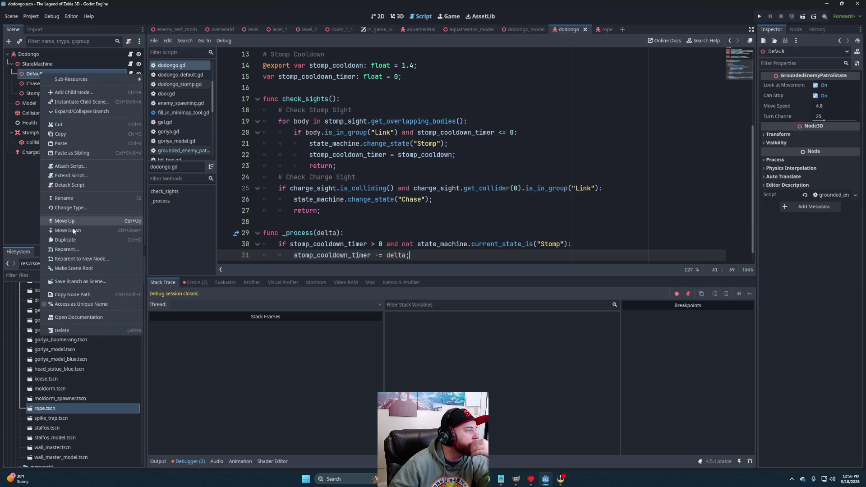
left_click(67, 142)
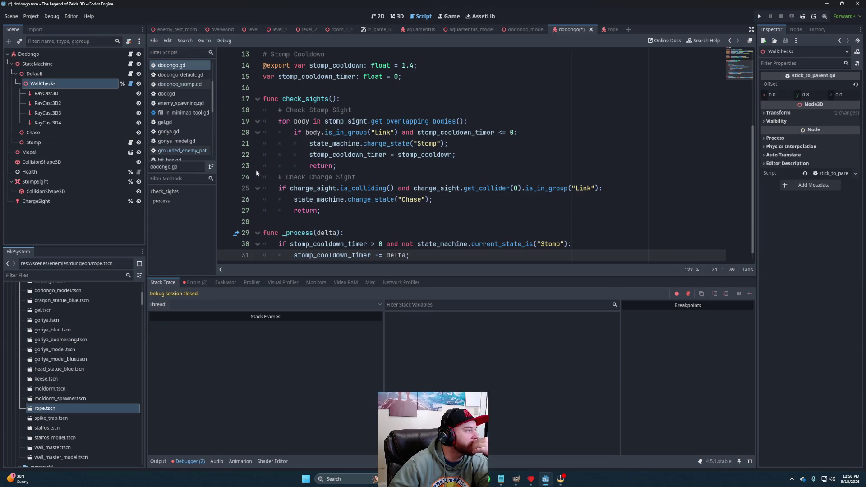
left_click(17, 82)
scroll(386, 196, "up", 3)
scroll(386, 195, "up", 1)
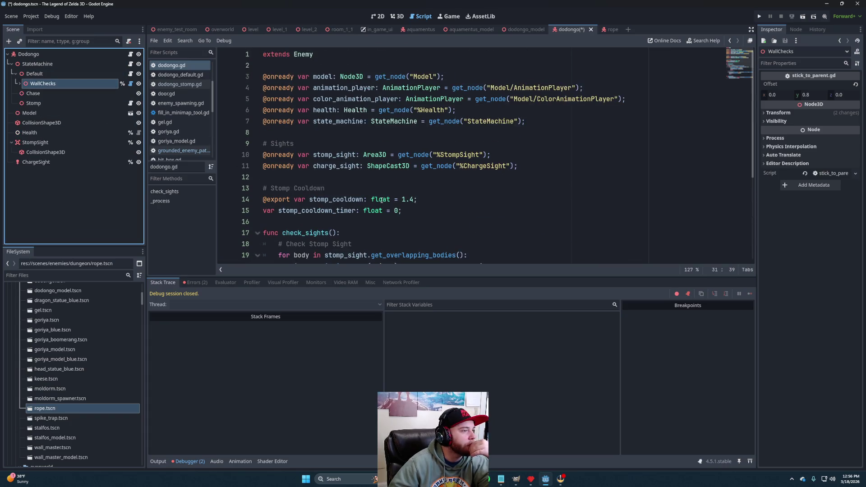
scroll(382, 199, "down", 5)
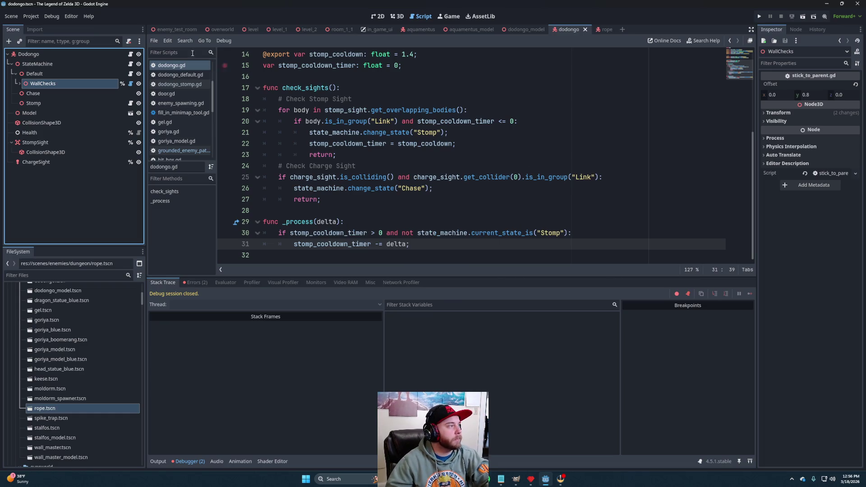
left_click(172, 29)
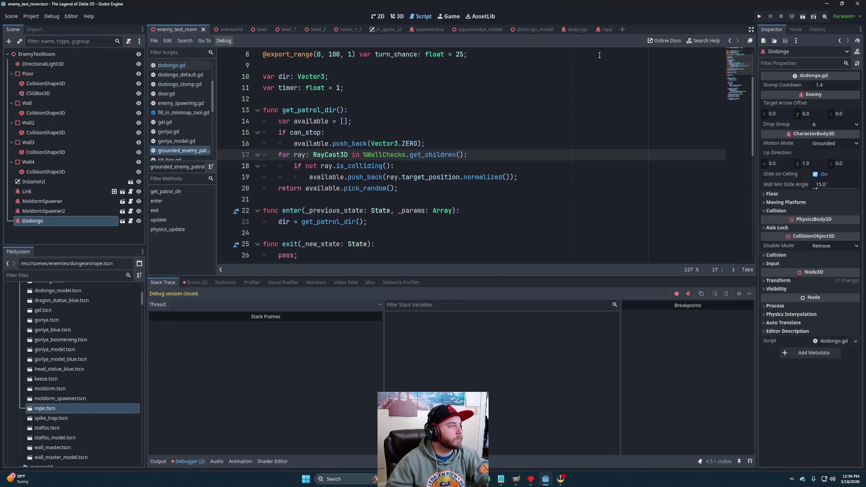
- Delete MoldormSpawner and MoldormSpawner2 from the test room, then rerun it with only Link and Dodongo
left_click(802, 16)
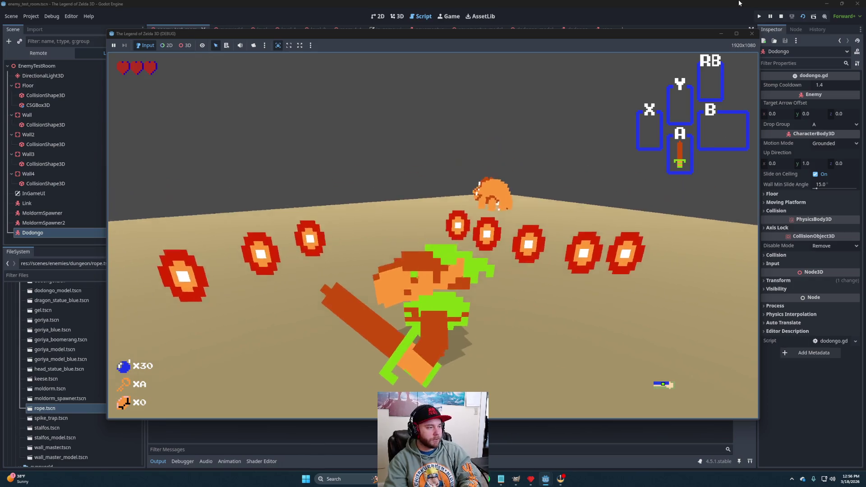
left_click(751, 34)
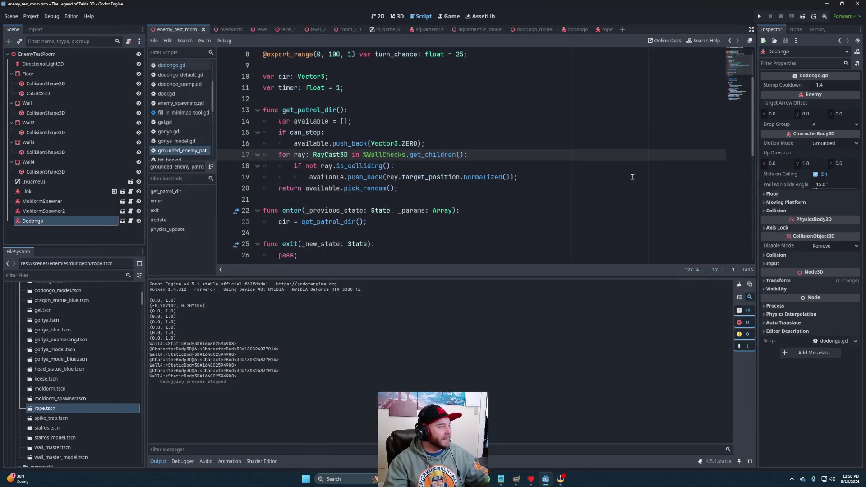
left_click(49, 211)
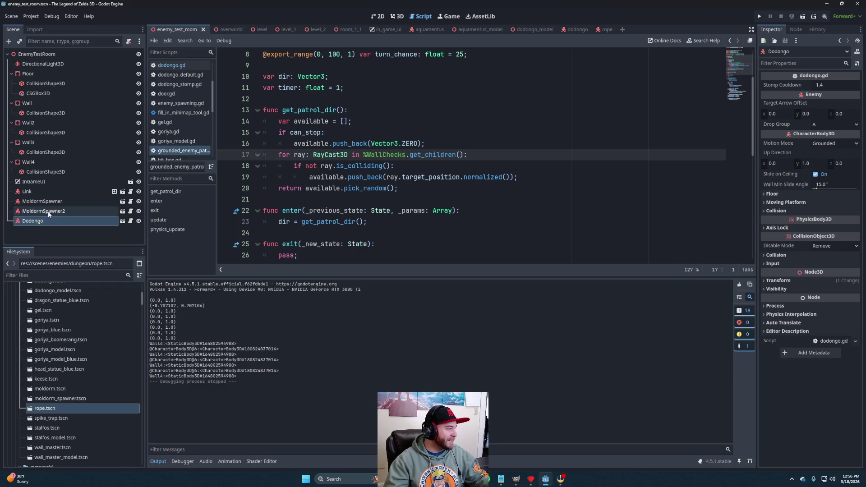
left_click(68, 201, "shift")
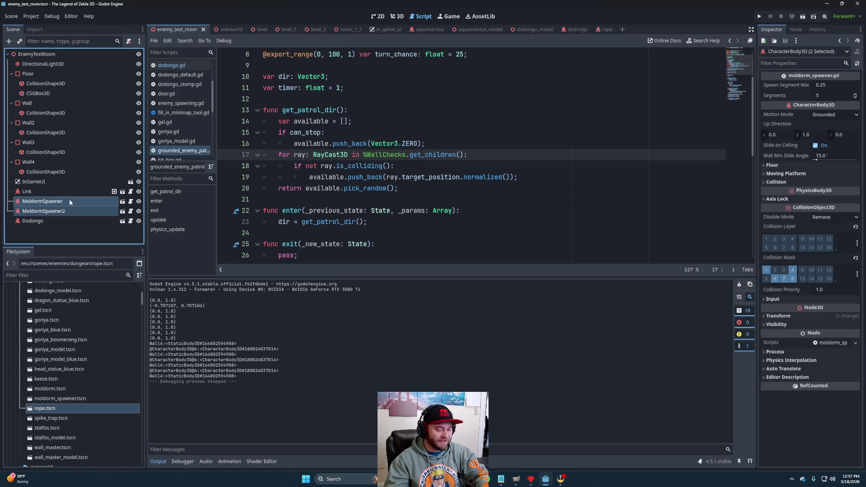
key("Delete")
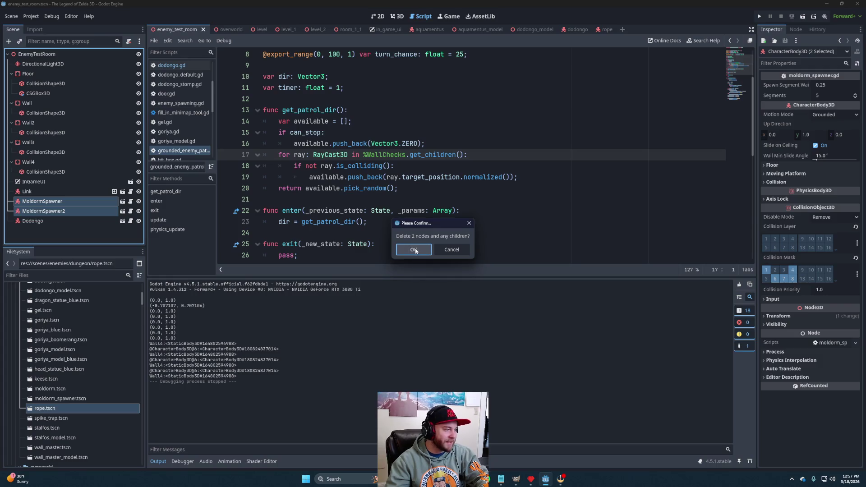
left_click(413, 249)
left_click(800, 16)
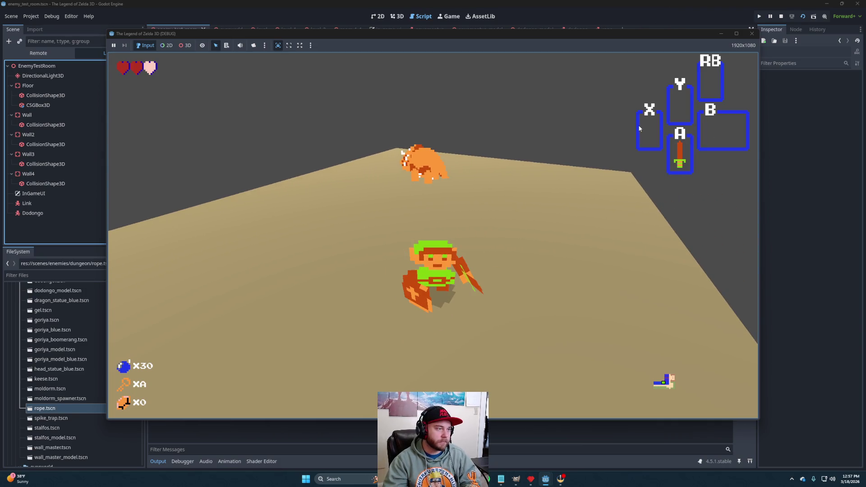
left_click(781, 17)
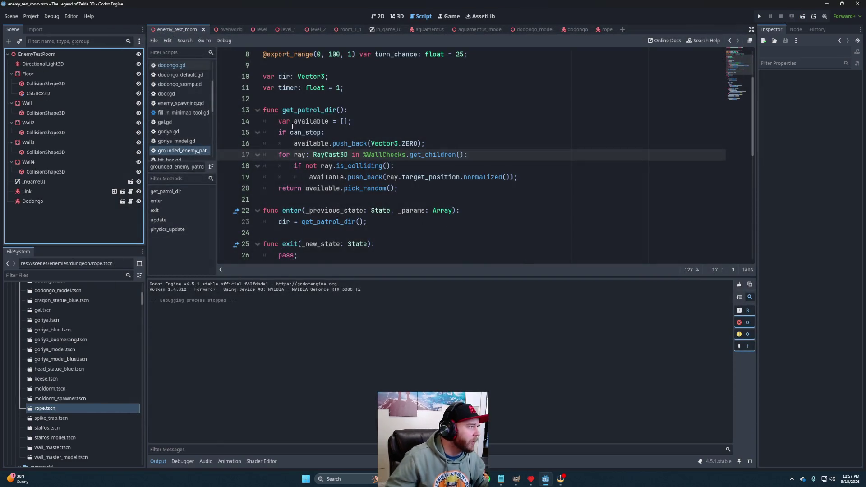
- Open goriya.gd and scroll to its _physics_process handling Stunned and Throw state changes
left_click(340, 133)
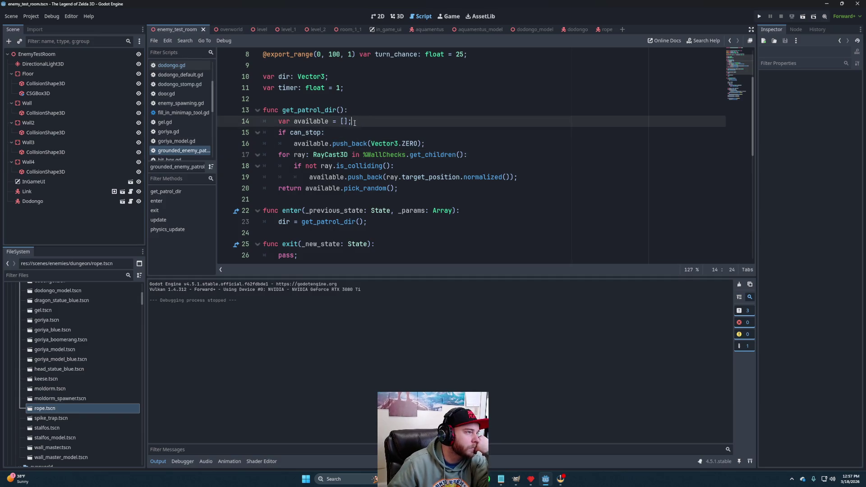
left_click(343, 122)
left_click(168, 131)
scroll(368, 184, "down", 3)
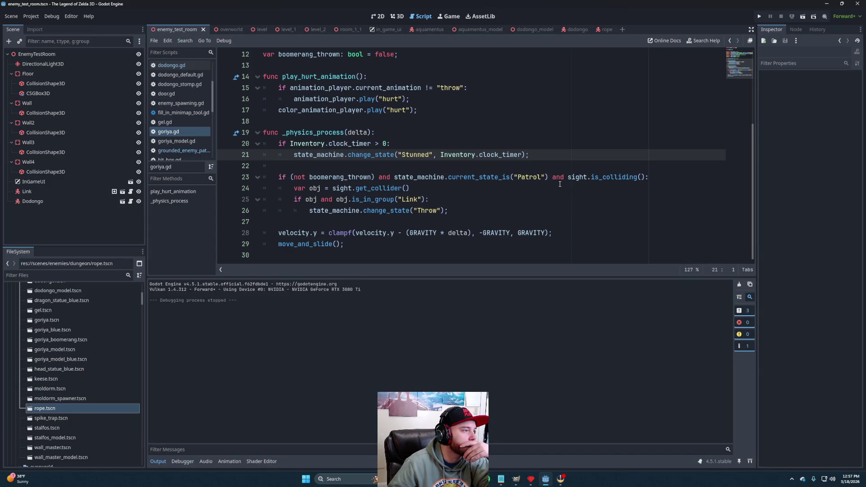
scroll(545, 186, "up", 4)
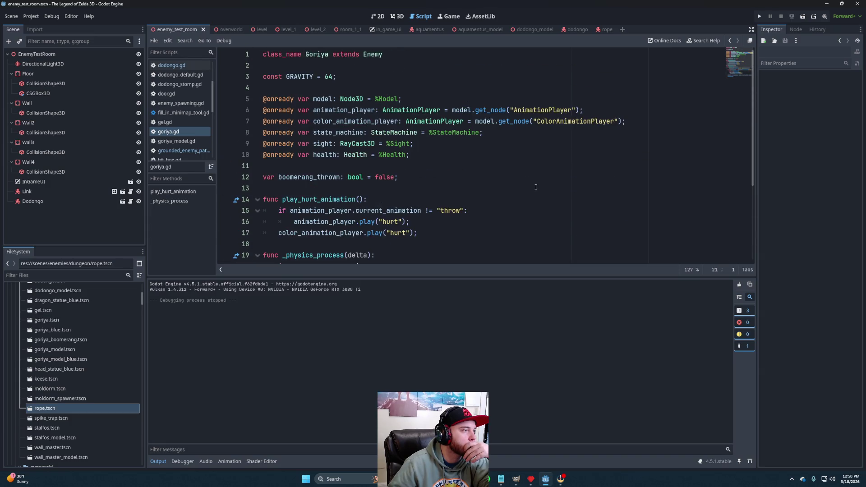
scroll(535, 187, "down", 4)
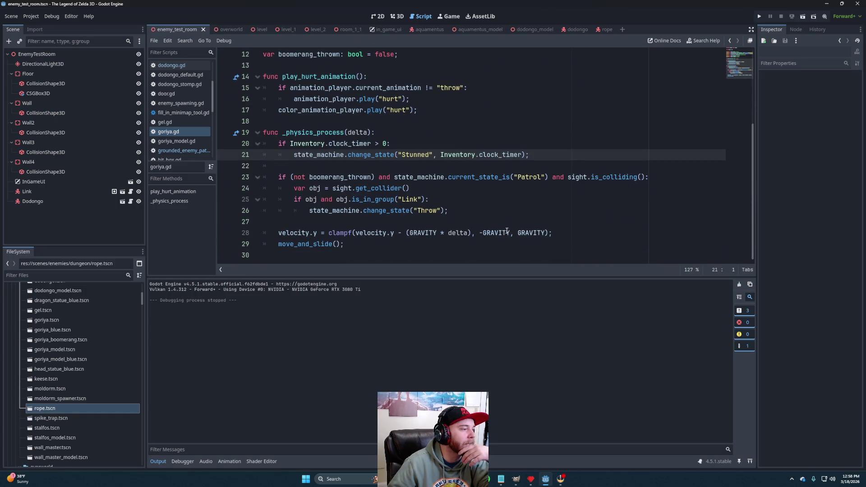
left_click(440, 248)
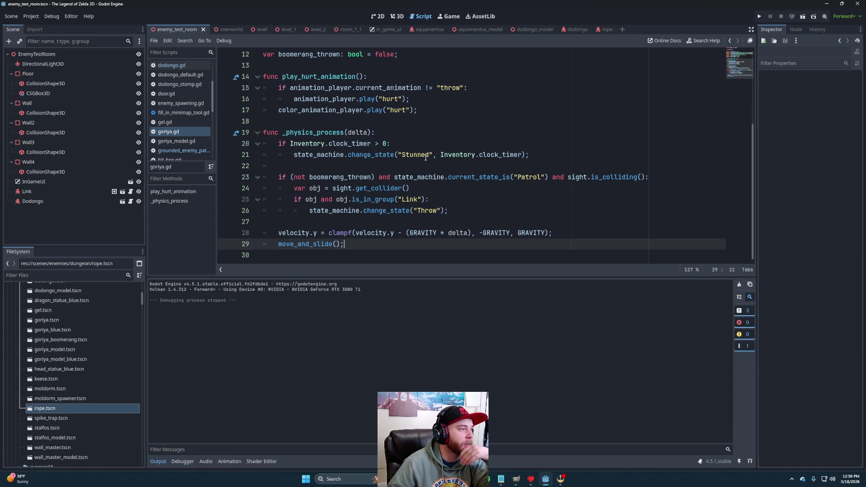
- From the dodongo scene, open parent enemy.gd to review _process and die, then return to dodongo.gd
left_click(569, 30)
scroll(345, 66, "up", 4)
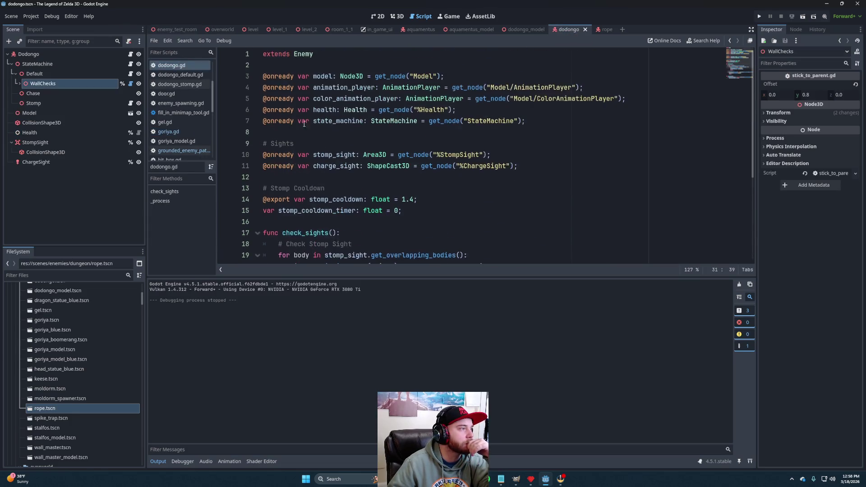
left_click(303, 55, "ctrl")
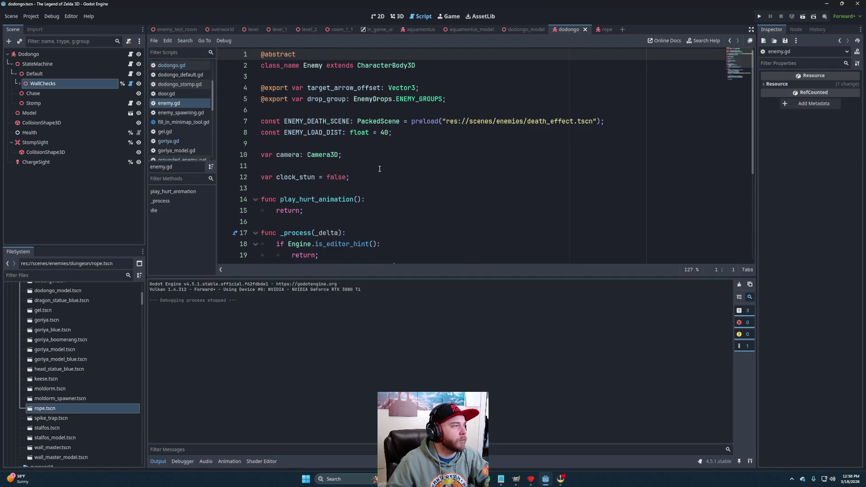
scroll(380, 166, "down", 5)
scroll(380, 166, "up", 2)
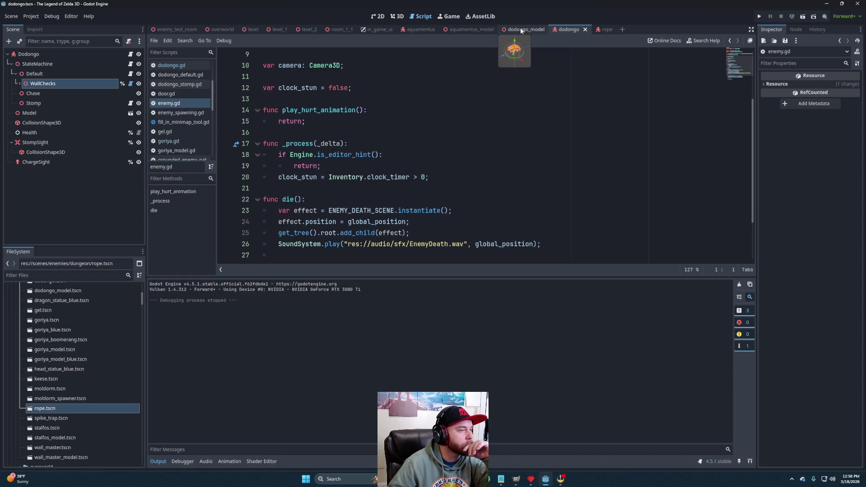
left_click(171, 65)
- Insert super(delta) as the first line of dodongo.gd's _process
scroll(382, 195, "down", 2)
scroll(382, 196, "down", 3)
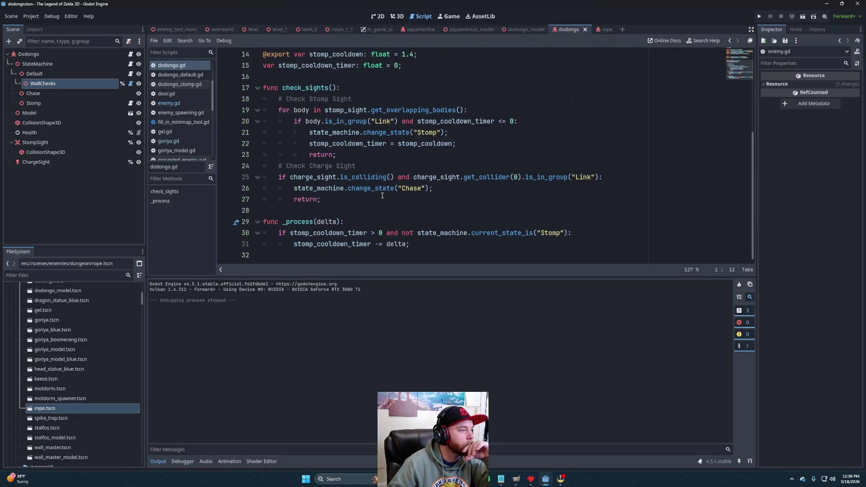
left_click(369, 215)
left_click(372, 220)
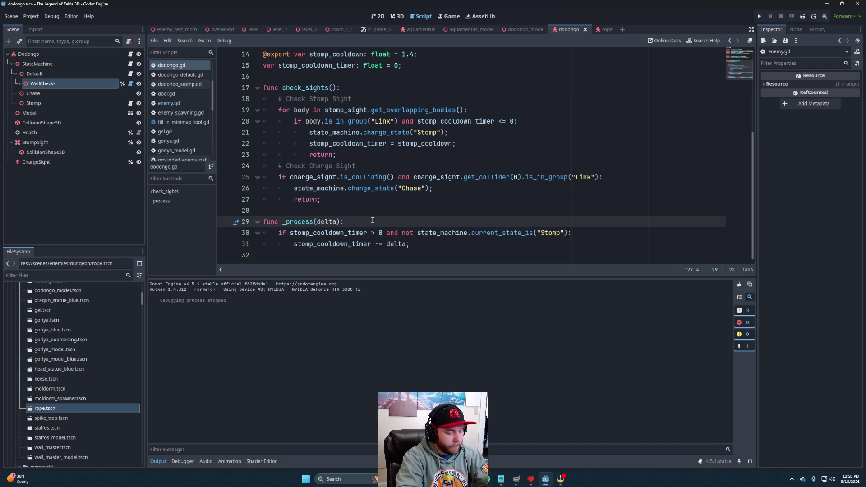
key("Return")
type("super(se")
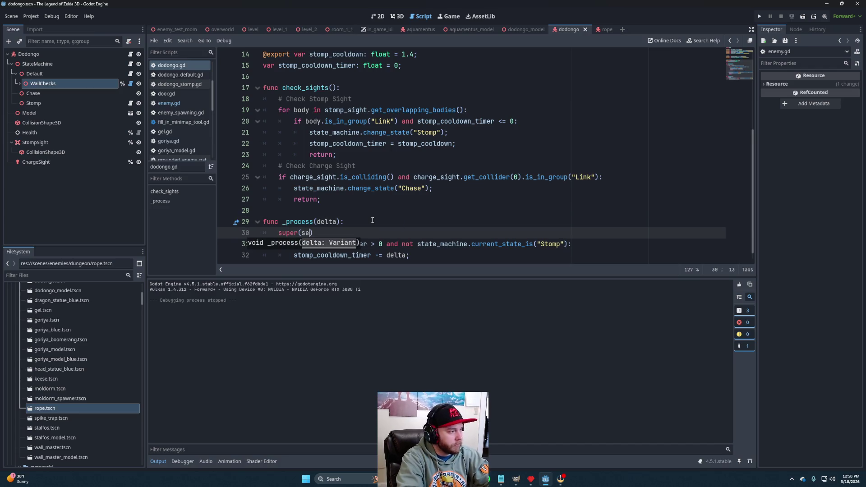
key("BackSpace")
key("BackSpace")
key("BackSpace")
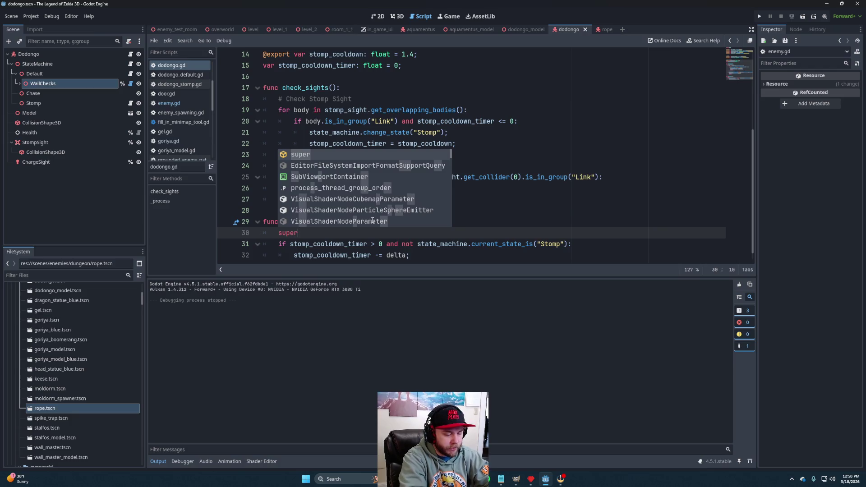
type("(delta)")
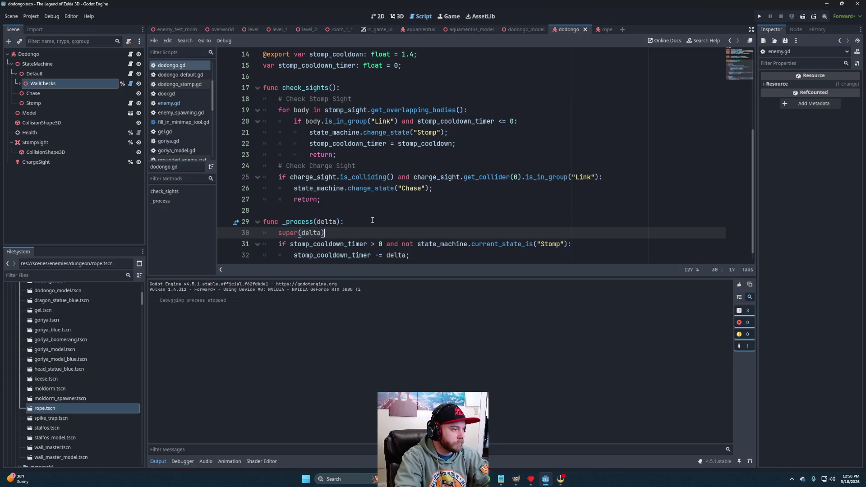
- Declare an empty func _physics_process(delta): below _process via autocomplete
scroll(371, 221, "down", 1)
left_click(411, 254)
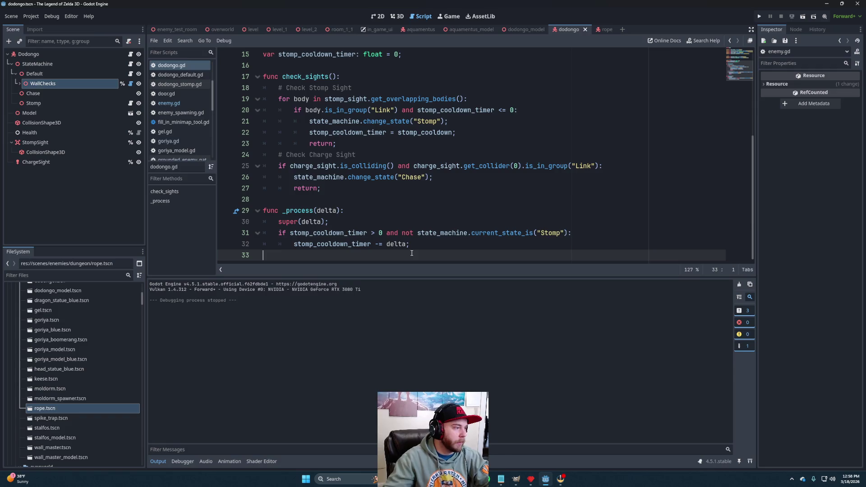
key("Return")
type("func _physics")
key("Return")
key("Return")
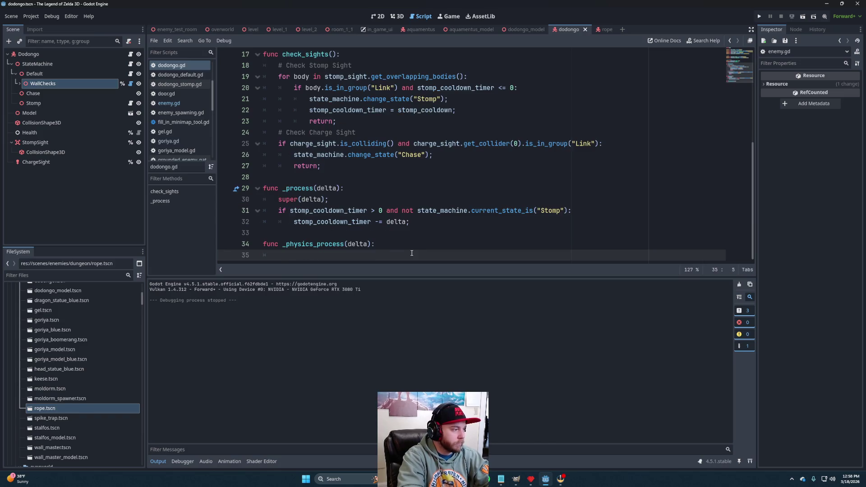
scroll(381, 188, "up", 5)
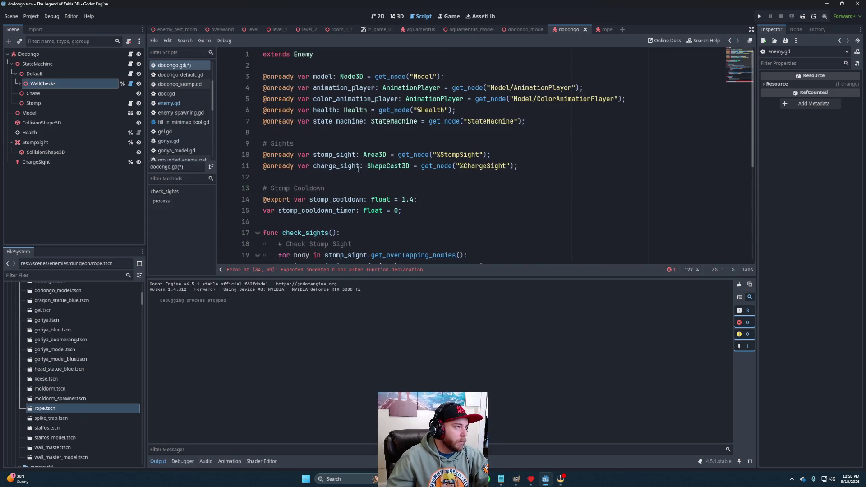
- Add 'const GRAVITY: float = 64;' near the top of dodongo.gd
left_click(317, 68)
key("Return")
key("Return")
key("Up")
type("const AG")
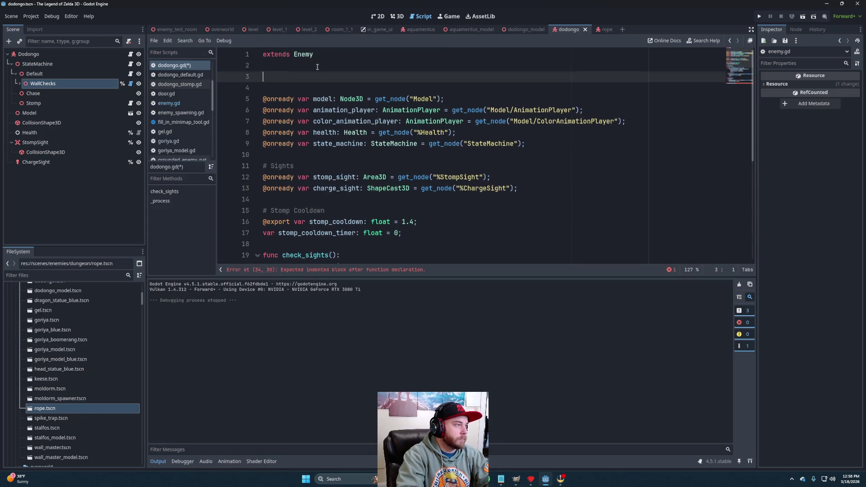
key("BackSpace")
key("BackSpace")
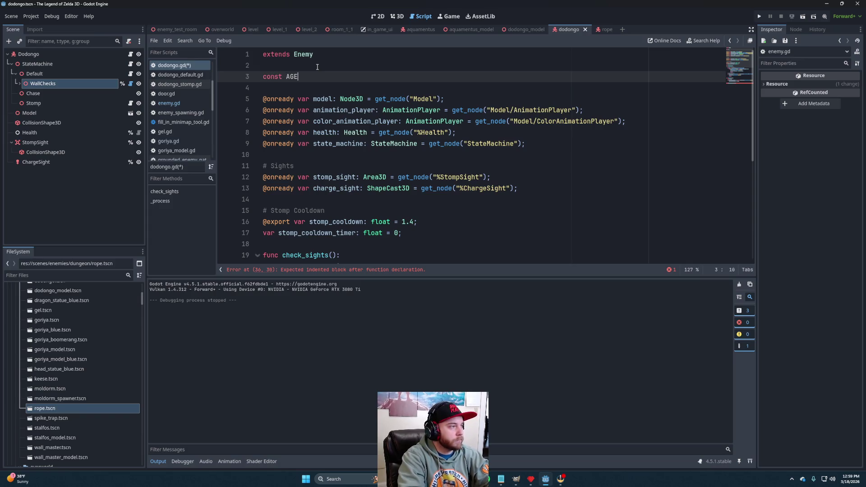
type("GRAVITY: ")
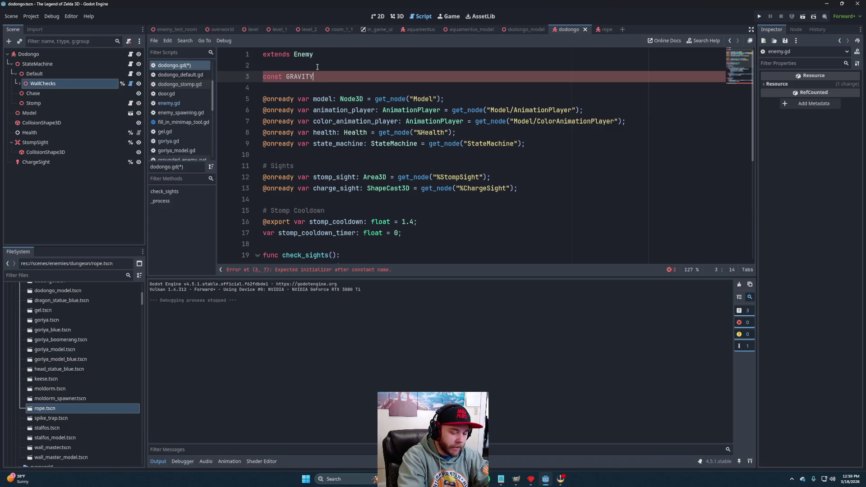
type("float = ")
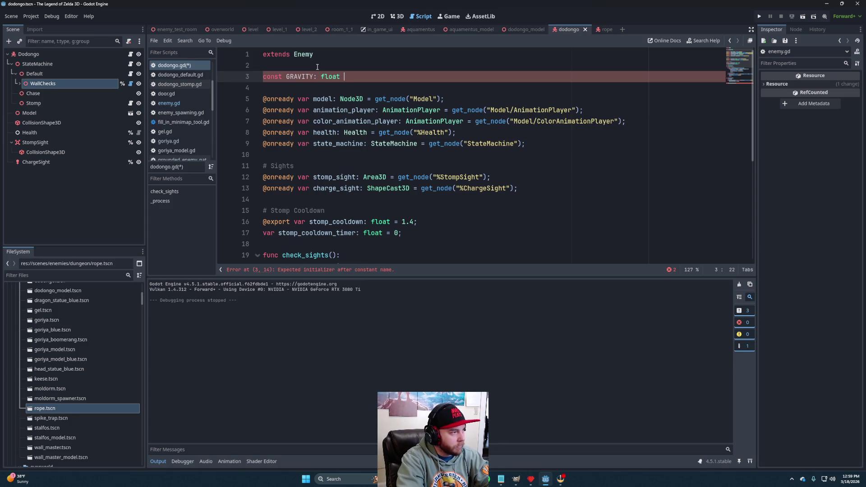
type("64;")
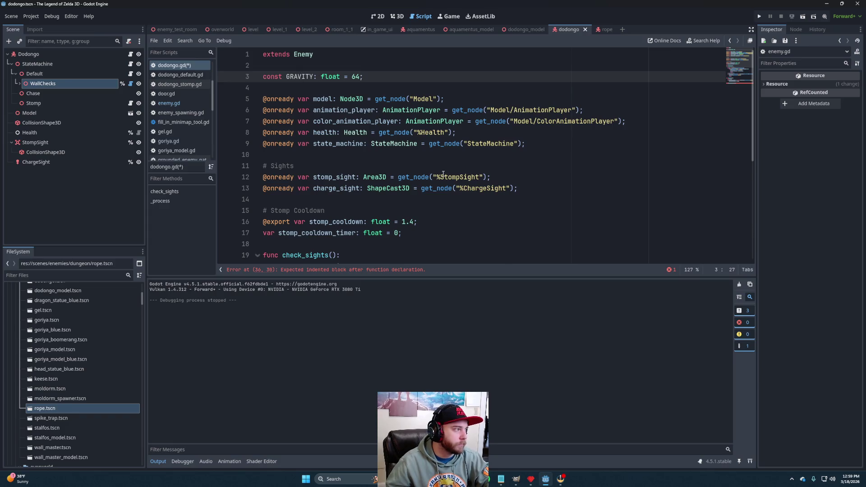
- Paste goriya.gd's clamped gravity and move_and_slide lines into _physics_process, save, and open enemy_test_room
scroll(443, 174, "down", 1)
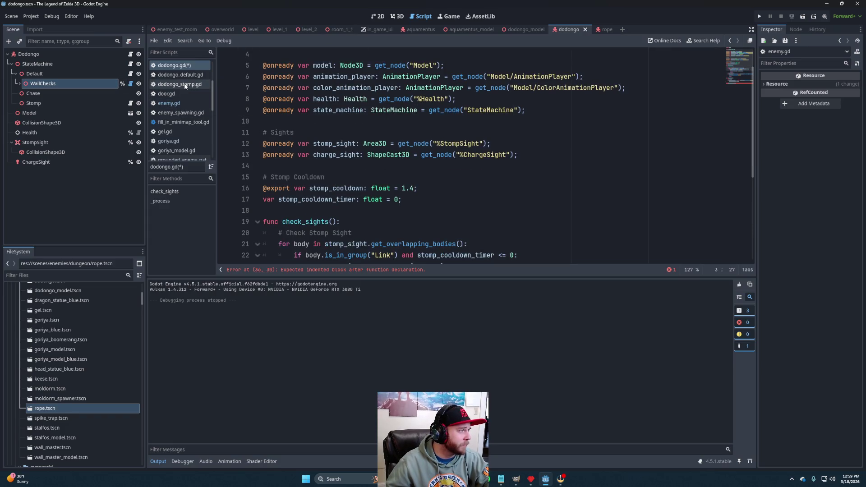
scroll(271, 135, "down", 5)
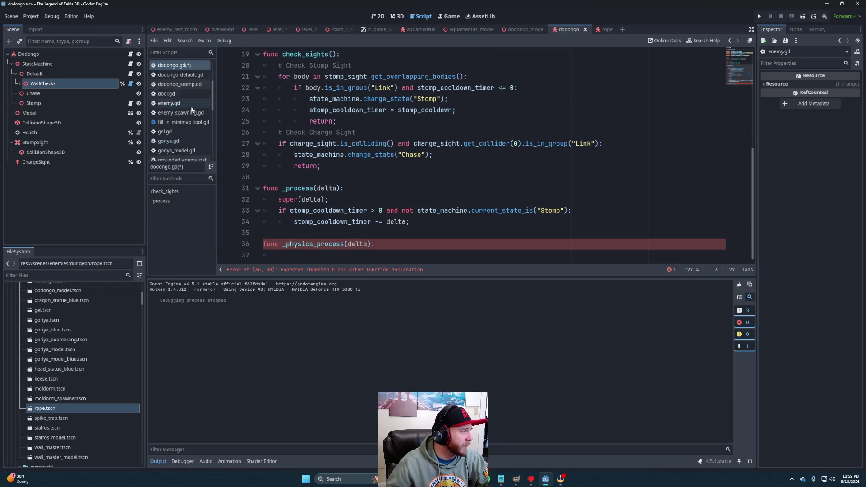
left_click(176, 141)
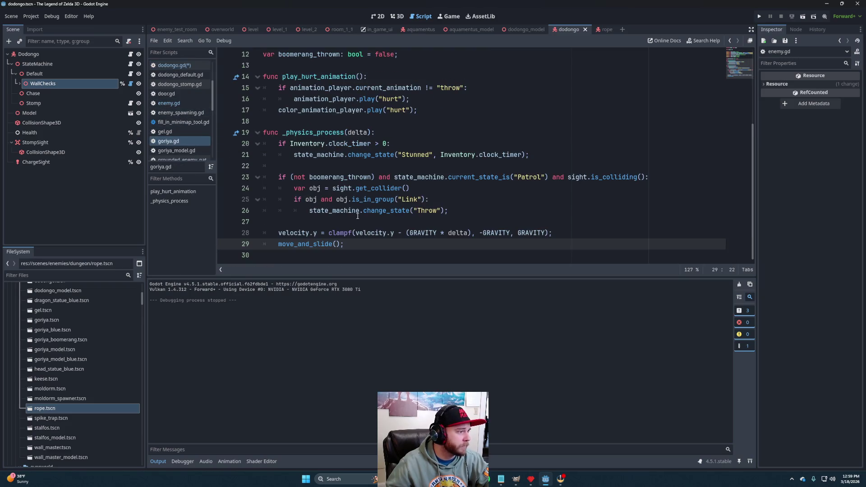
left_click_drag(349, 244, 279, 233)
key("ctrl+c")
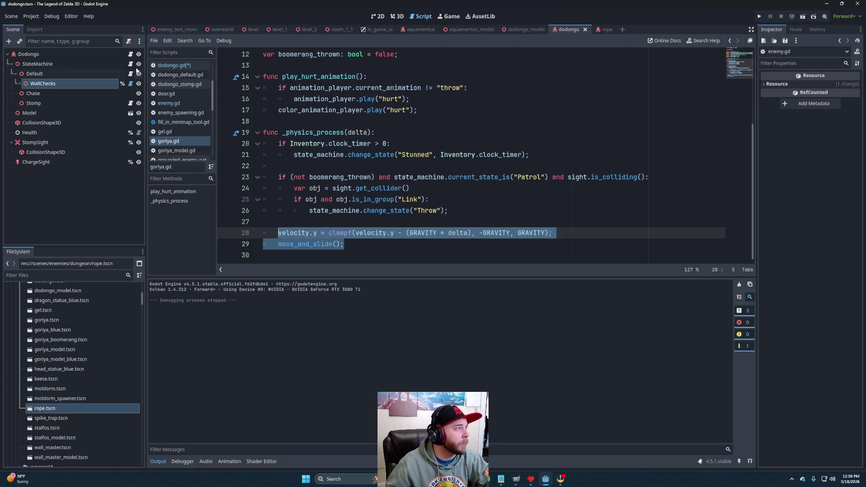
left_click(174, 66)
key("Return")
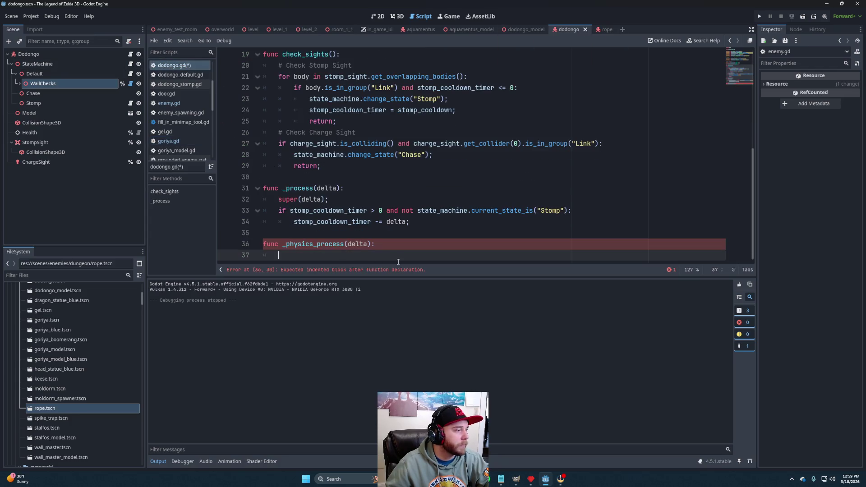
key("ctrl+v")
key("ctrl+s")
left_click(171, 29)
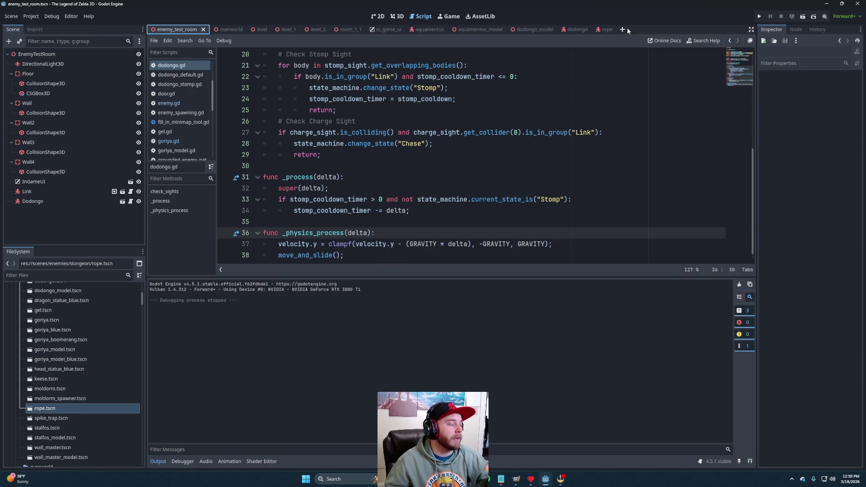
- Run enemy_test_room to see the Dodongo rest on the floor, stop, and return to the dodongo scene
left_click(802, 16)
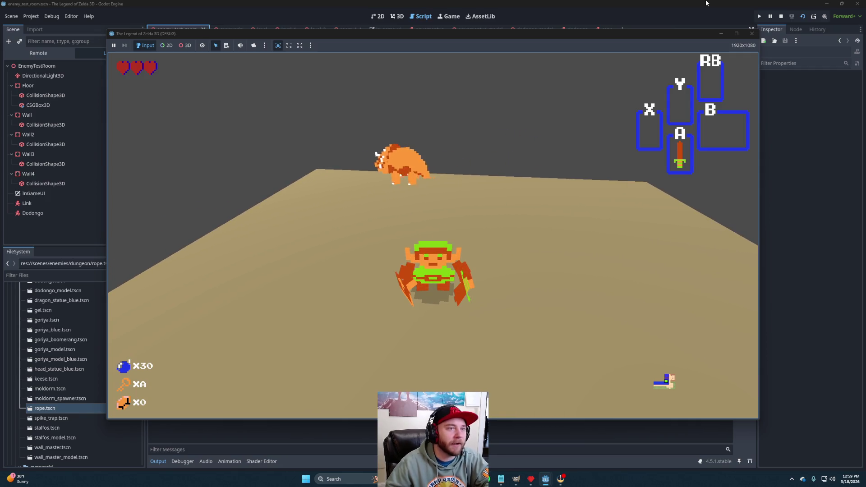
left_click(781, 16)
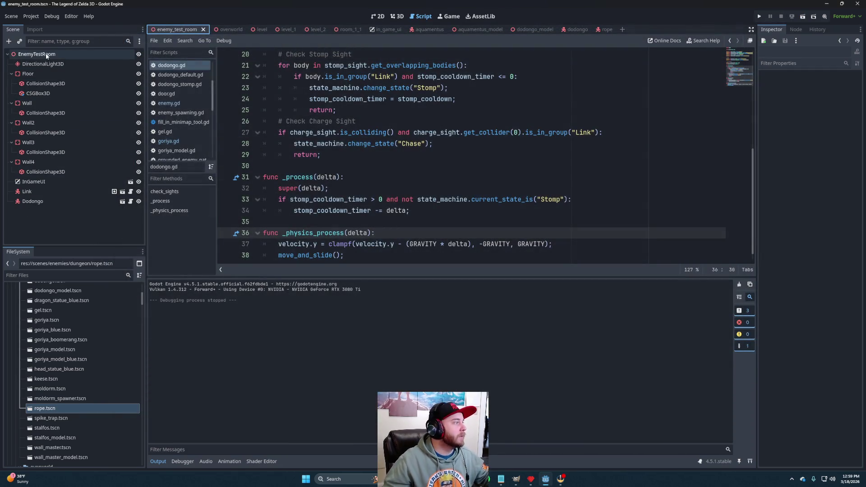
left_click(575, 29)
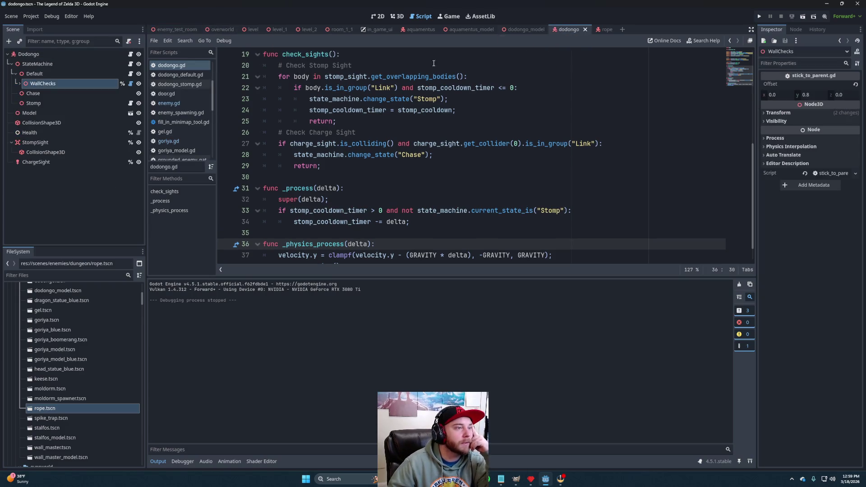
- On the Dodongo root node, set Target Arrow Offset y to 1.8
left_click(57, 51)
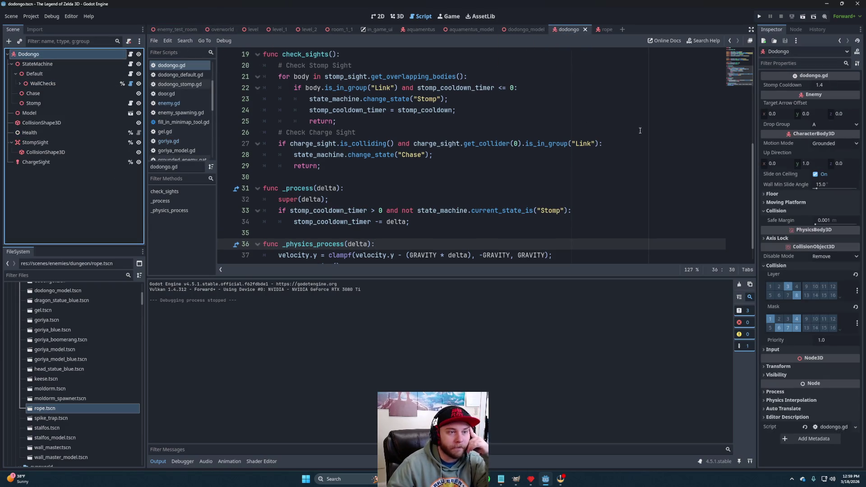
left_click(820, 113)
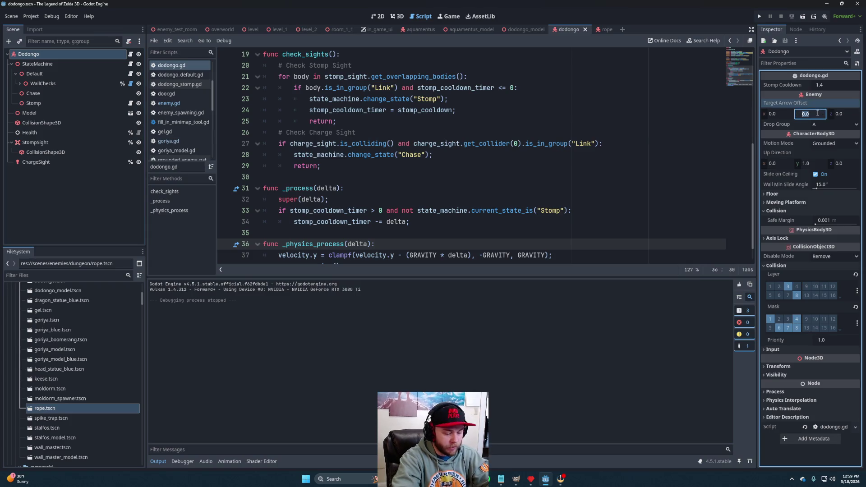
type("1.8")
key("Return")
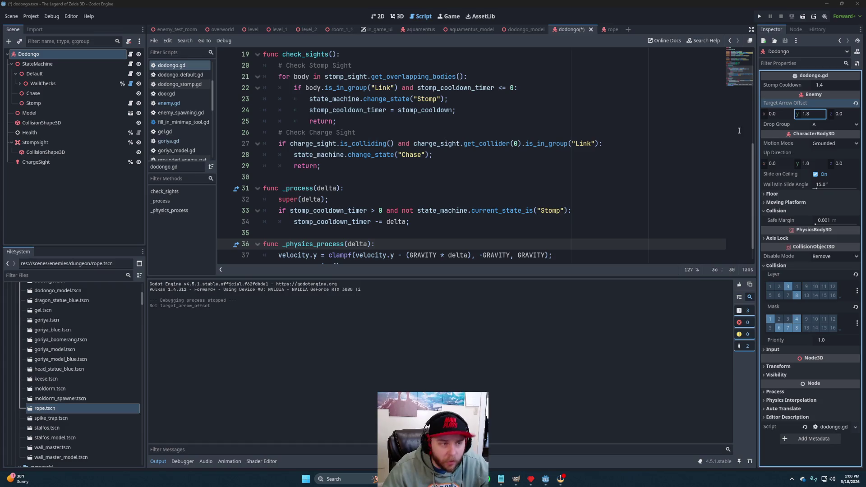
- Set Drop Group to D, save the dodongo scene, and bring up enemy_test_room
left_click(827, 124)
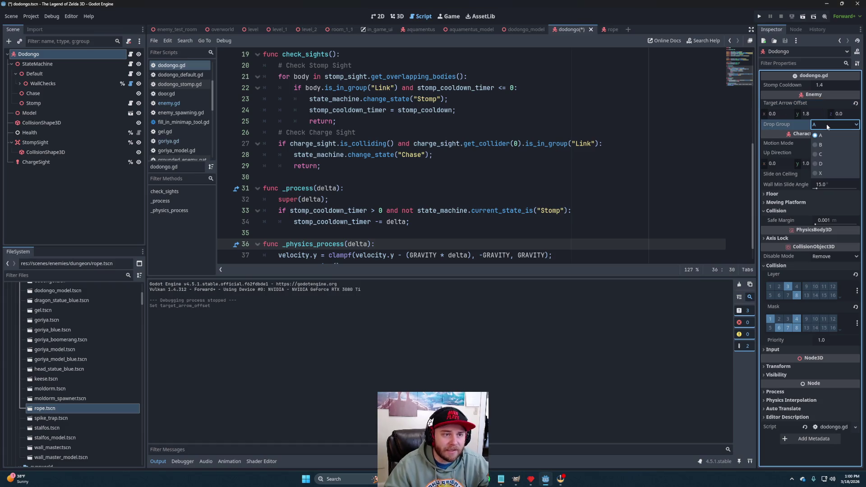
left_click(824, 164)
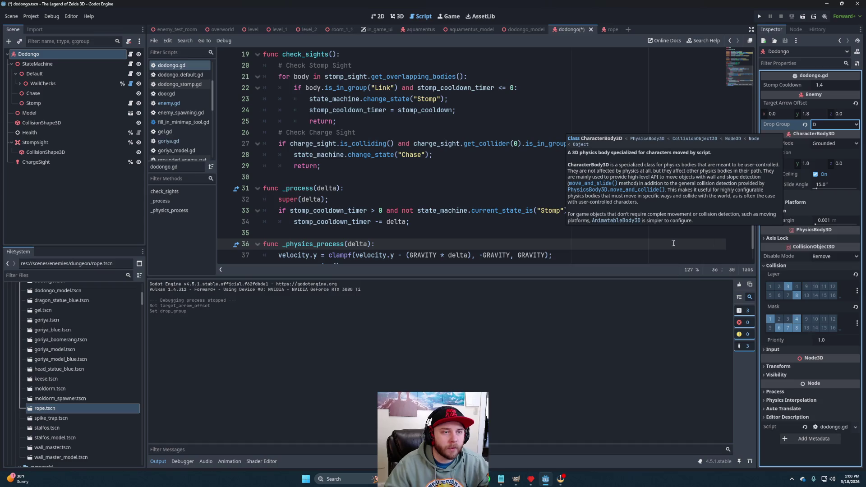
key("ctrl+s")
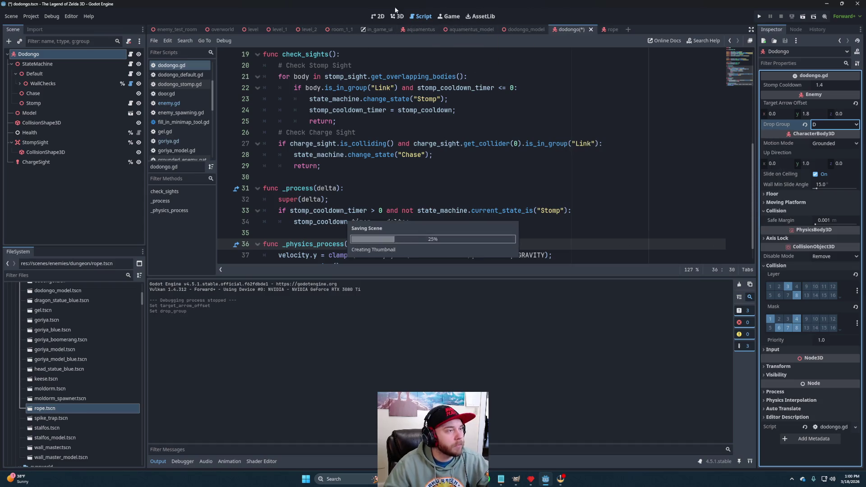
left_click(174, 29)
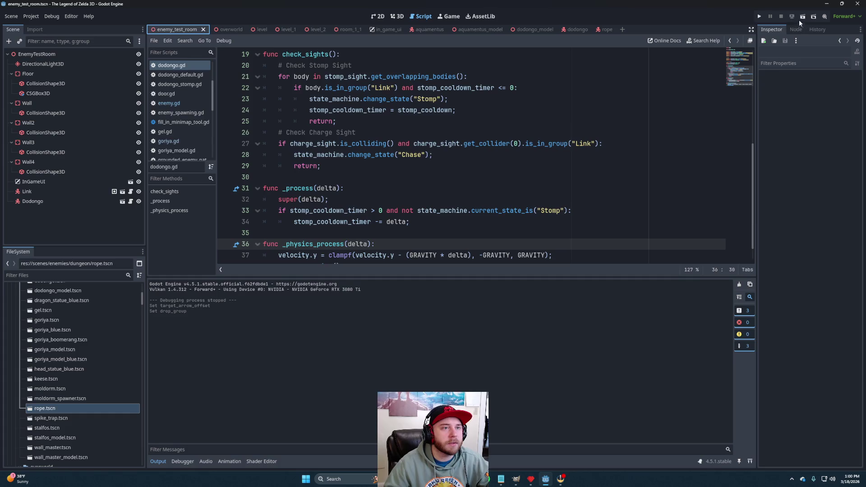
- Test-run the enemy room, stop it, and return to the dodongo scene
left_click(802, 17)
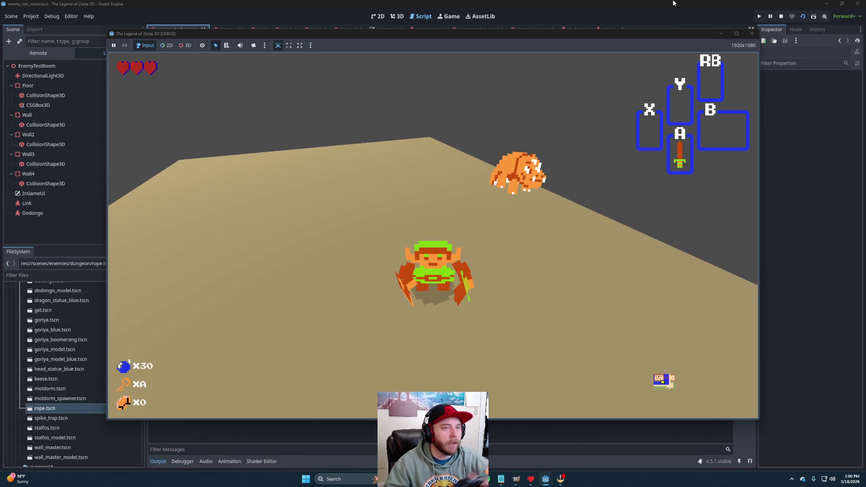
left_click(781, 17)
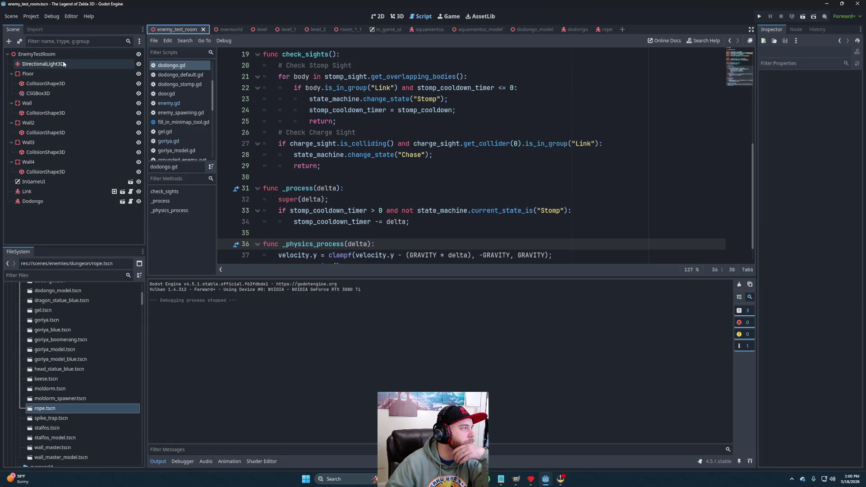
left_click(529, 31)
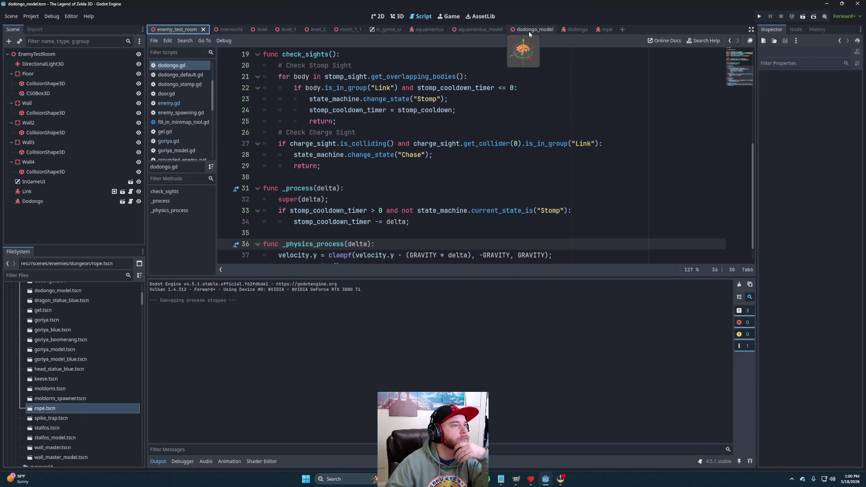
left_click(573, 30)
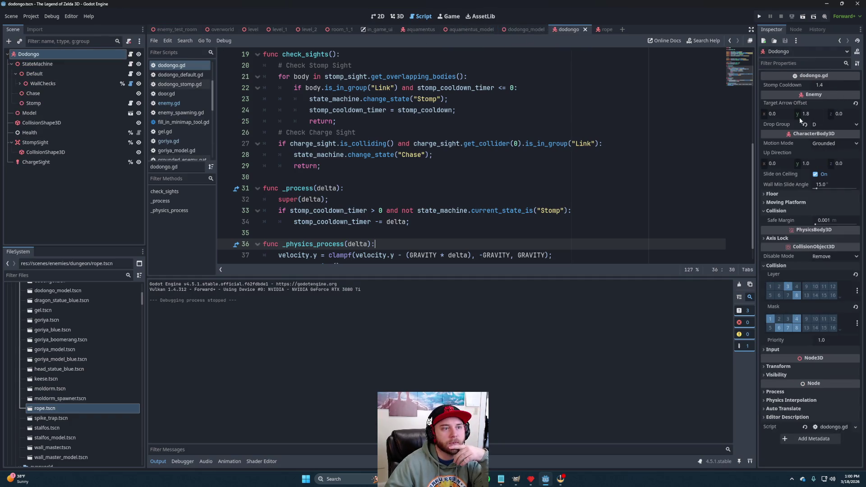
- Turn off Can Stop on the Default patrol state and save the scene
left_click(47, 72)
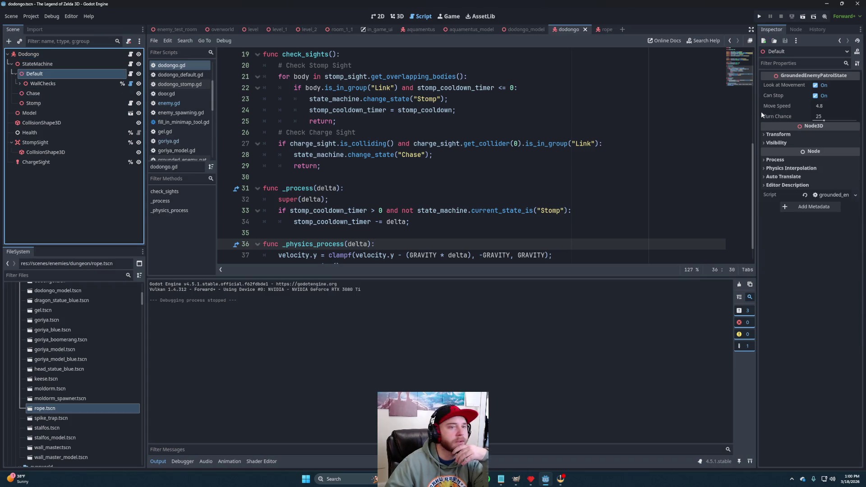
left_click(816, 96)
key("ctrl+s")
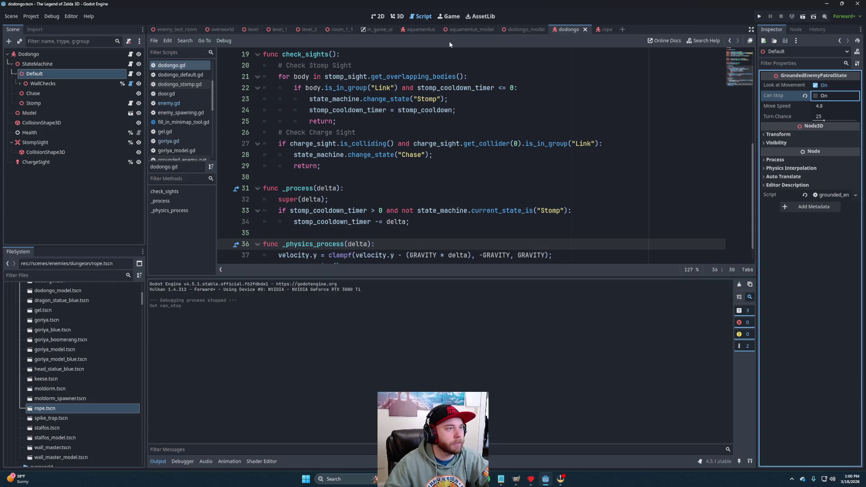
- Run the enemy test room, attack the Dodongo with Link's sword, then stop the game
left_click(176, 29)
left_click(803, 16)
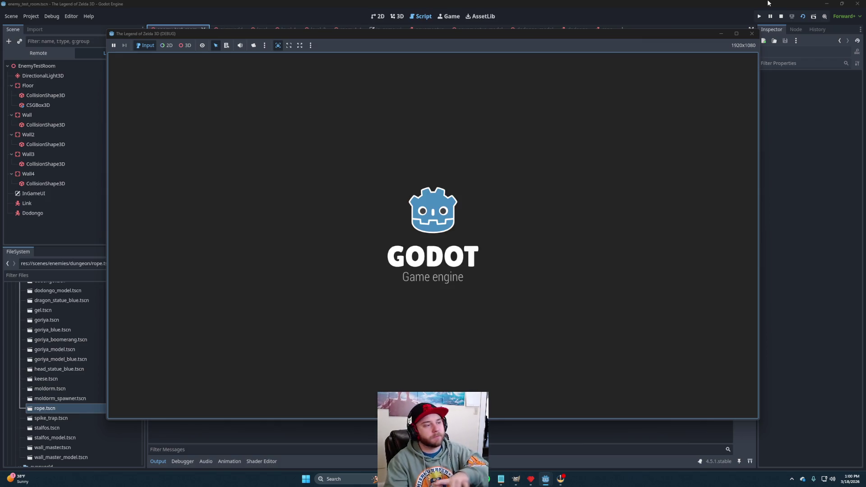
key("space")
key("a")
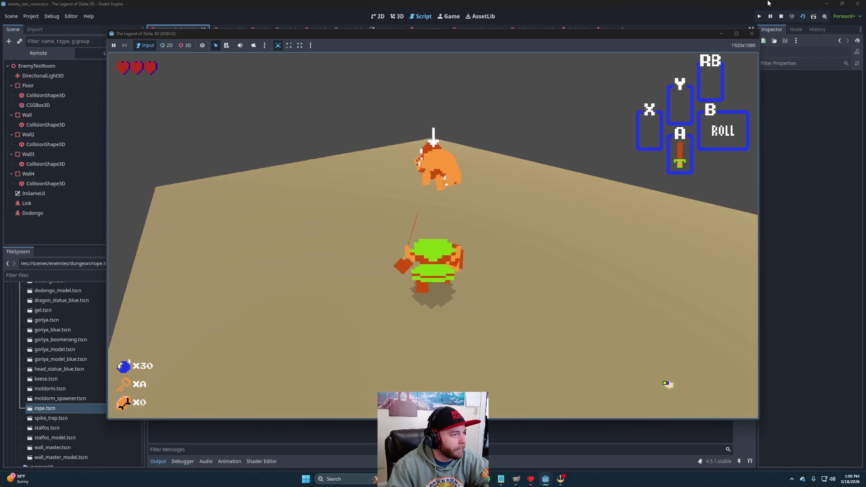
key("w")
key("space")
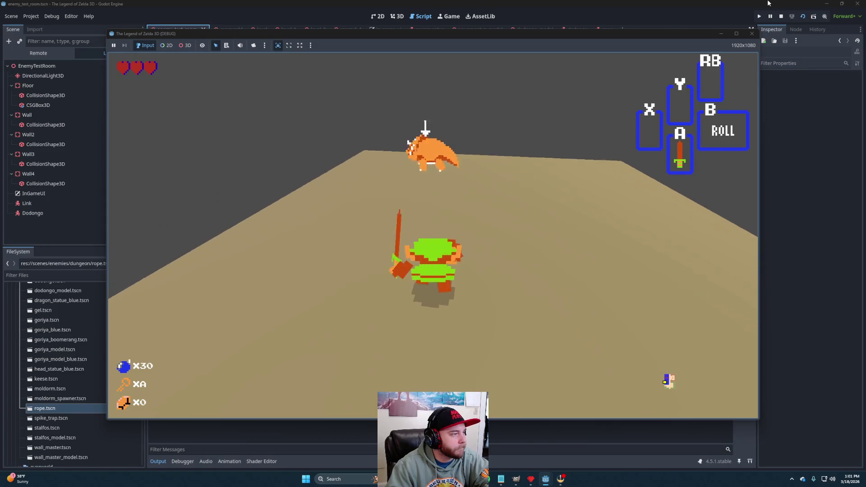
key("w")
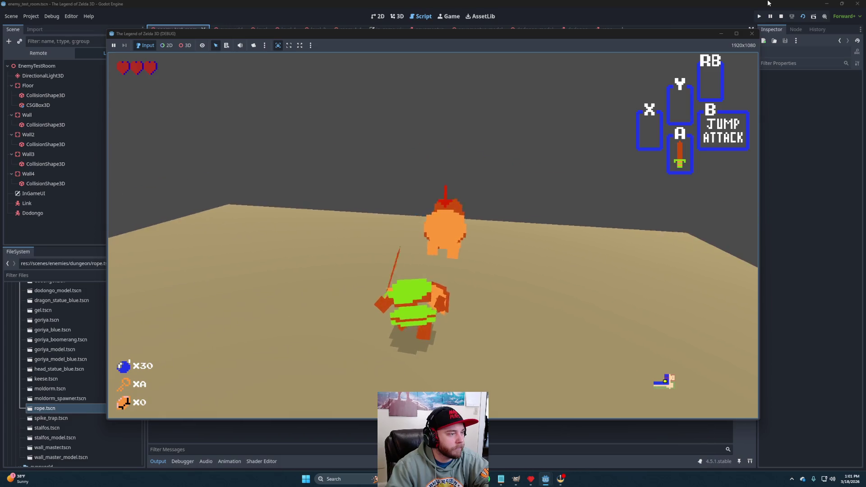
key("space")
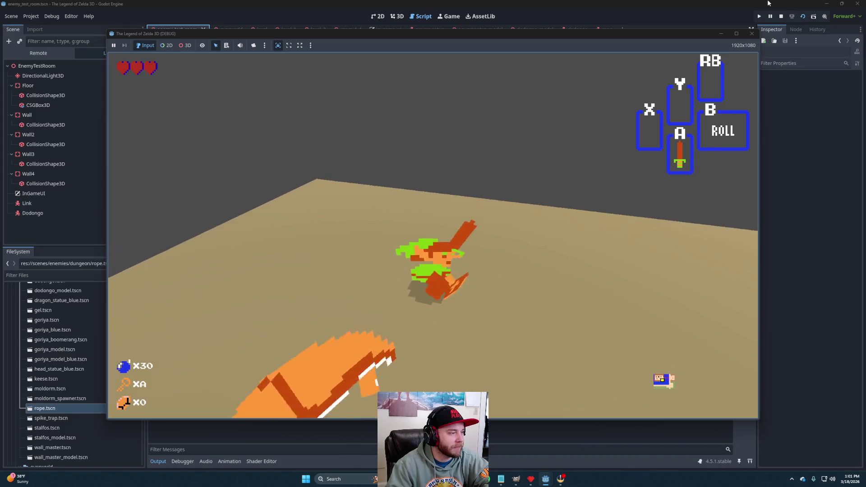
key("space")
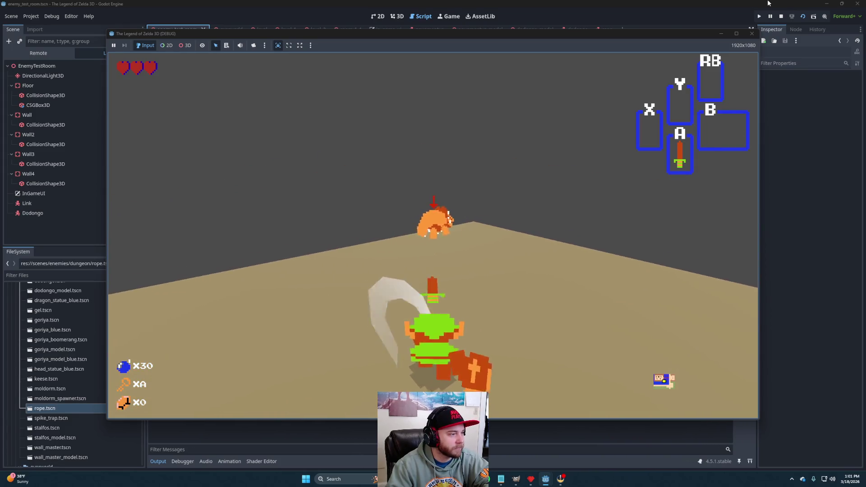
key("space")
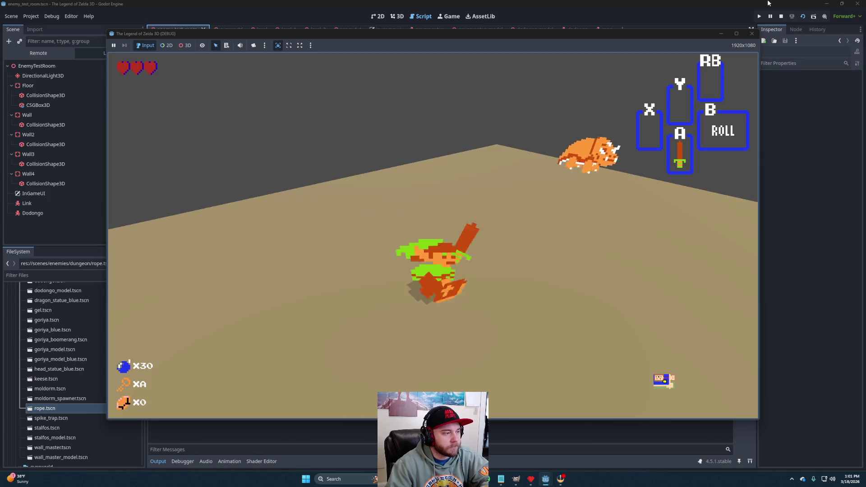
key("space")
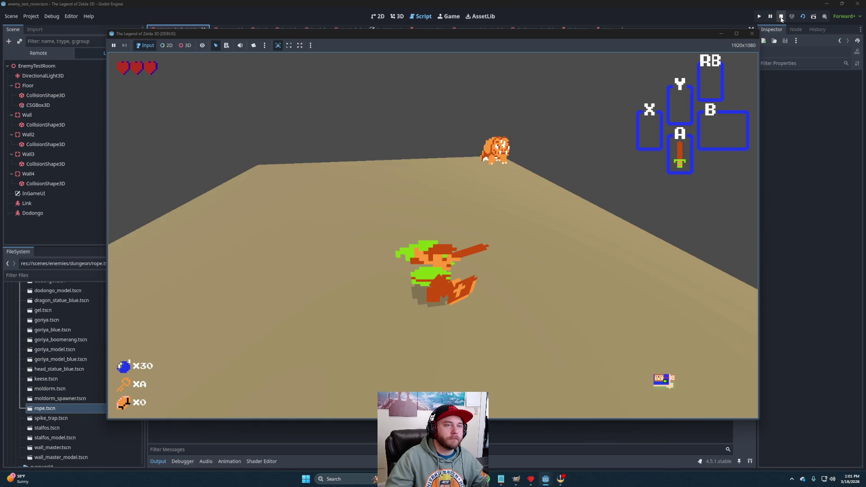
left_click(781, 16)
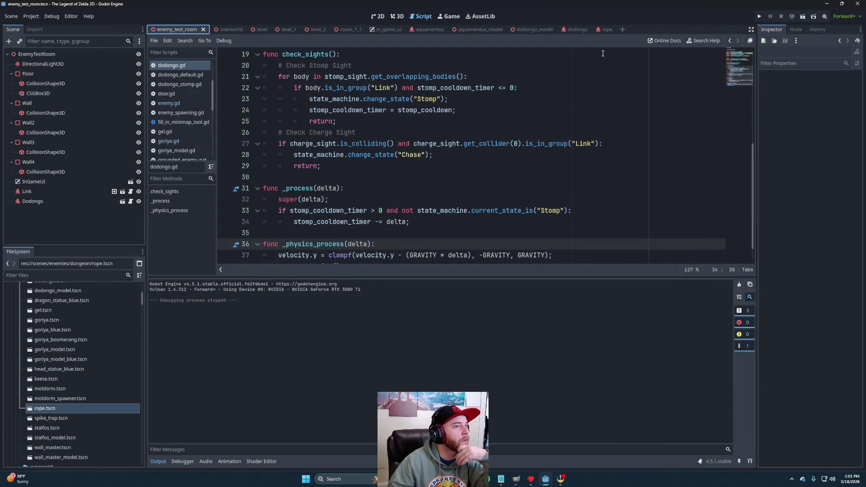
- Enable the ChargeSight shape cast in the dodongo scene
left_click(571, 31)
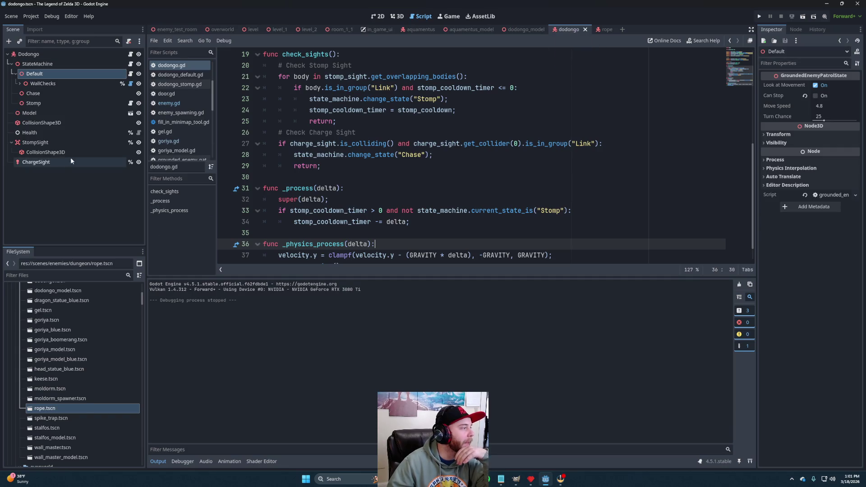
left_click(83, 162)
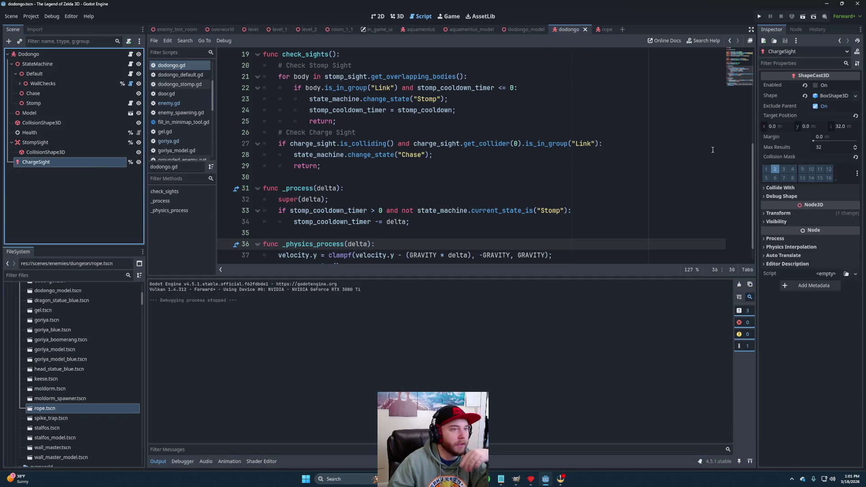
left_click(815, 85)
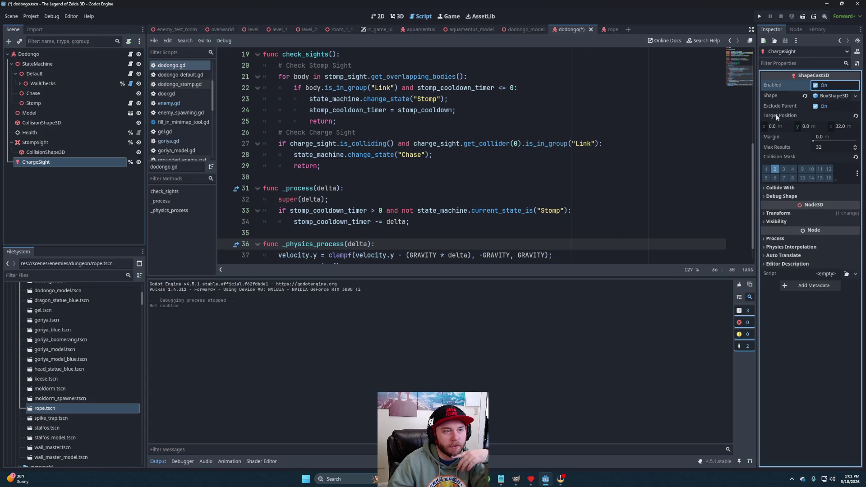
- Attach a new state_machine/dodongo_charge.gd script inheriting State to Chase and begin an enter function
left_click(52, 93)
left_click(128, 41)
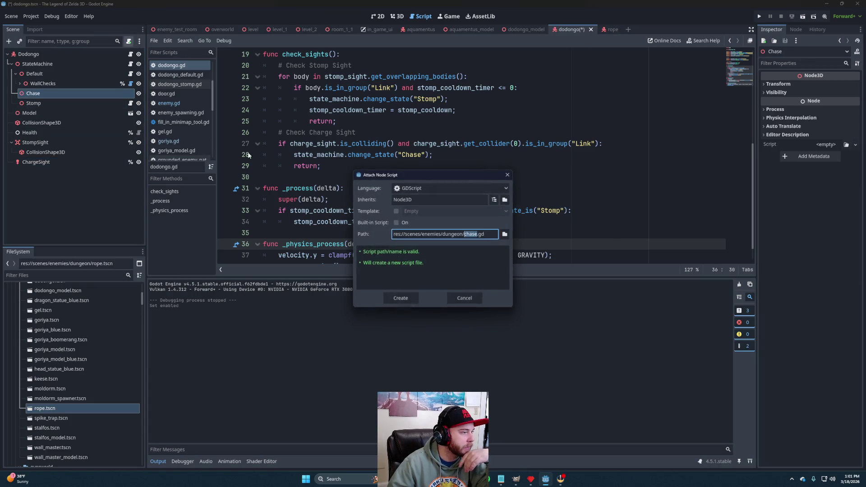
left_click(505, 234)
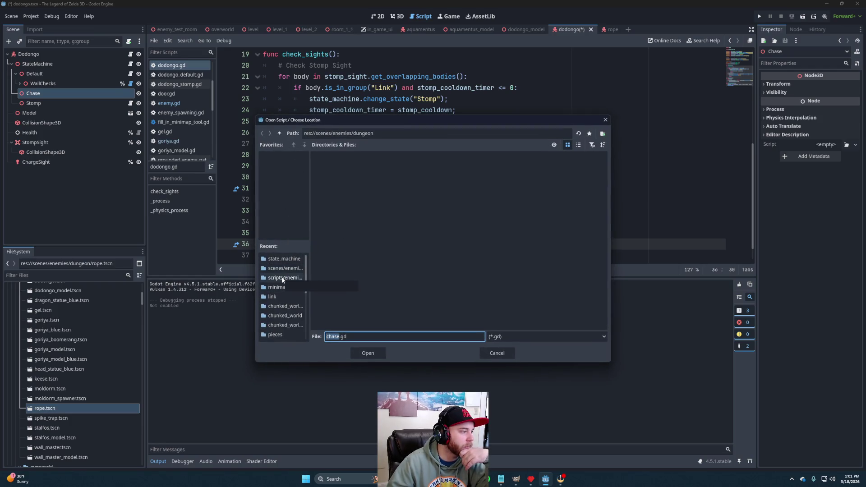
left_click(284, 259)
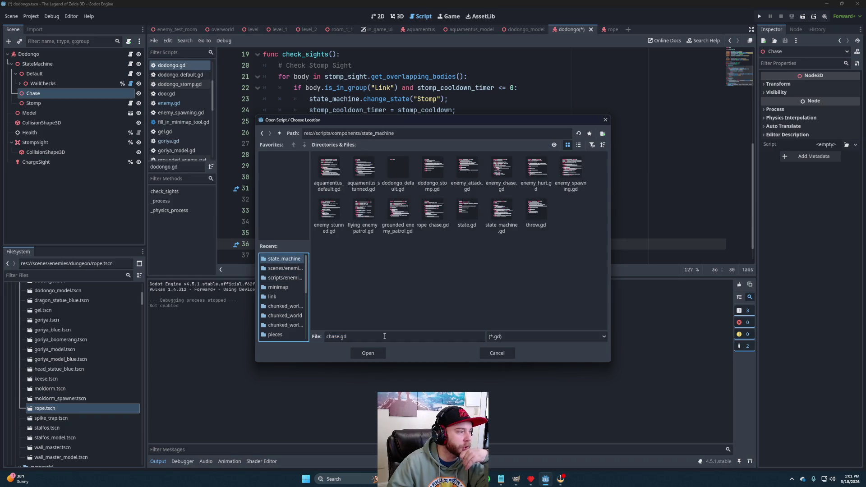
left_click(404, 337)
key("Left")
key("Left")
key("Left")
key("BackSpace")
key("BackSpace")
key("BackSpace")
type("dodongo_charge")
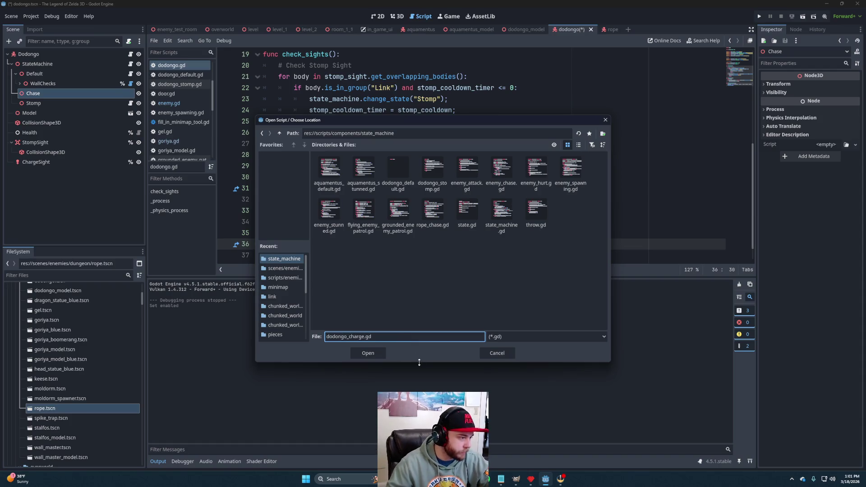
left_click(371, 353)
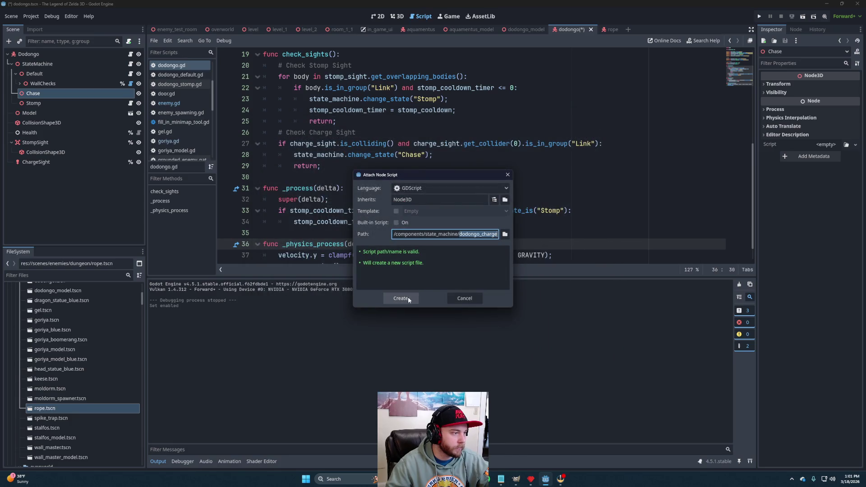
left_click_drag(419, 199, 356, 201)
type("State")
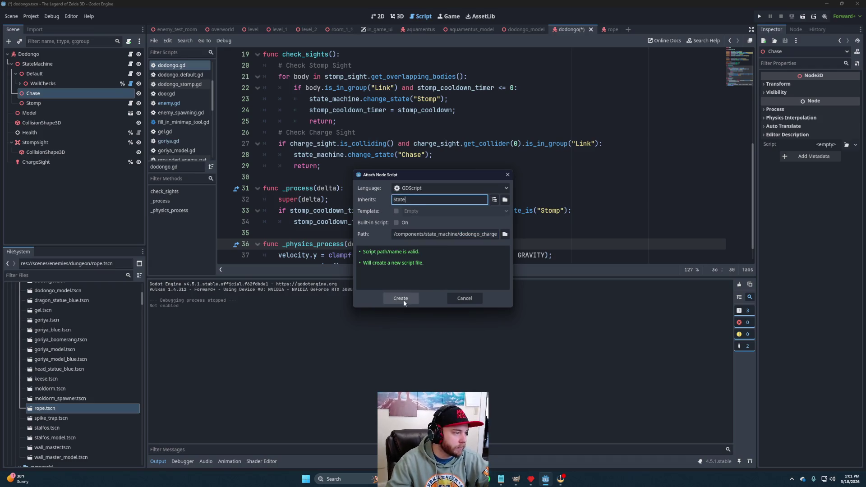
left_click(400, 298)
left_click(302, 119)
type("func enter")
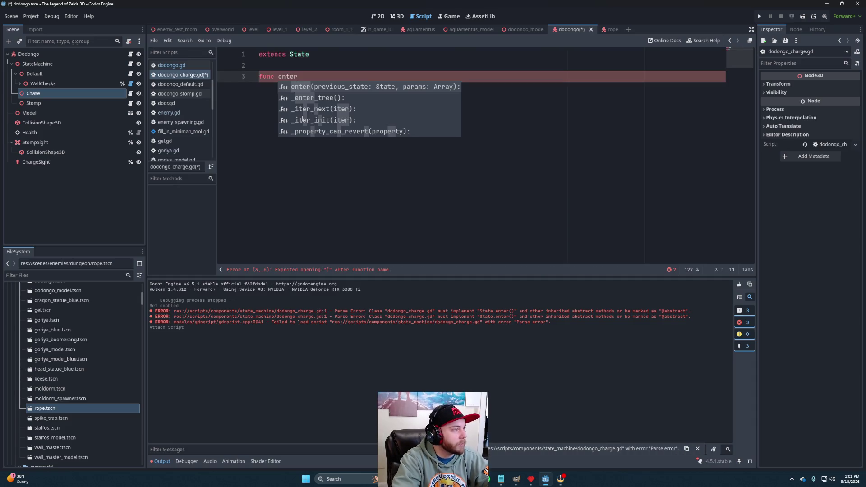
- Write enter and exit function stubs, each with a pass body
key("Return")
key("Return")
type("pass")
key("Return")
key("Return")
type("func ex")
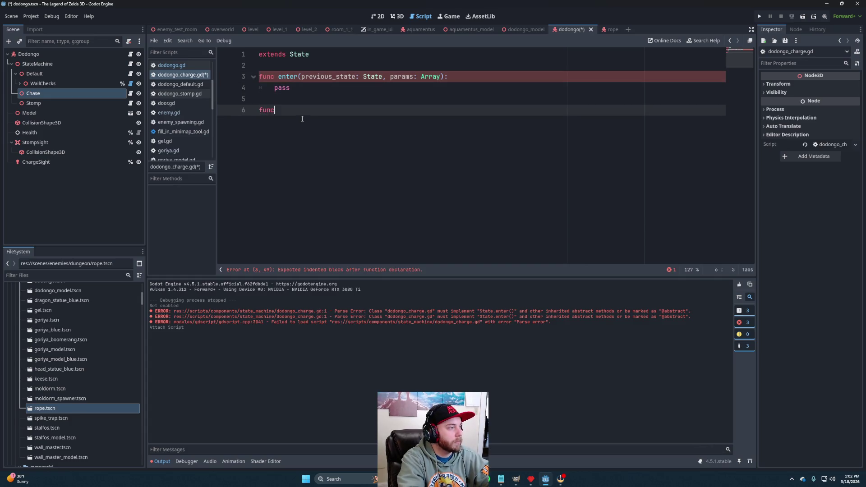
key("Return")
key("Return")
type("pass")
key("Return")
key("Return")
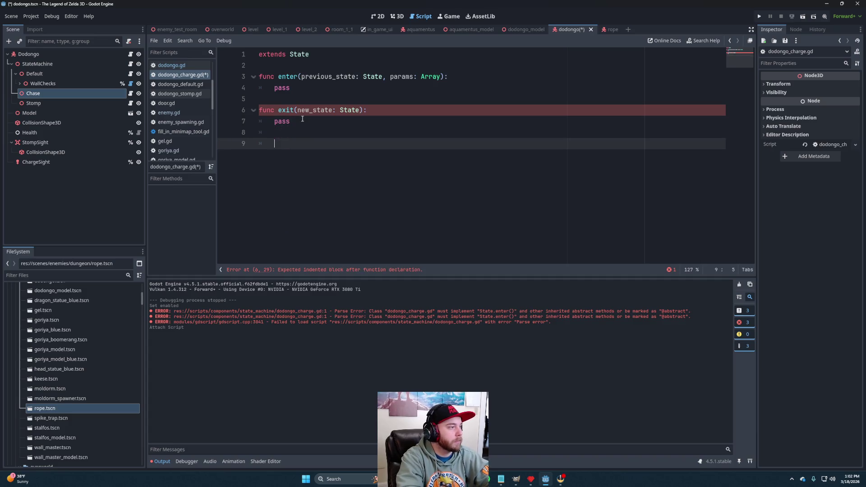
- Add update and physics_update function stubs, each with a pass body
type("func ")
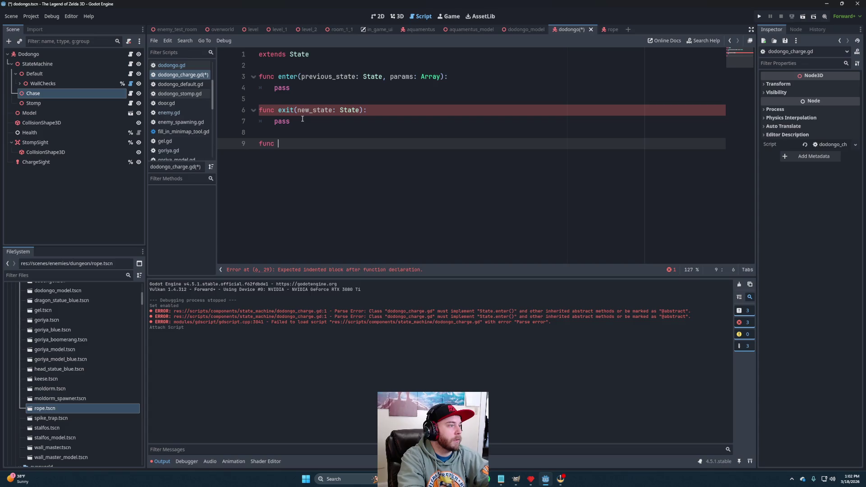
type("upd")
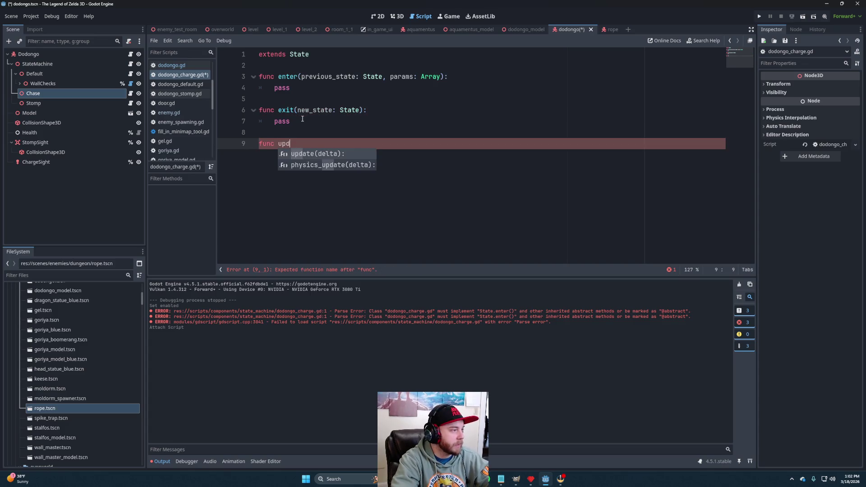
key("Return")
key("Return")
type("pass")
key("Return")
key("Return")
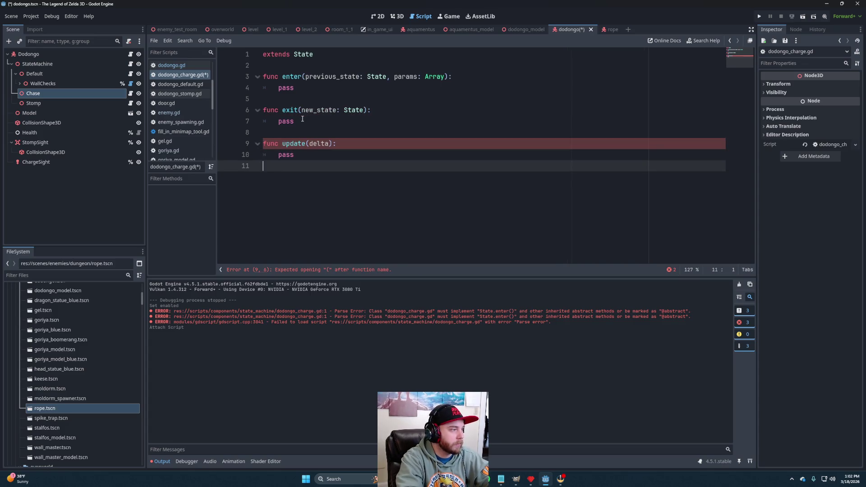
type("func ")
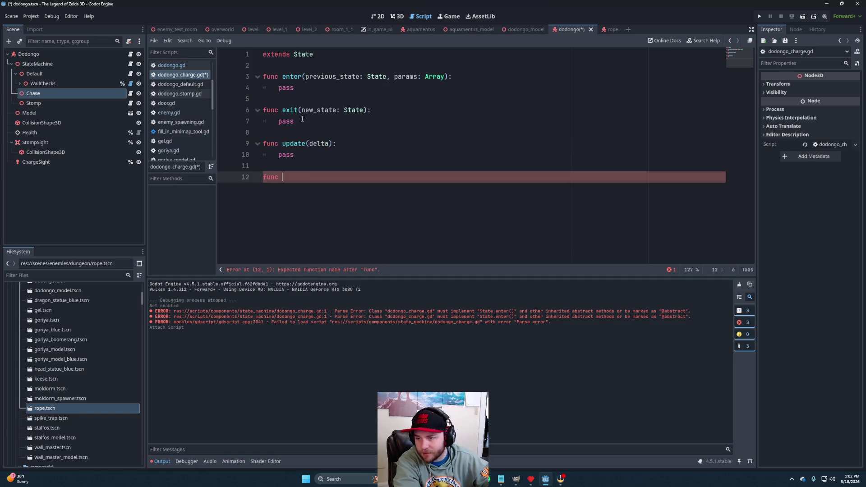
type("phys")
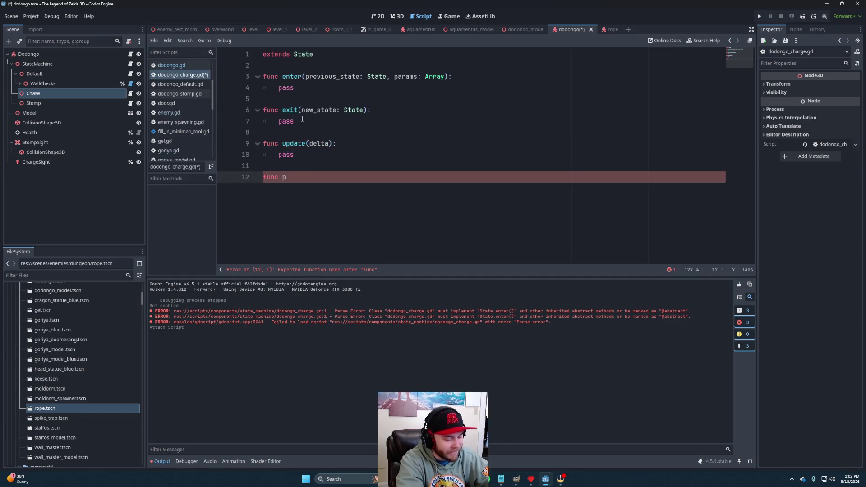
key("Return")
key("Return")
type("pass")
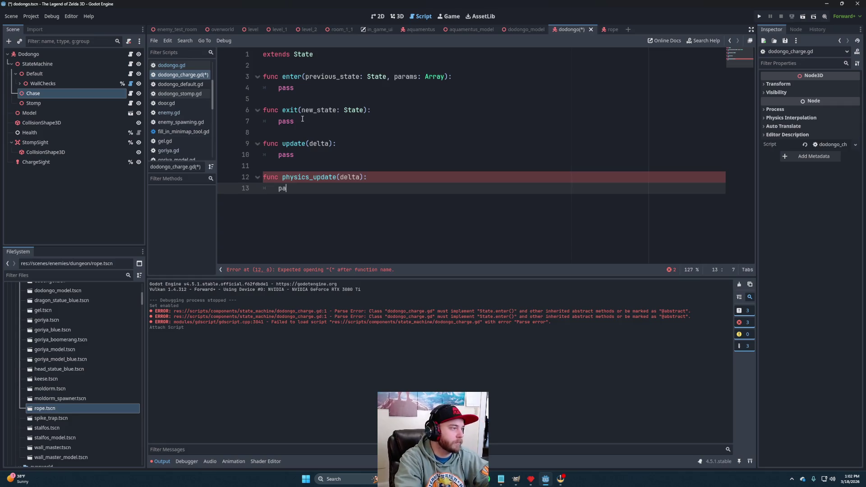
- Insert blank lines below the extends line to make room for a variable
left_click(361, 88)
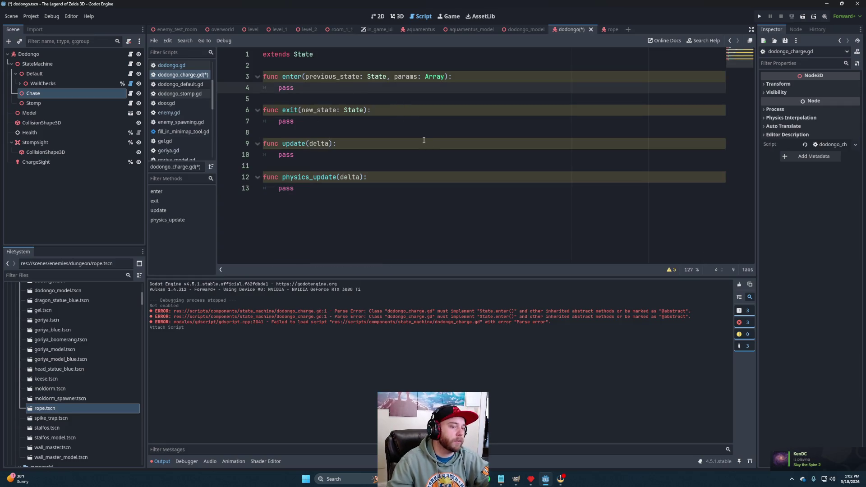
left_click(301, 66)
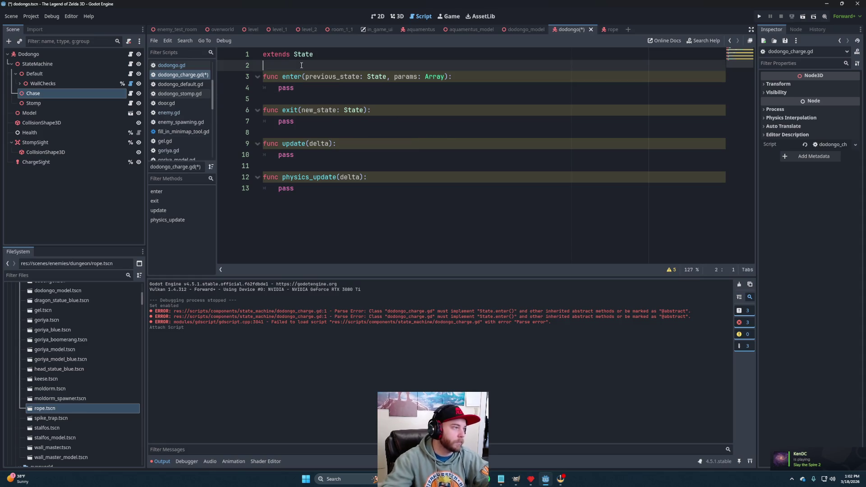
key("Return")
key("Return")
key("Up")
- Start a bare var declaration on line 3 of dodongo_charge.gd
type("var")
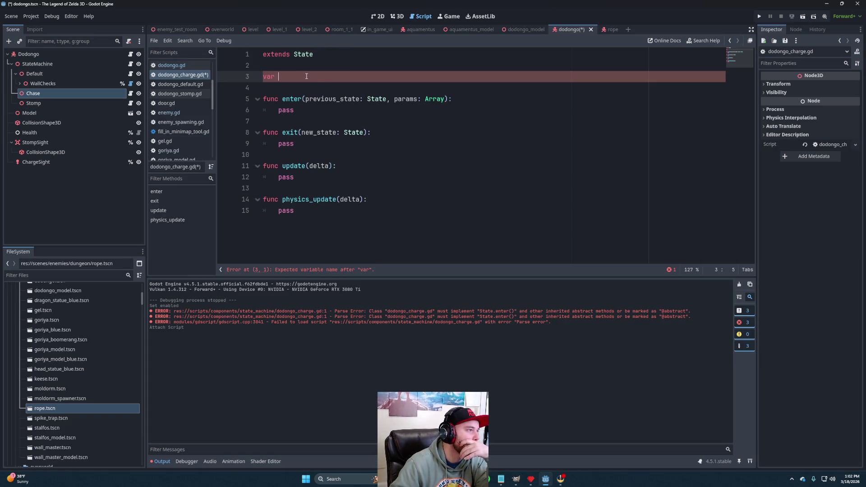
left_click_drag(307, 76, 256, 77)
left_click(286, 74)
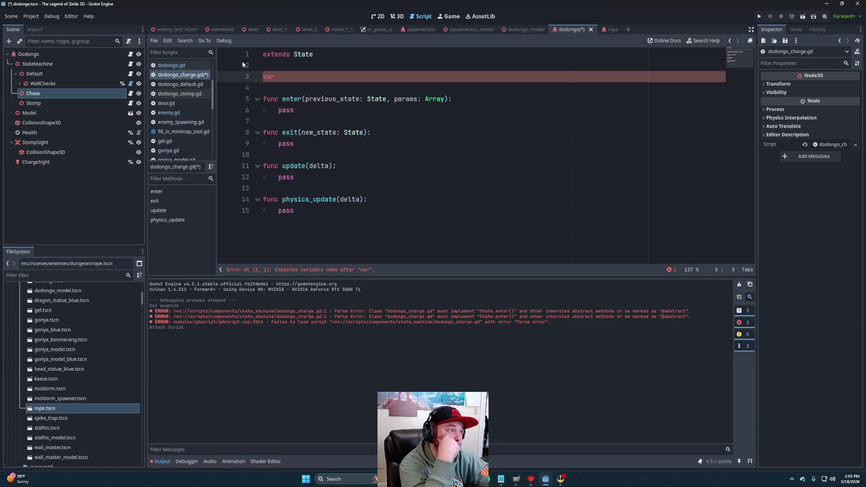
- Remove the stray var line and make enter double character.velocity, underscore-prefixing its parameter
key("shift+Up")
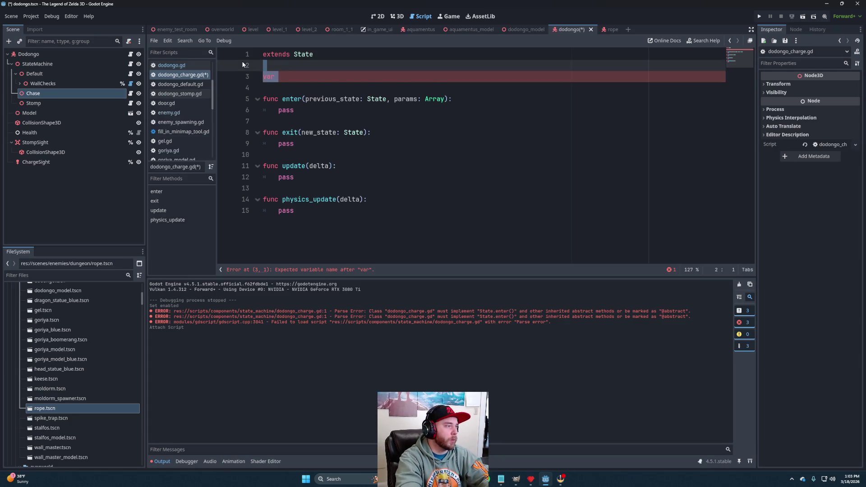
key("BackSpace")
key("BackSpace")
key("Down")
key("Down")
key("Down")
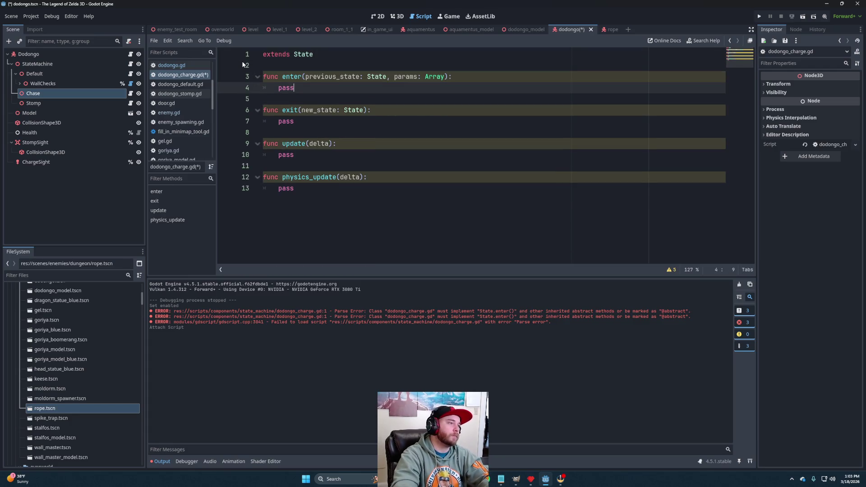
key("BackSpace")
key("BackSpace")
key("BackSpace")
type("cha")
key("Return")
type(".vel")
key("Return")
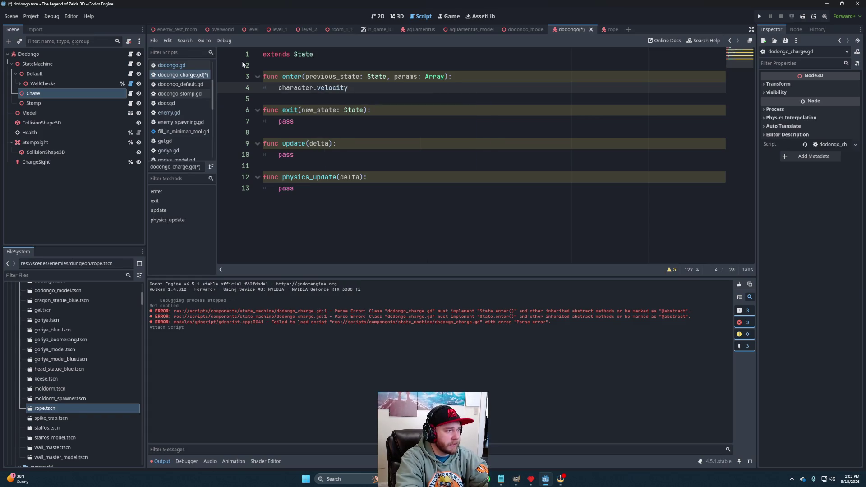
type("= 2;")
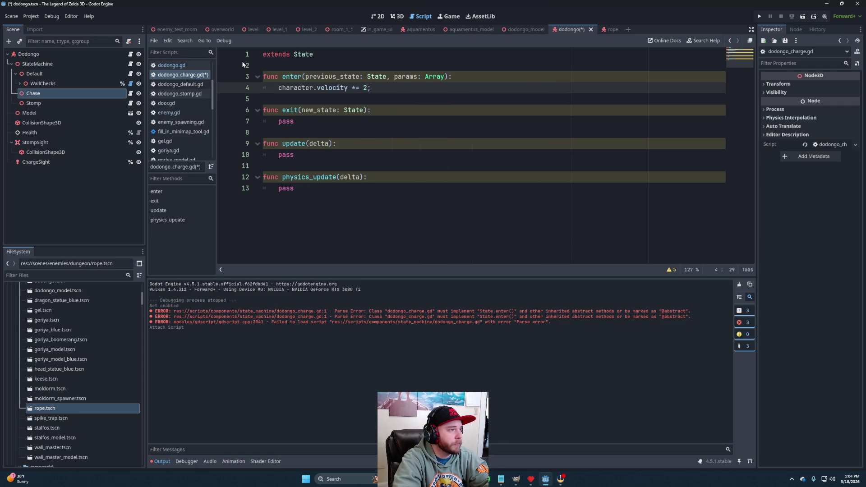
key("Up")
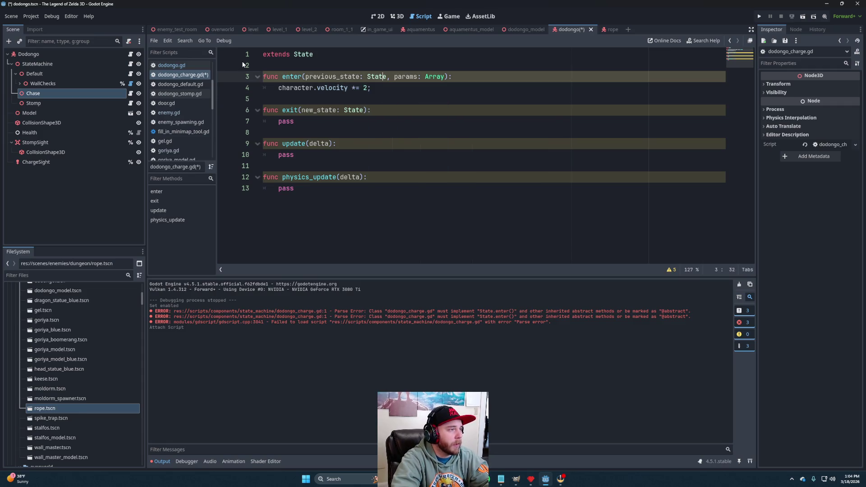
type("_")
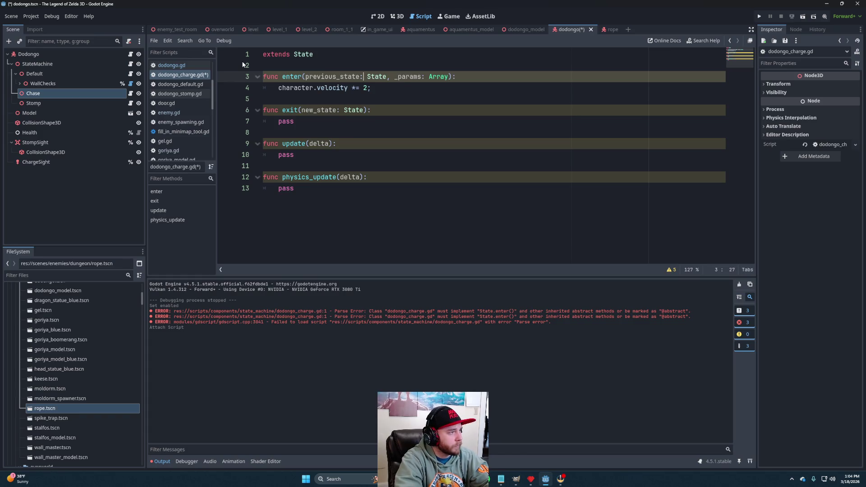
type("_")
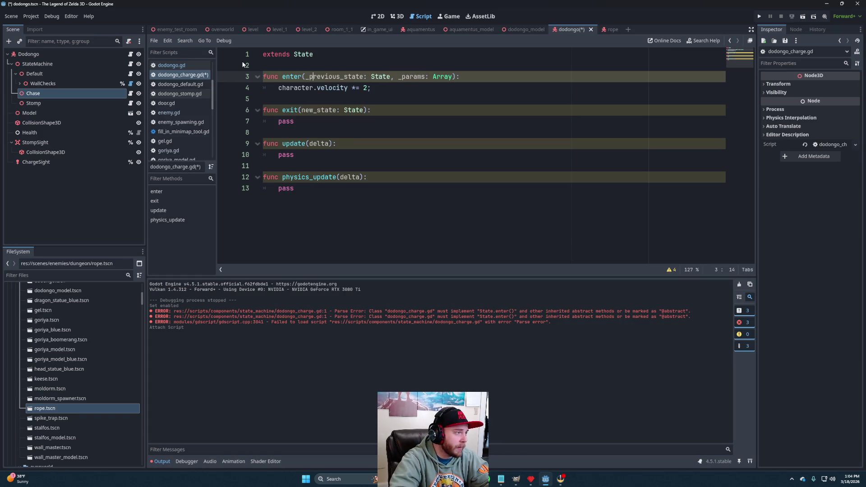
- Replace physics_update's pass with an is_on_wall check that changes state to "Default"
key("Down")
key("Down")
key("Down")
key("Left")
key("Up")
key("Down")
key("Down")
key("Down")
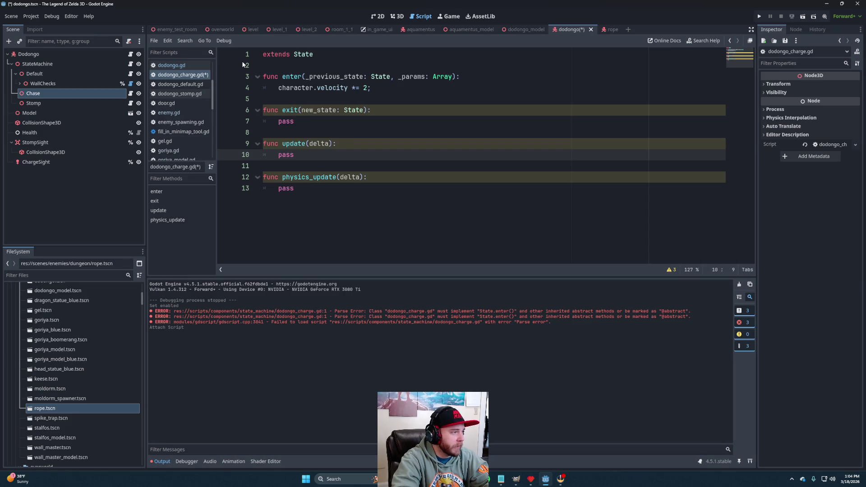
key("Down")
key("Down")
key("Down")
key("BackSpace")
key("BackSpace")
key("BackSpace")
type("if character.")
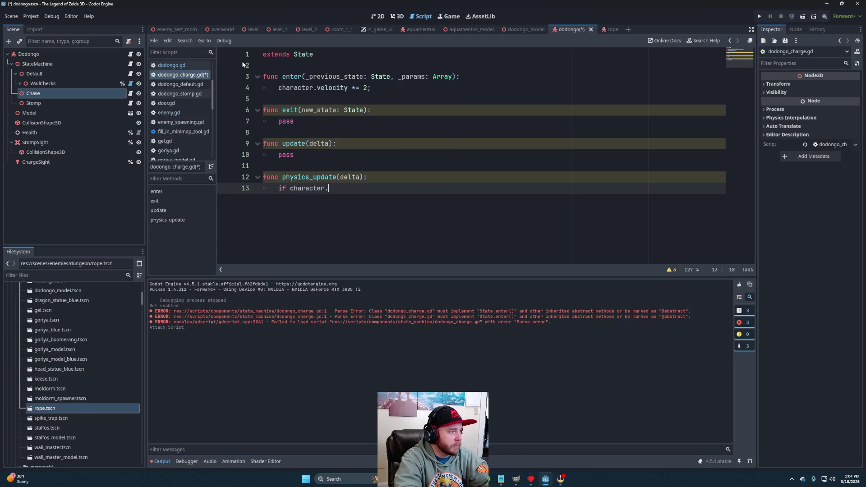
type("is")
key("Down")
key("Down")
key("Down")
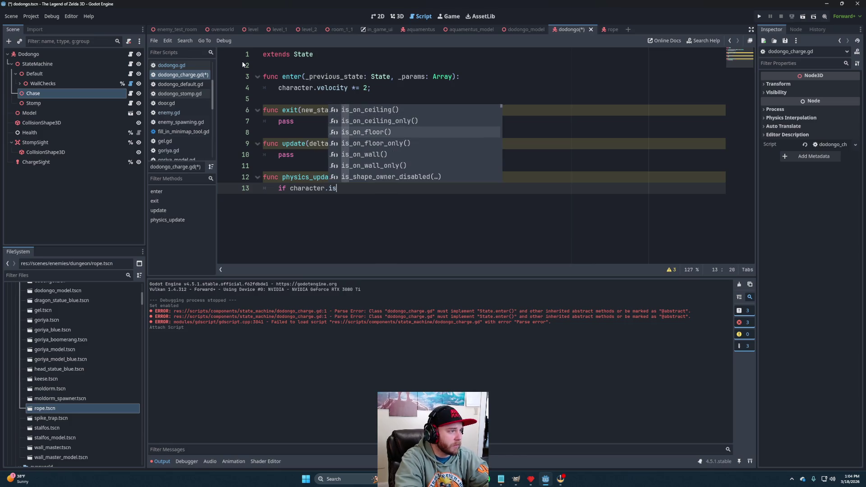
key("Return")
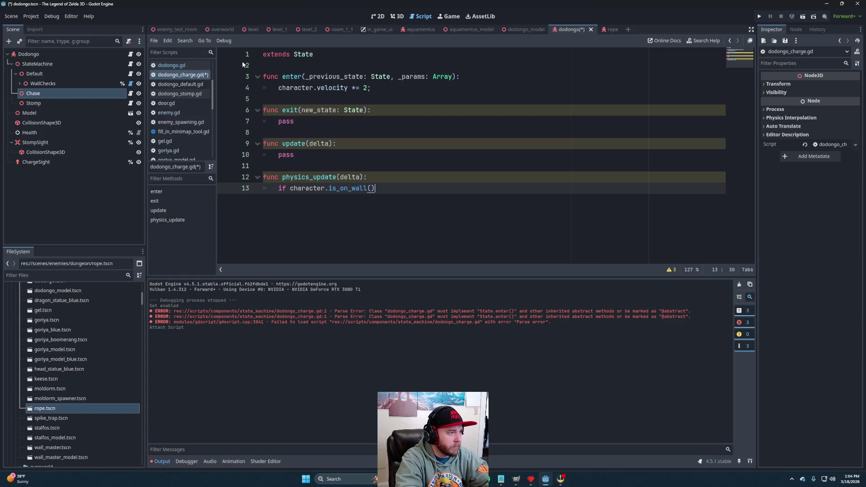
type(":")
key("Return")
type("cha")
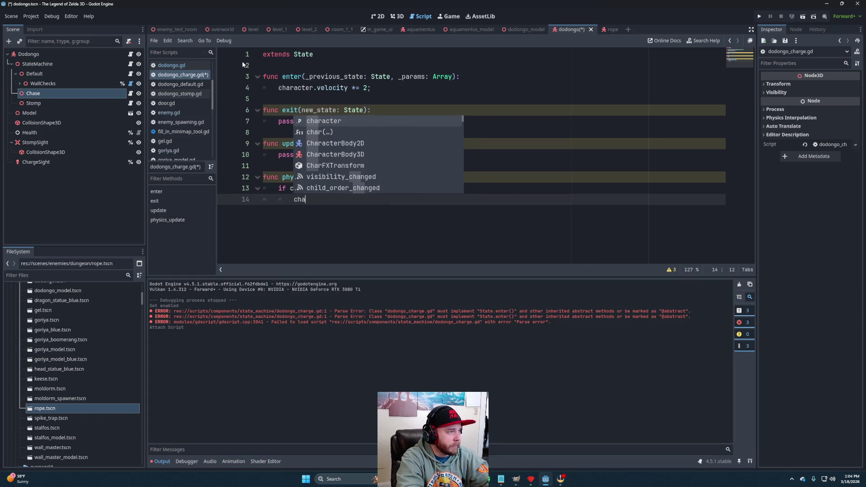
type("nge")
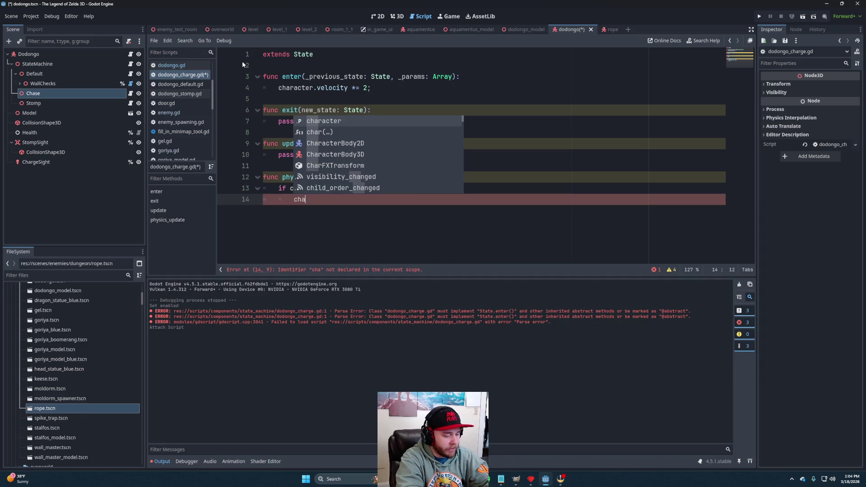
key("BackSpace")
key("BackSpace")
key("BackSpace")
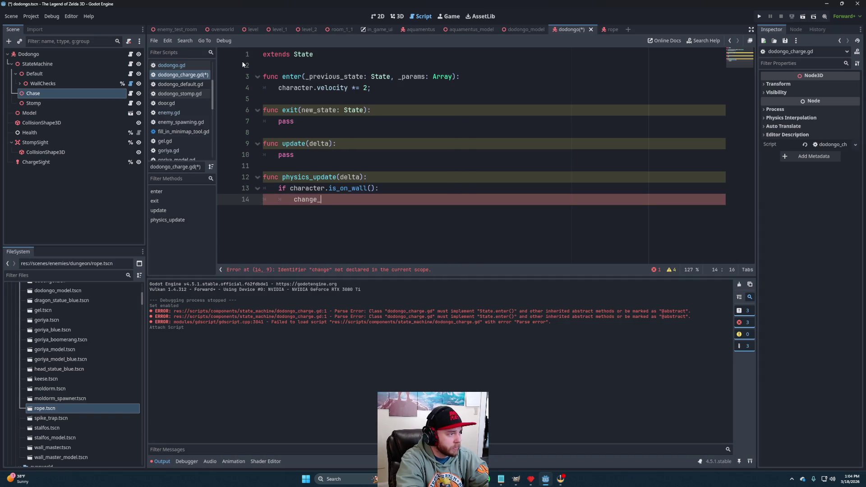
type("state_machine.")
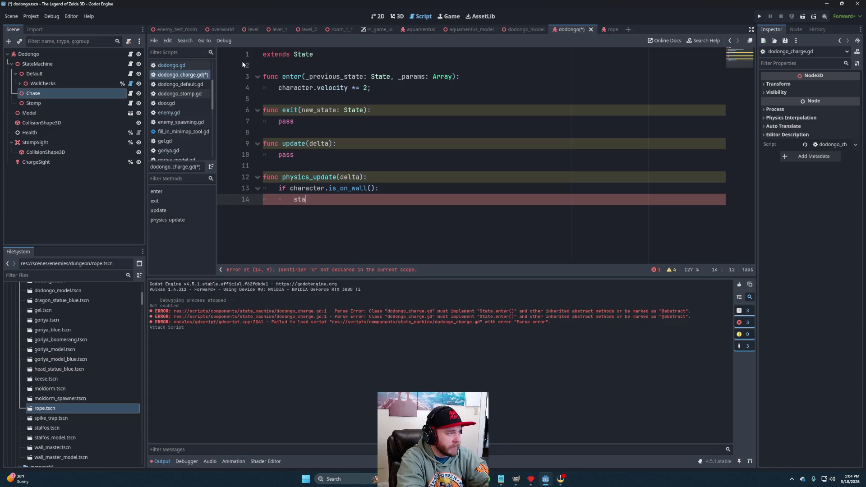
type("cha")
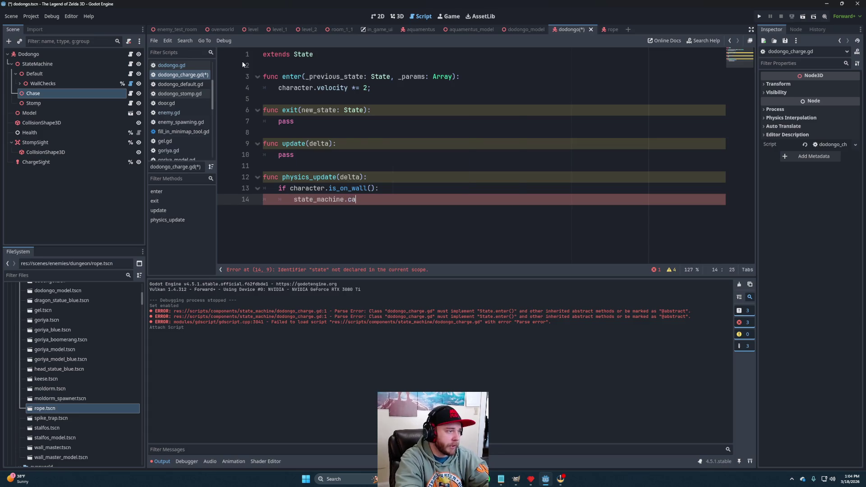
key("Return")
type("\"")
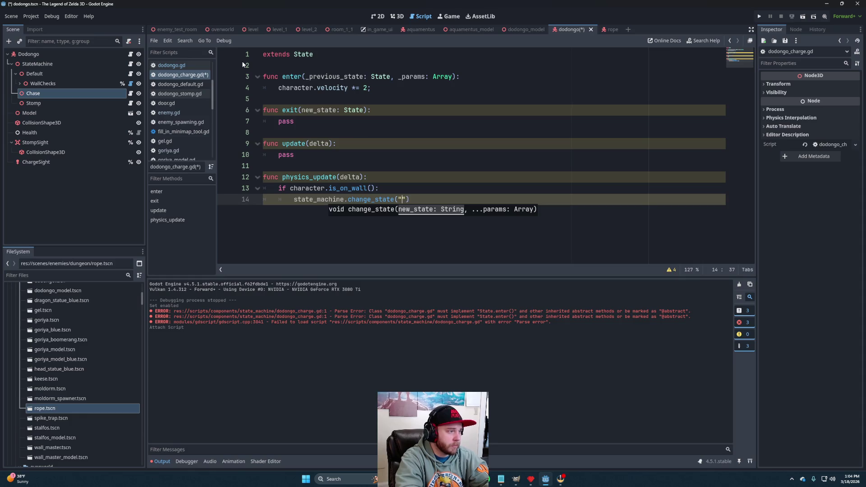
type("Default\");")
- Prefix the unused parameters of update, physics_update and exit with underscores
key("Up")
key("Up")
key("Up")
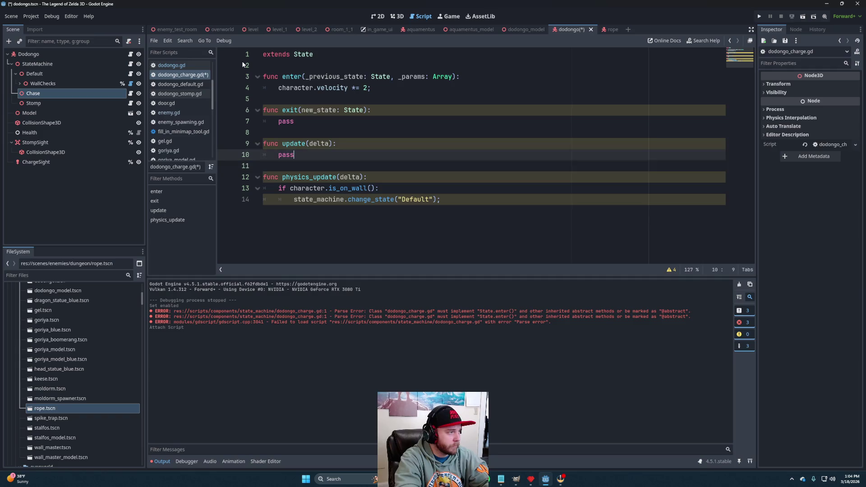
key("Up")
key("Left")
type("_")
key("Down")
key("Down")
key("Down")
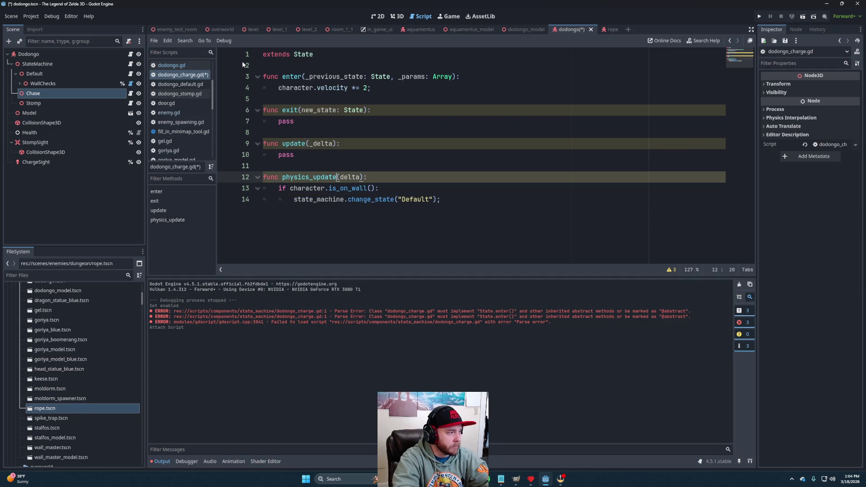
key("Right")
type("_")
key("Up")
key("Up")
key("Up")
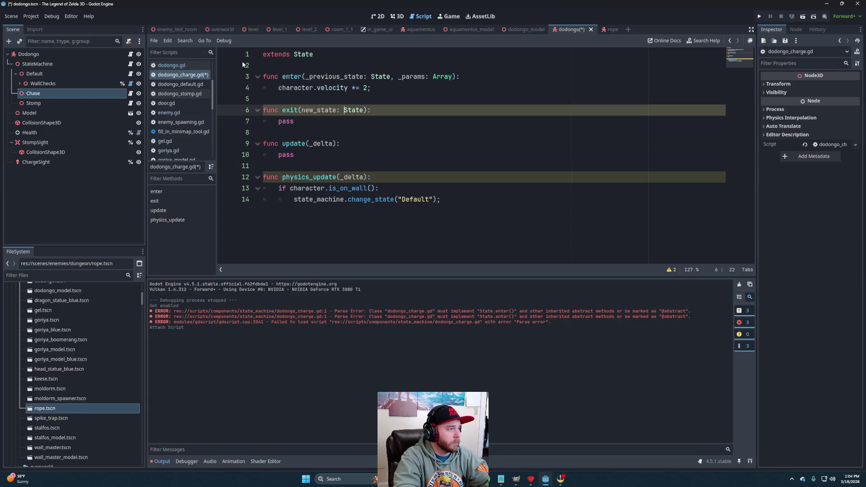
key("Left")
key("Left")
key("Left")
type("_")
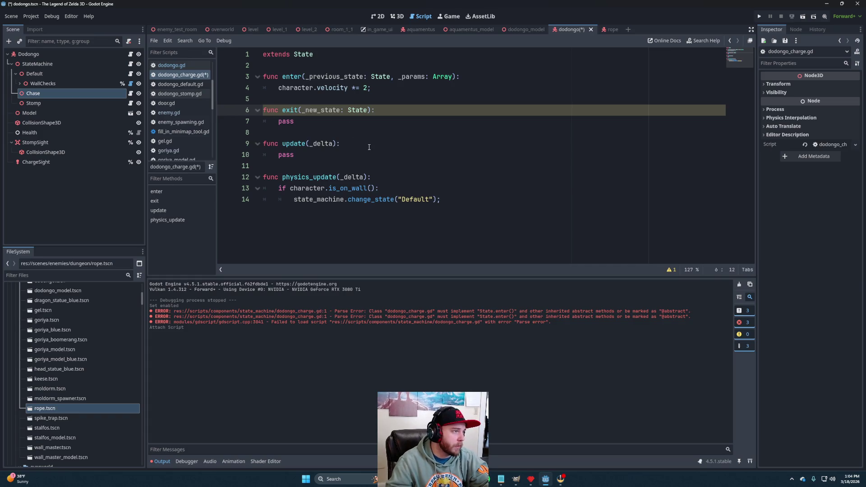
key("Down")
key("Down")
key("Down")
key("Up")
key("Down")
key("Up")
key("End")
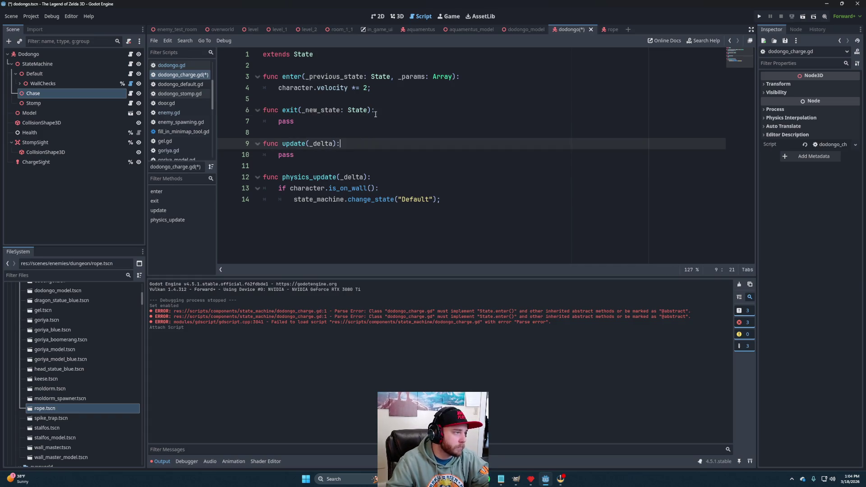
- Make enter play the "charge" animation and save the script
left_click(393, 92)
key("Return")
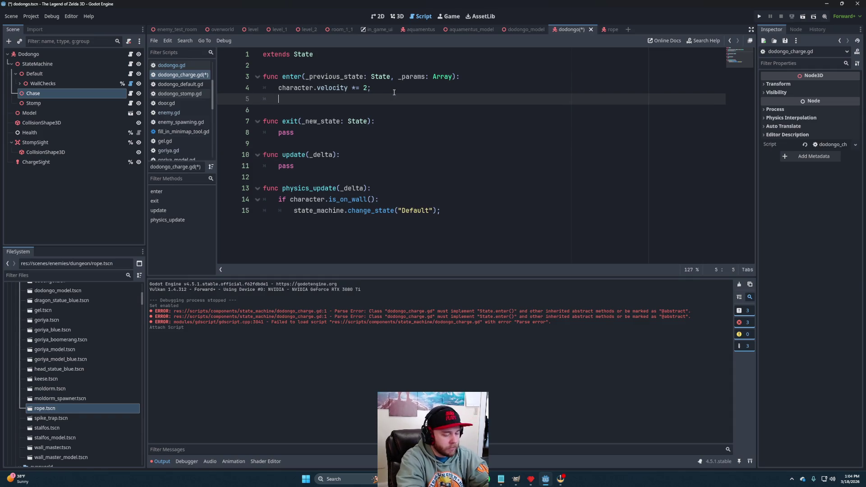
type("character")
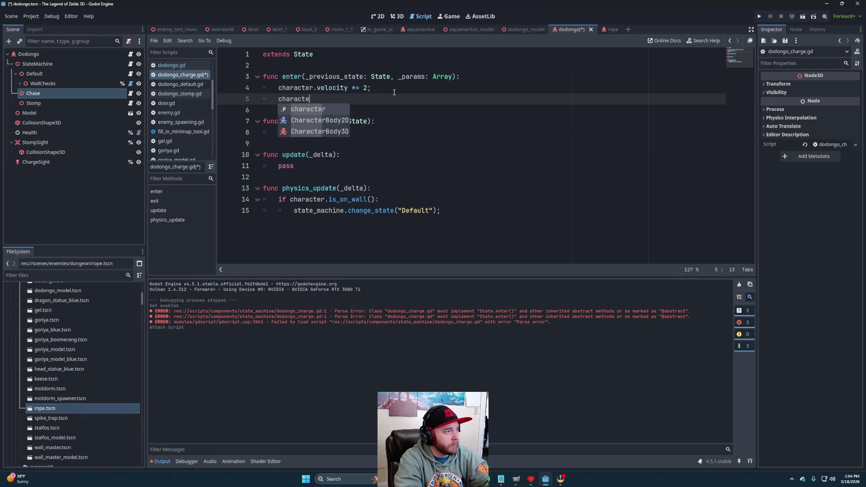
type(".animation_pla")
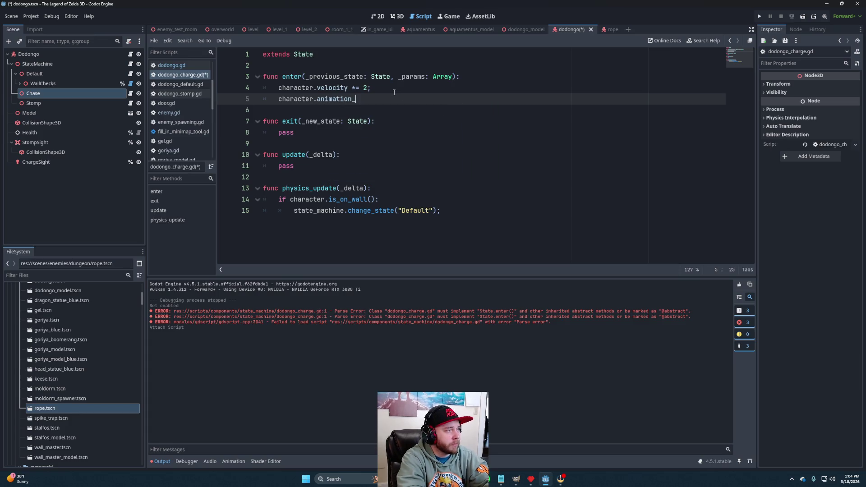
type("yer.play(\"")
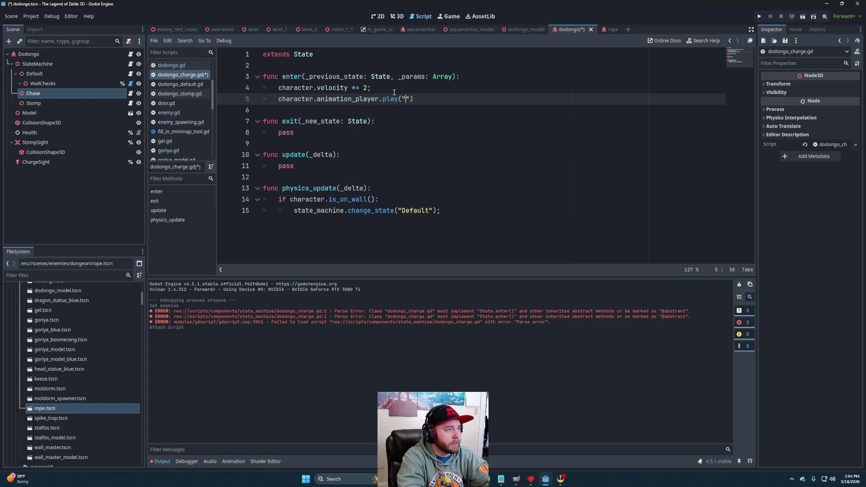
type("charge\")")
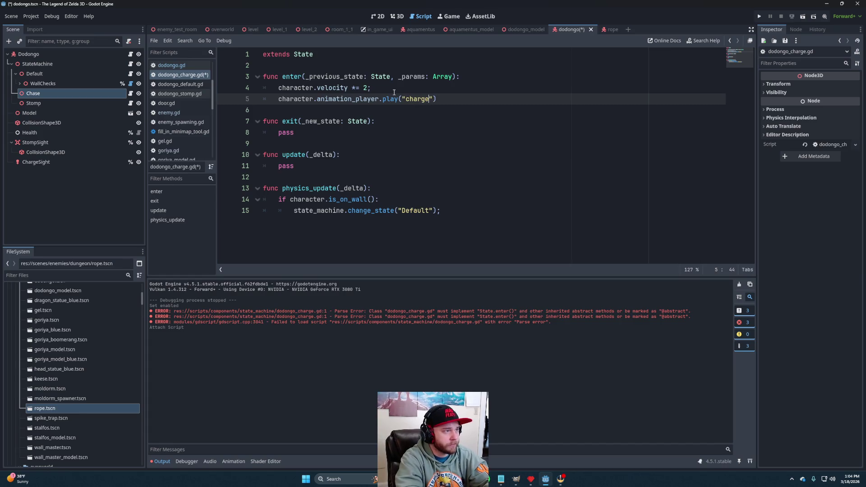
type(";")
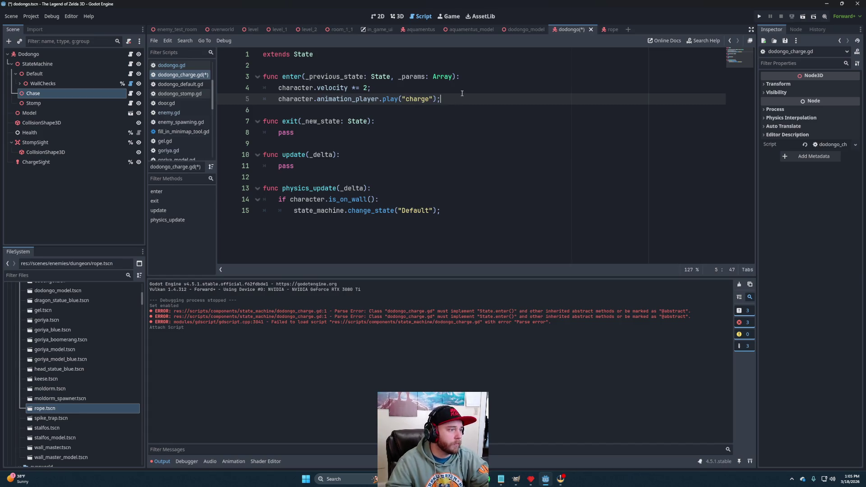
key("ctrl+s")
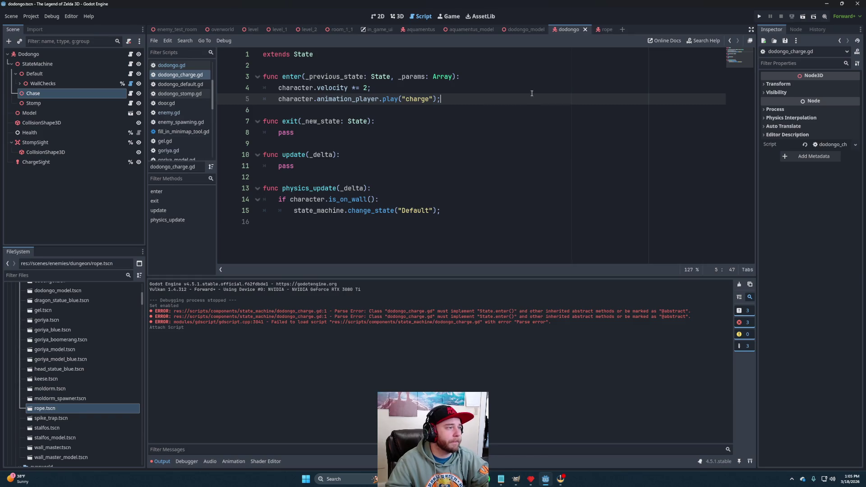
left_click(523, 29)
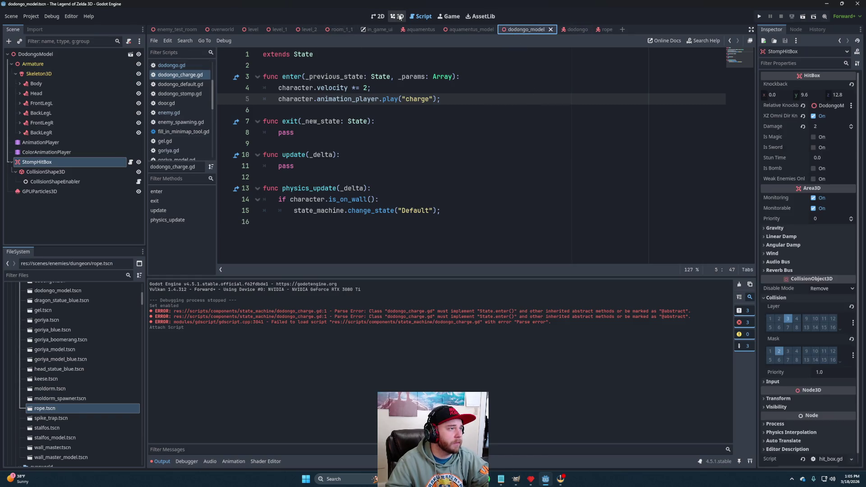
- Show the dodongo model in the 3D view and collapse the StompHitBox branch
left_click(400, 16)
mouse_move(475, 214)
left_mouse_down()
mouse_move(497, 188)
mouse_move(451, 197)
mouse_move(513, 198)
left_mouse_up()
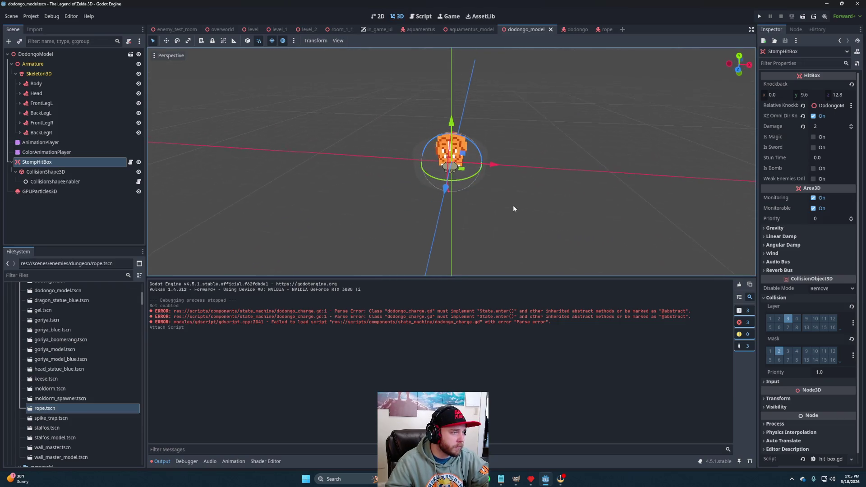
scroll(503, 203, "down", 1)
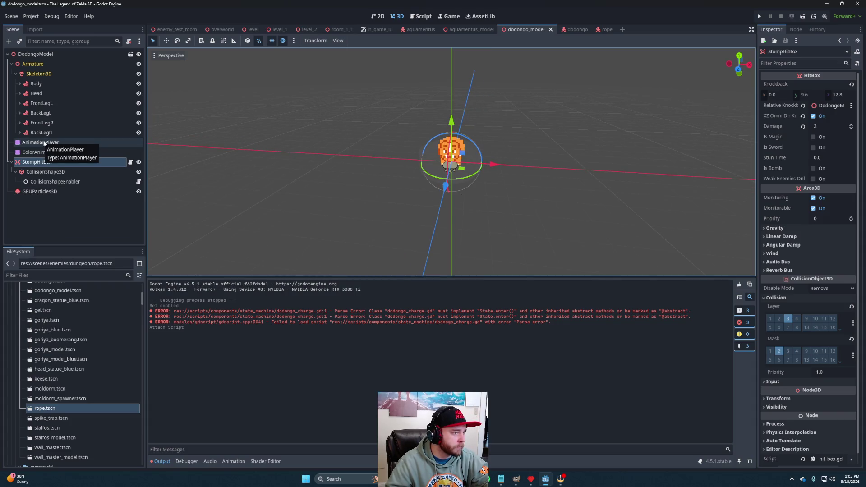
left_click(11, 164)
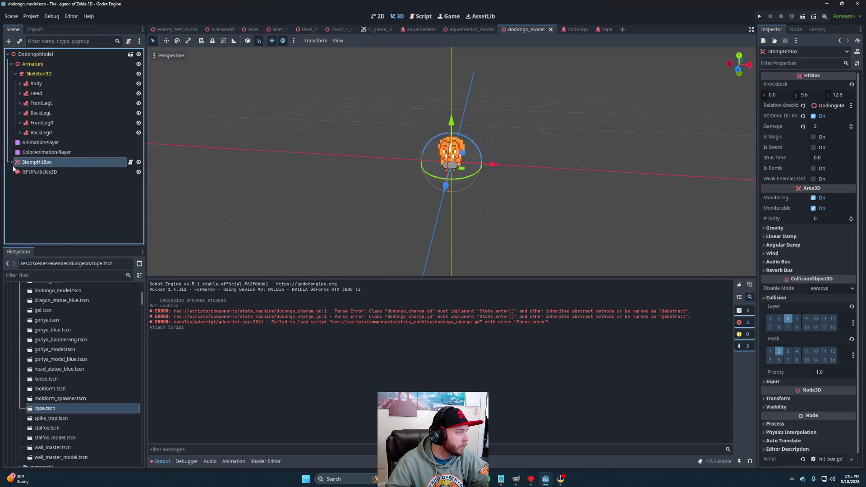
- Add an Area3D child under DodongoModel and name it ChargeLeftHitBox
right_click(55, 55)
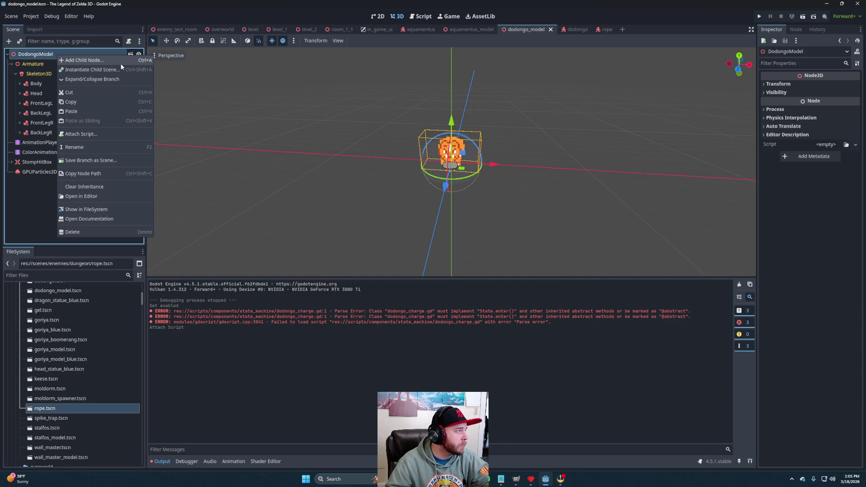
left_click(120, 63)
left_click(301, 273)
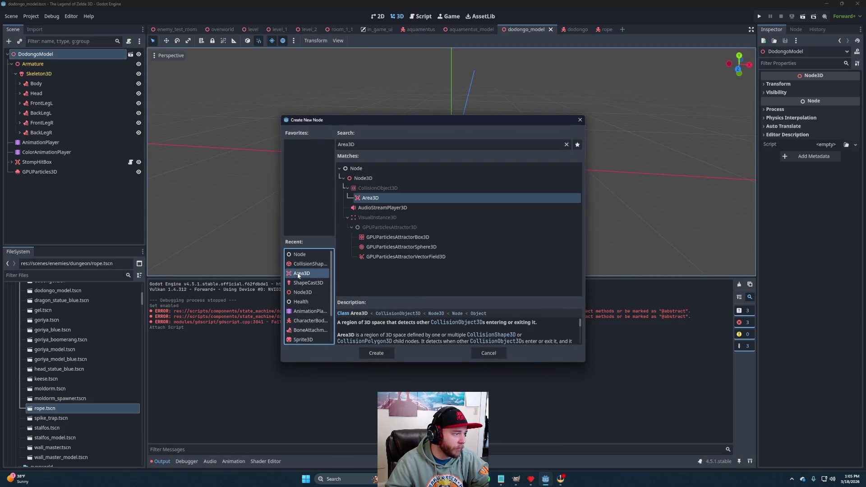
left_click(386, 352)
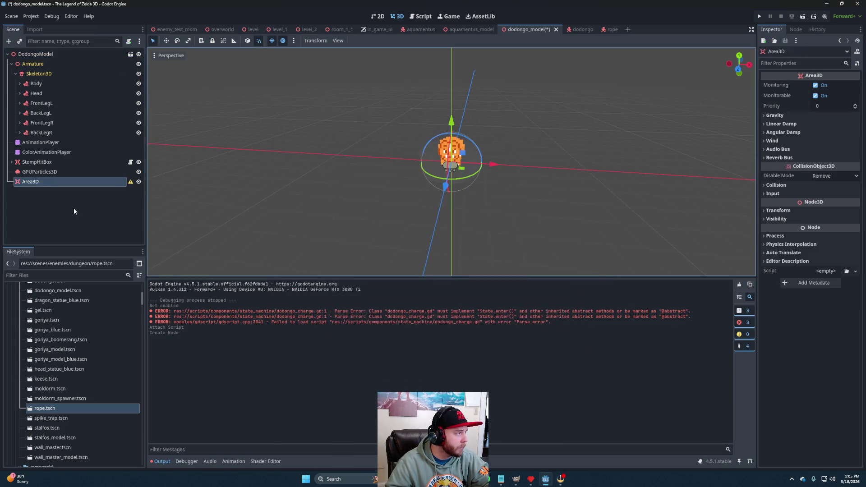
left_click(42, 183)
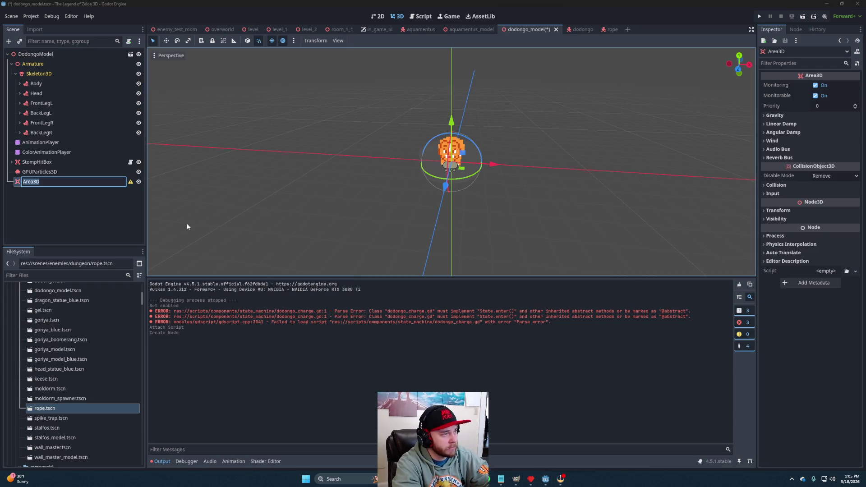
type("ChargeLeft")
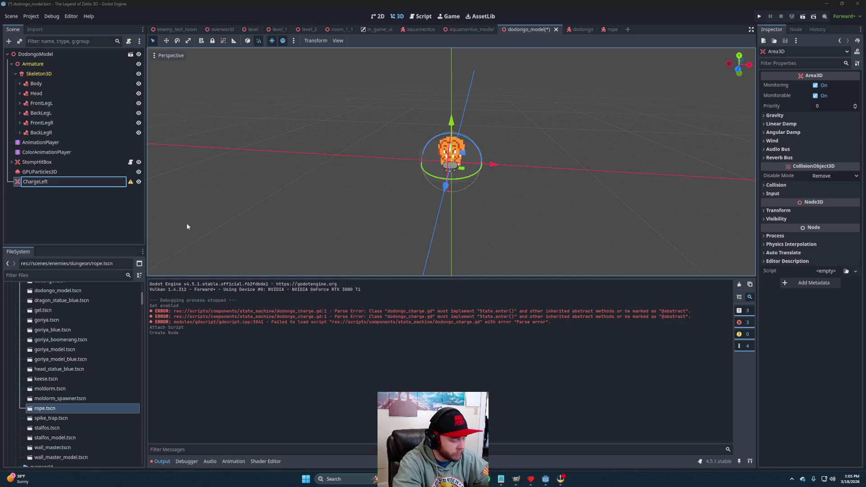
type("HitBox")
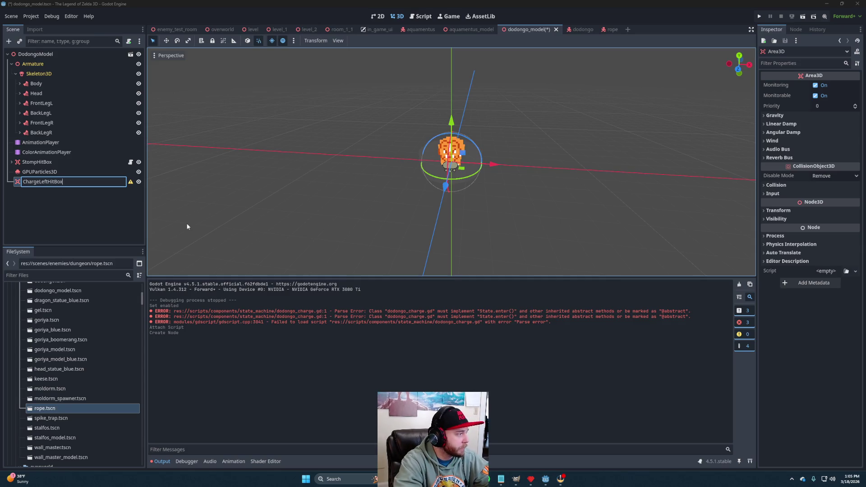
key("Return")
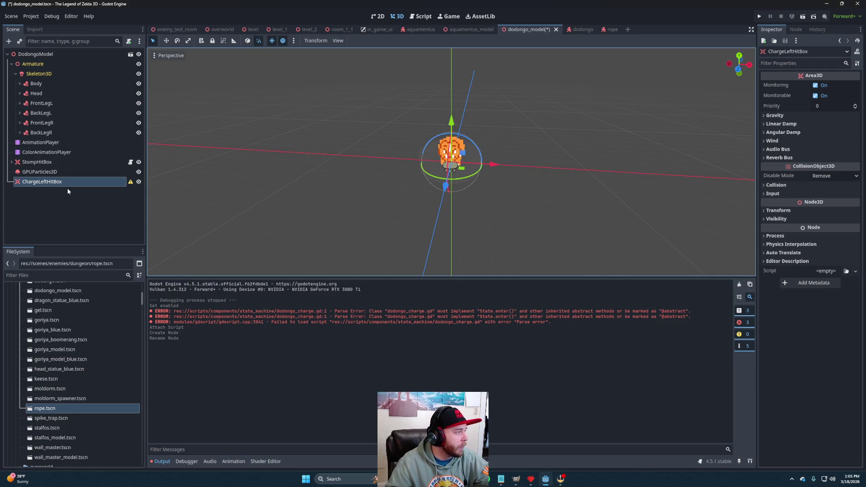
mouse_move(453, 160)
left_mouse_down()
mouse_move(462, 197)
mouse_move(474, 188)
left_mouse_up()
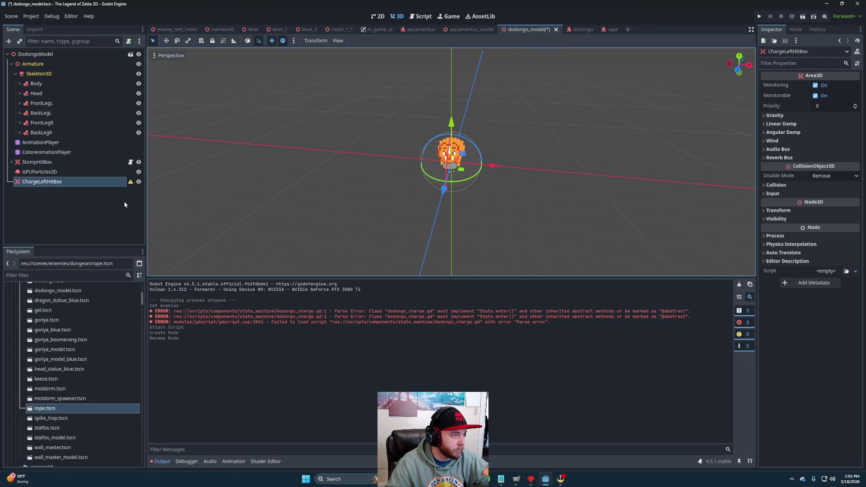
- Give ChargeLeftHitBox a CollisionShape3D child using a BoxShape3D
right_click(66, 183)
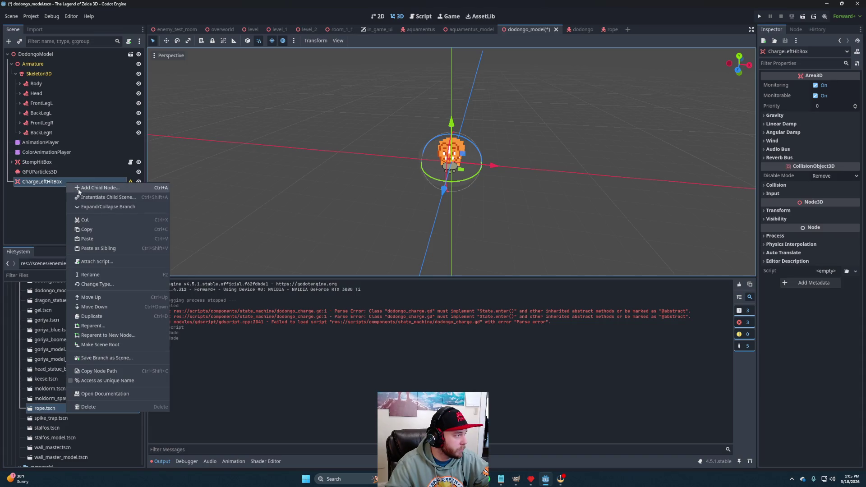
left_click(79, 191)
left_click(310, 274)
left_click(376, 353)
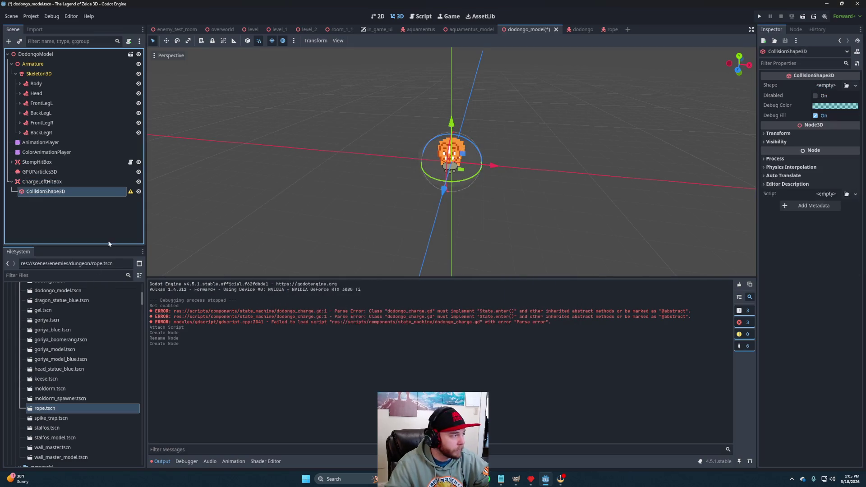
scroll(466, 199, "up", 2)
left_click(825, 86)
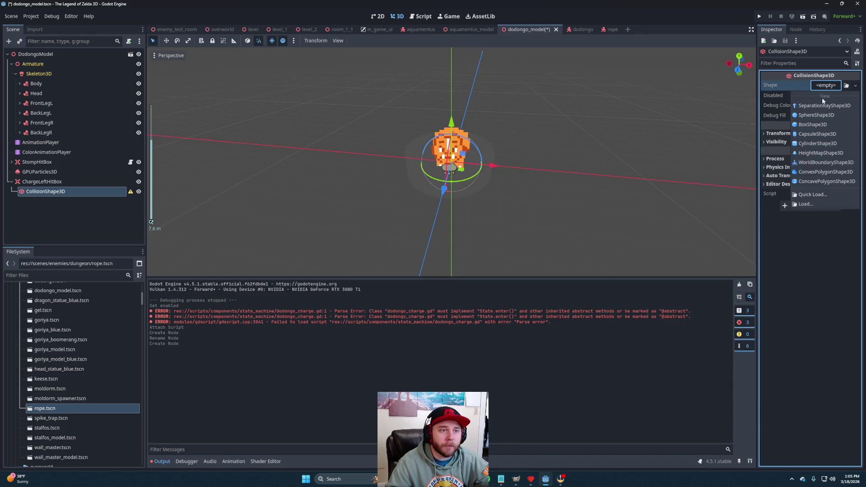
left_click(813, 124)
- Resize the box to about 0.7 × 1.5 × 2.2 and check it from several angles
scroll(472, 207, "up", 3)
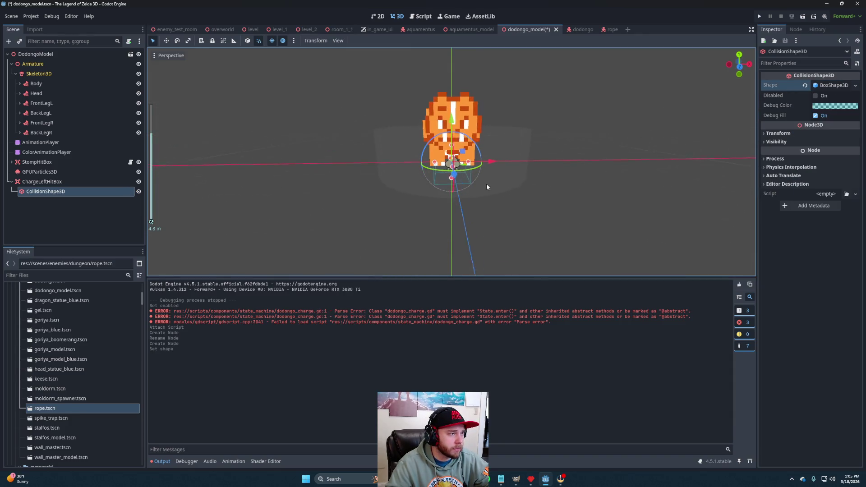
mouse_move(451, 178)
left_mouse_down()
mouse_move(453, 163)
mouse_move(440, 155)
mouse_move(481, 159)
mouse_move(462, 121)
mouse_move(440, 172)
mouse_move(416, 165)
mouse_move(455, 162)
mouse_move(411, 186)
left_mouse_up()
left_click_drag(407, 186, 366, 224)
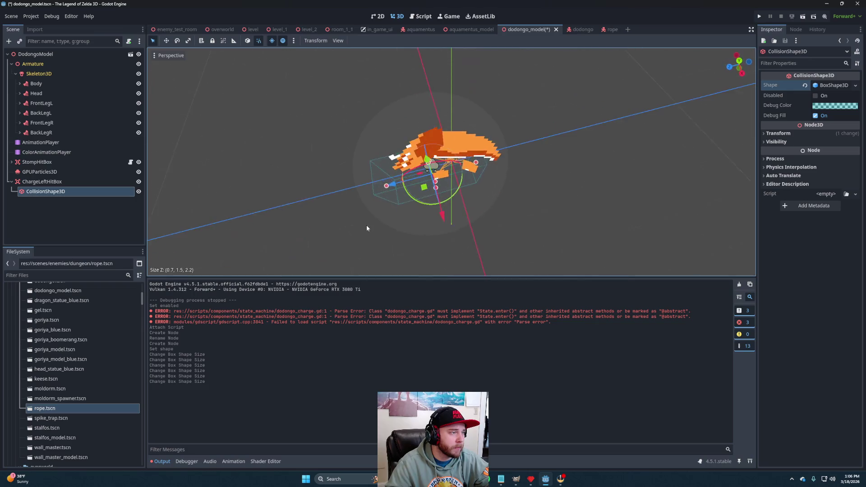
mouse_move(519, 180)
left_mouse_down()
mouse_move(464, 168)
mouse_move(443, 198)
left_mouse_up()
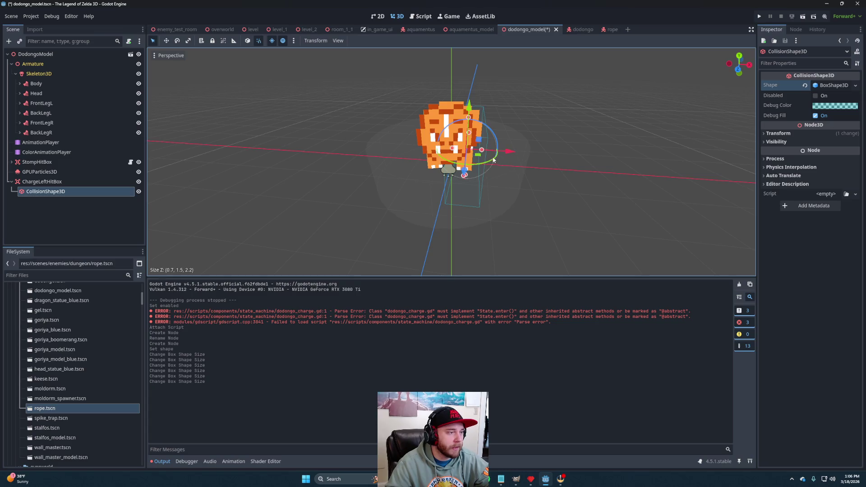
mouse_move(510, 176)
left_mouse_down()
mouse_move(529, 199)
mouse_move(555, 195)
left_mouse_up()
mouse_move(751, 132)
left_mouse_down()
mouse_move(606, 201)
mouse_move(554, 191)
left_mouse_up()
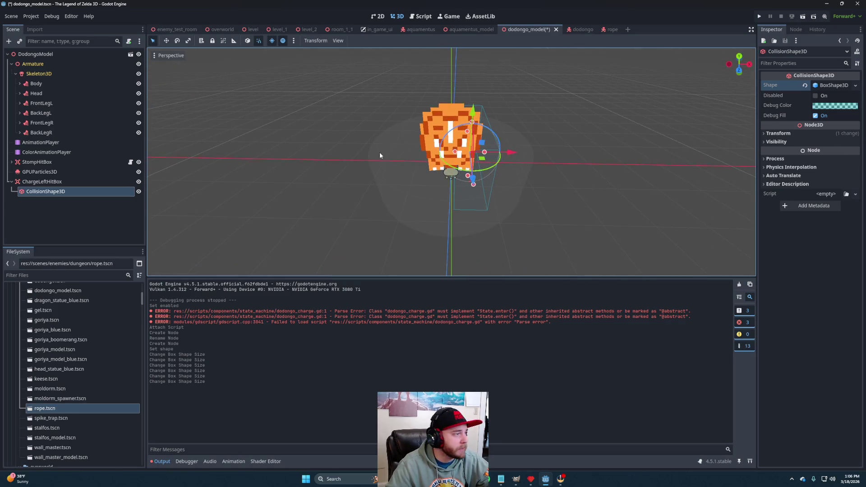
left_click(65, 182)
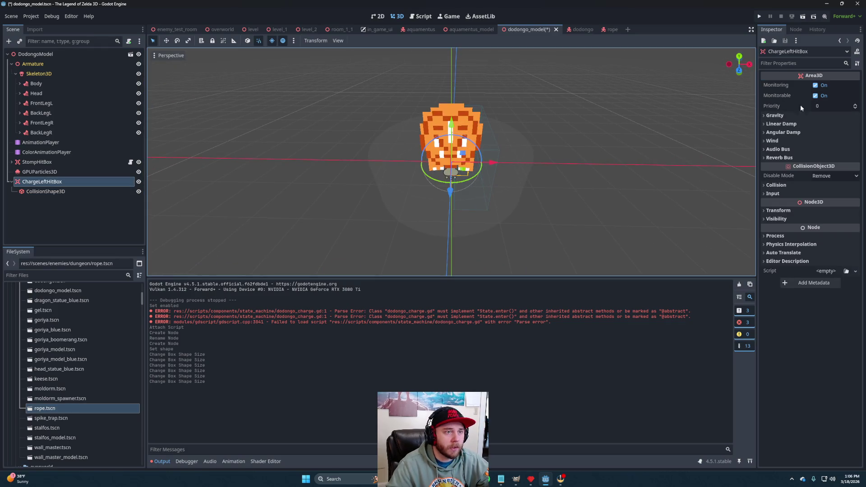
- Attach hit_box.gd to ChargeLeftHitBox and assign DodongoModel as its Relative Knockback node
scroll(69, 389, "down", 5)
scroll(69, 389, "down", 10)
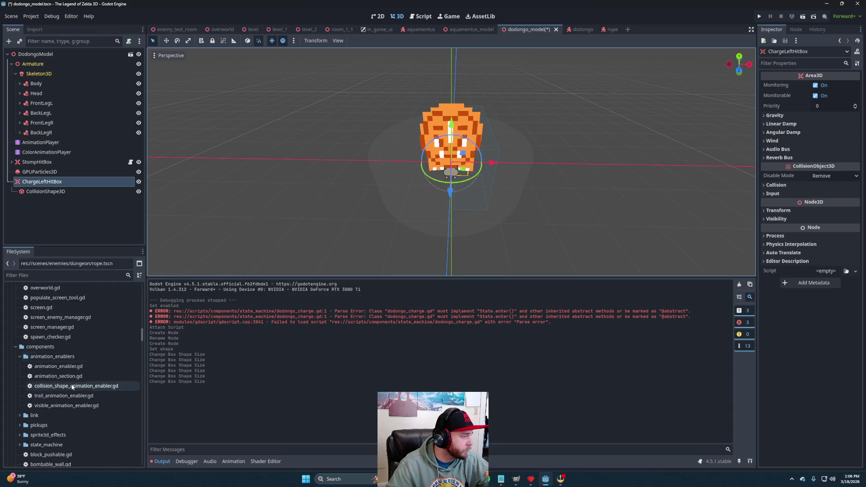
scroll(74, 387, "up", 4)
scroll(75, 392, "down", 8)
scroll(72, 391, "down", 2)
left_click_drag(47, 427, 58, 182)
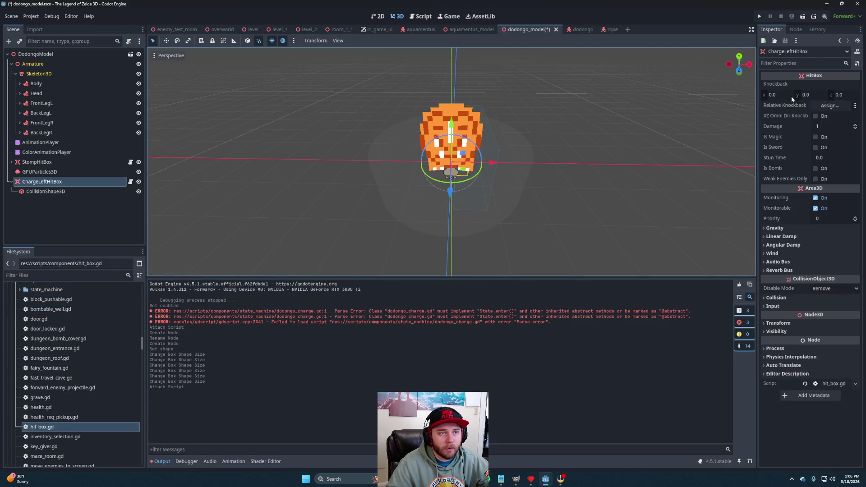
left_click_drag(36, 54, 812, 108)
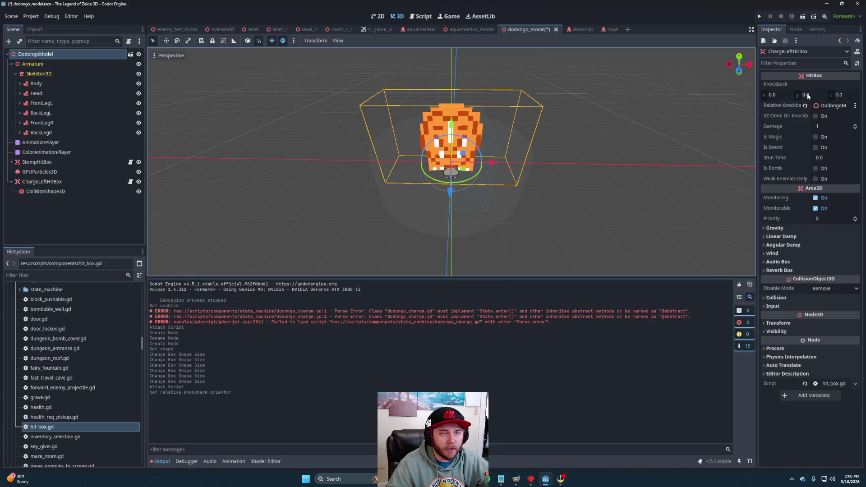
left_click(850, 95)
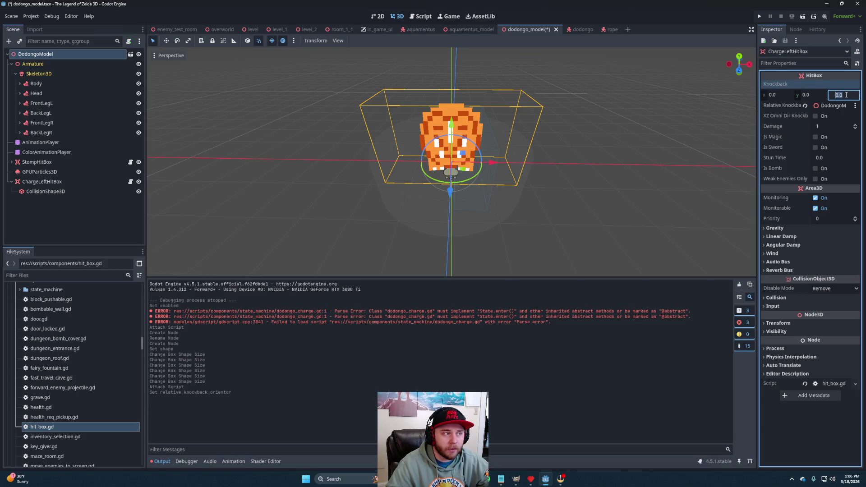
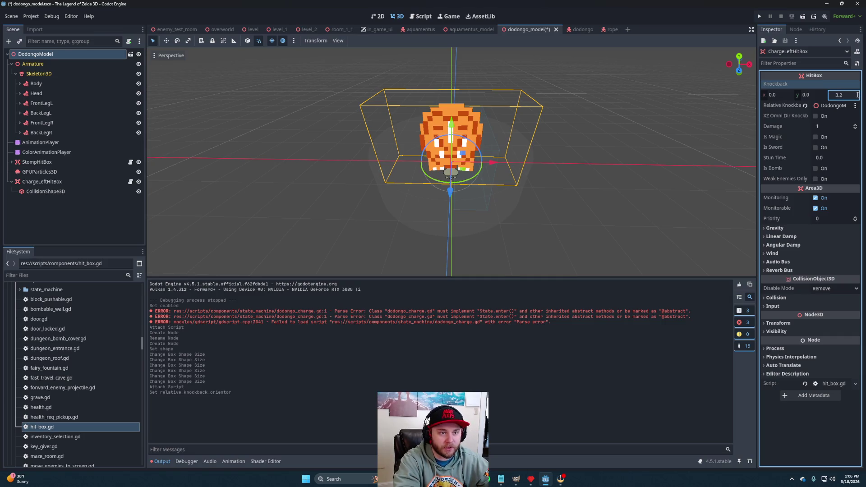
- Set ChargeLeftHitBox's knockback to x 9.6, y 6.4, z 3.2, then deselect the hit box
key("Return")
left_click(778, 95)
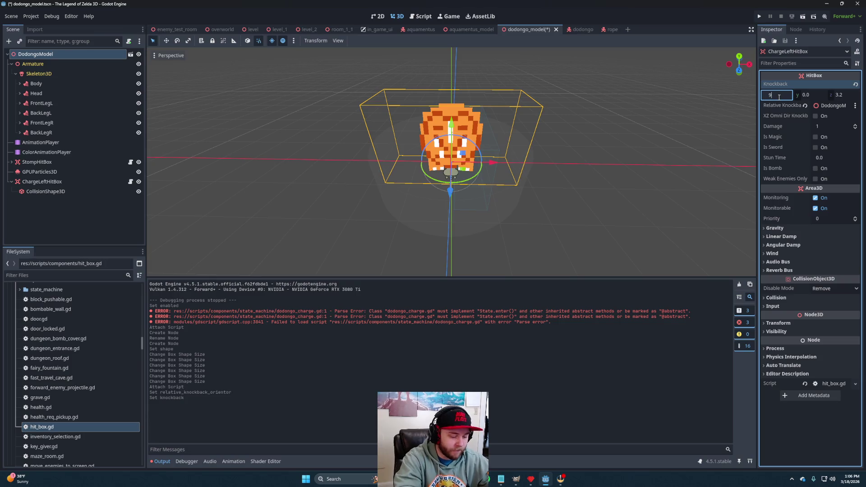
type("6")
key("Return")
left_click(814, 95)
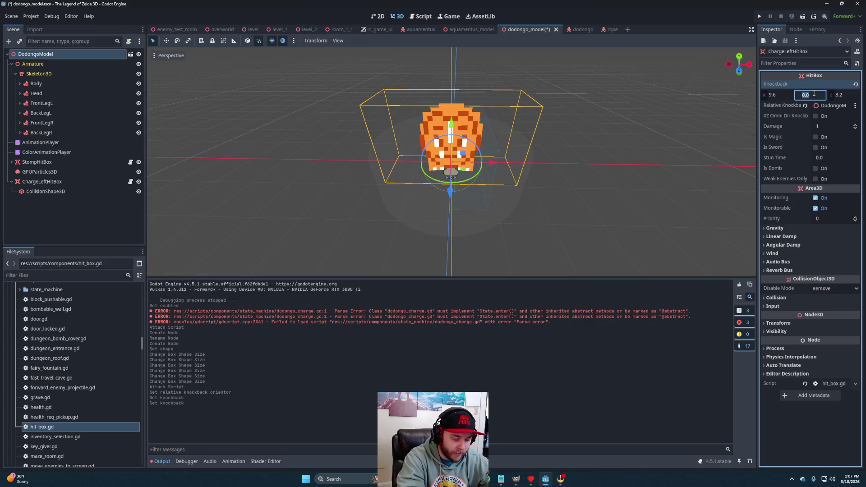
key("Return")
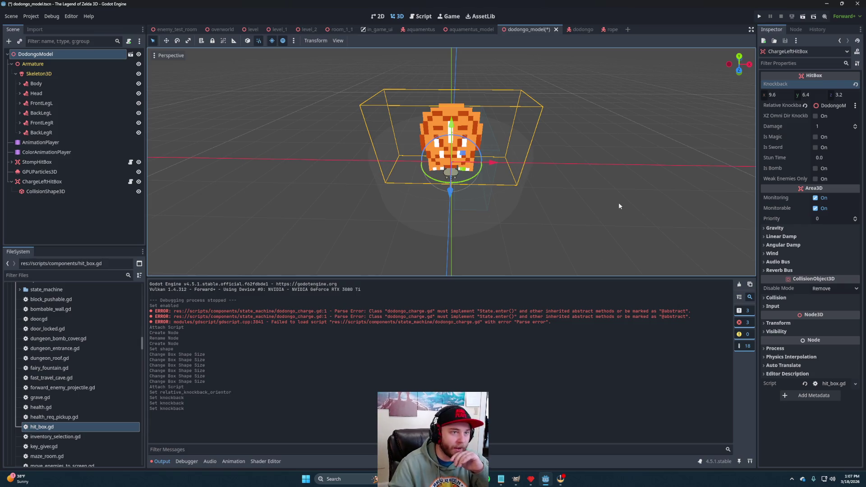
left_click(821, 126)
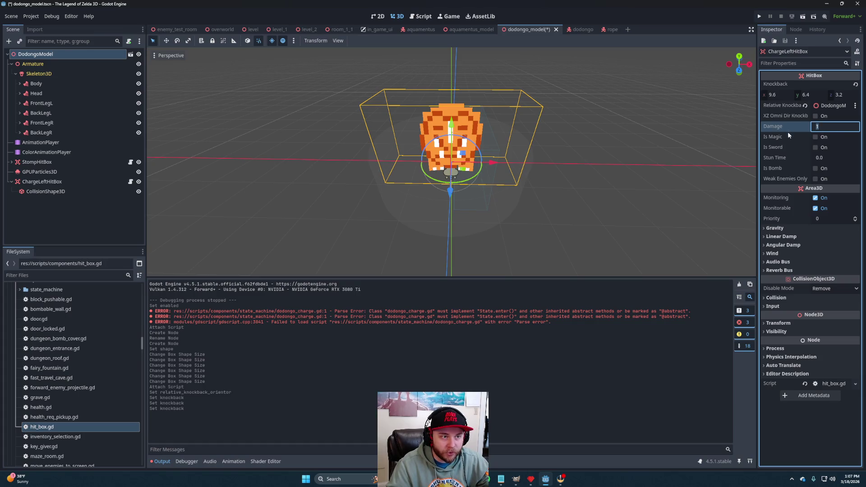
left_click(109, 197)
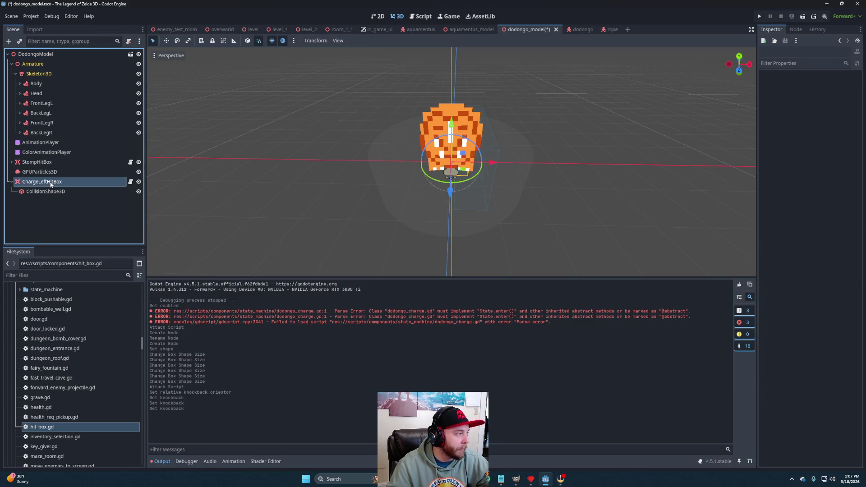
- Duplicate ChargeLeftHitBox and rename the copy ChargeRightHitBox
left_click(50, 182)
key("ctrl+d")
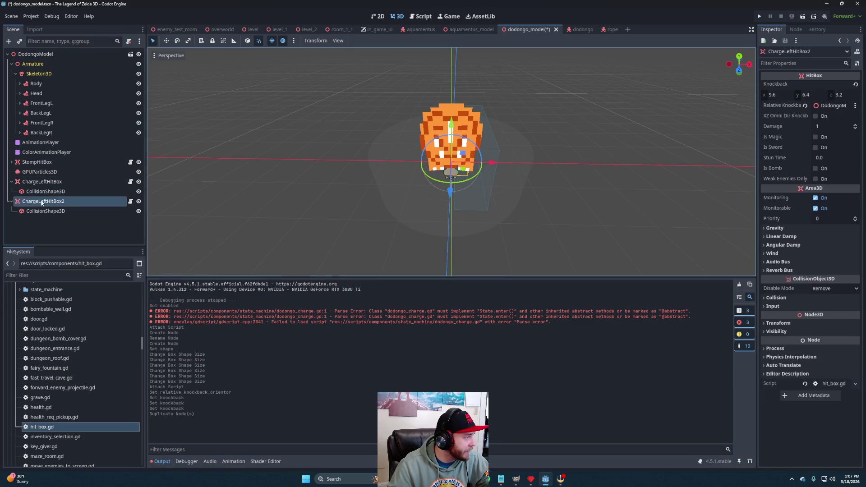
left_click(51, 202)
key("BackSpace")
key("BackSpace")
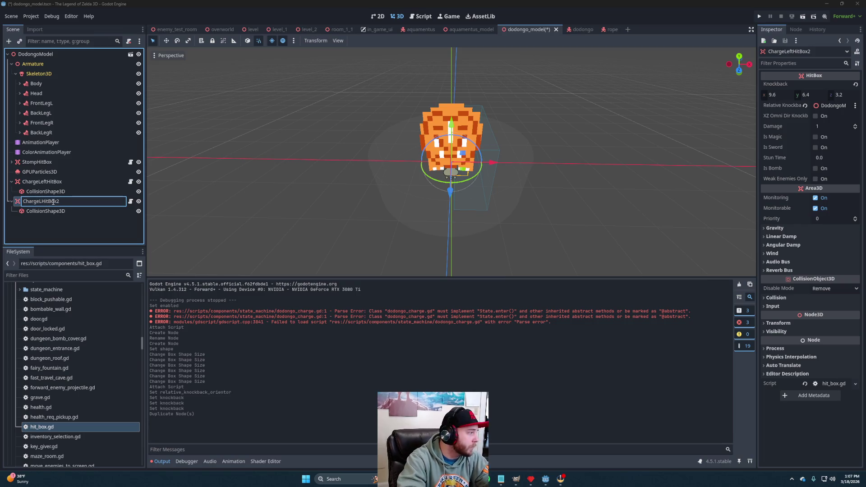
type("Right")
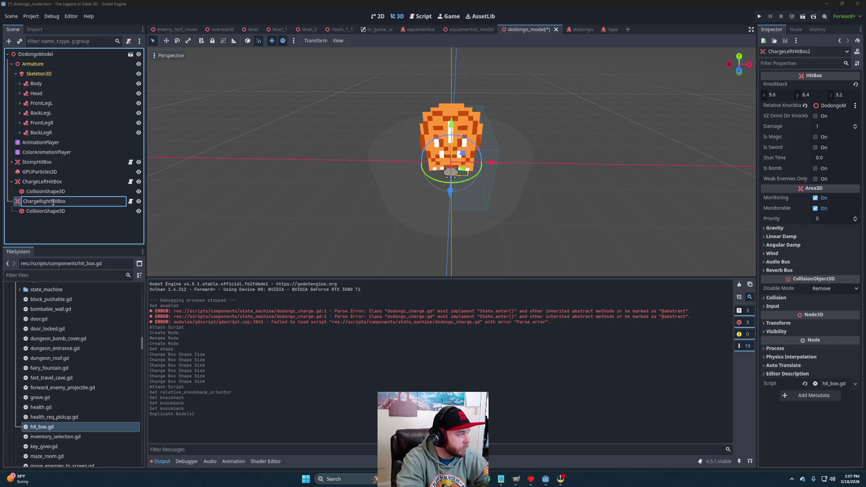
key("Return")
- Set ChargeRightHitBox's knockback x to -9.6 and select its CollisionShape3D
left_click(784, 95)
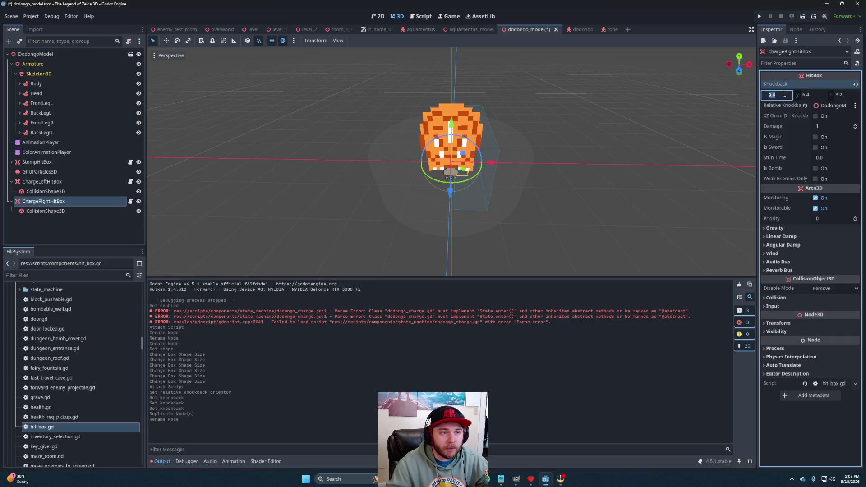
key("Return")
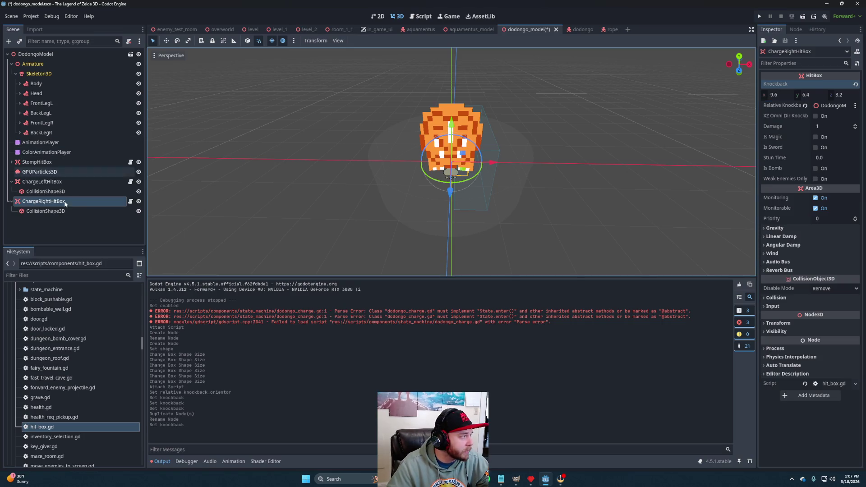
left_click(52, 212)
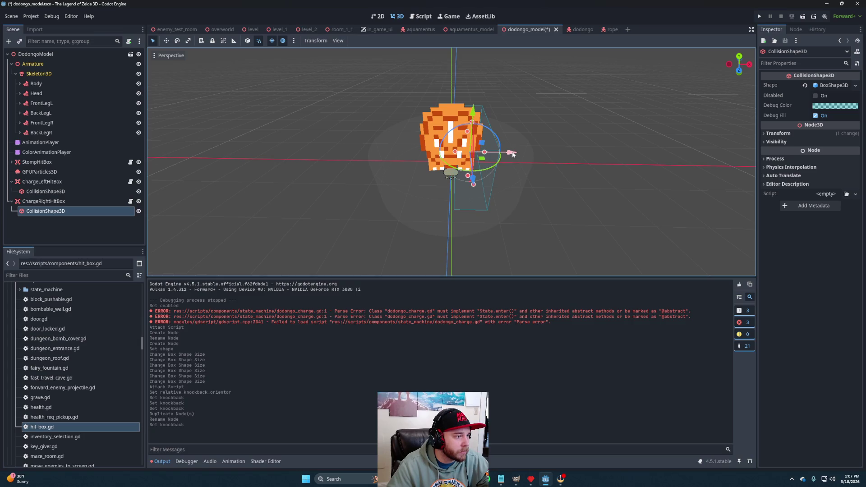
- Shift ChargeRightHitBox's collision box along X to the Dodongo's other side
left_click_drag(513, 154, 479, 152)
mouse_move(504, 240)
left_mouse_down()
mouse_move(506, 271)
mouse_move(510, 243)
mouse_move(490, 189)
left_mouse_up()
left_click_drag(475, 147, 474, 147)
mouse_move(478, 189)
left_mouse_down()
mouse_move(489, 216)
mouse_move(480, 234)
mouse_move(486, 210)
mouse_move(594, 208)
mouse_move(618, 187)
mouse_move(595, 204)
mouse_move(636, 207)
mouse_move(597, 229)
mouse_move(607, 205)
mouse_move(408, 196)
mouse_move(491, 199)
mouse_move(425, 203)
mouse_move(404, 189)
mouse_move(315, 180)
left_mouse_up()
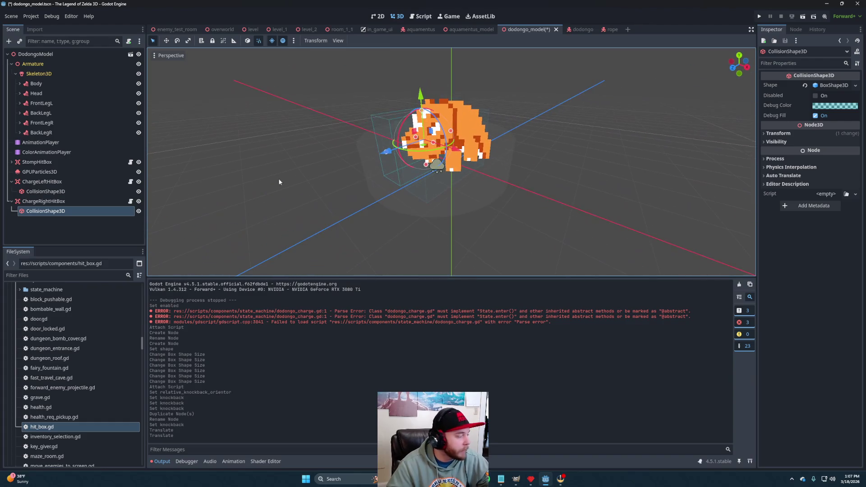
- Select ChargeLeftHitBox's CollisionShape3D and bring up its context menu
left_click(51, 182)
left_click(52, 191)
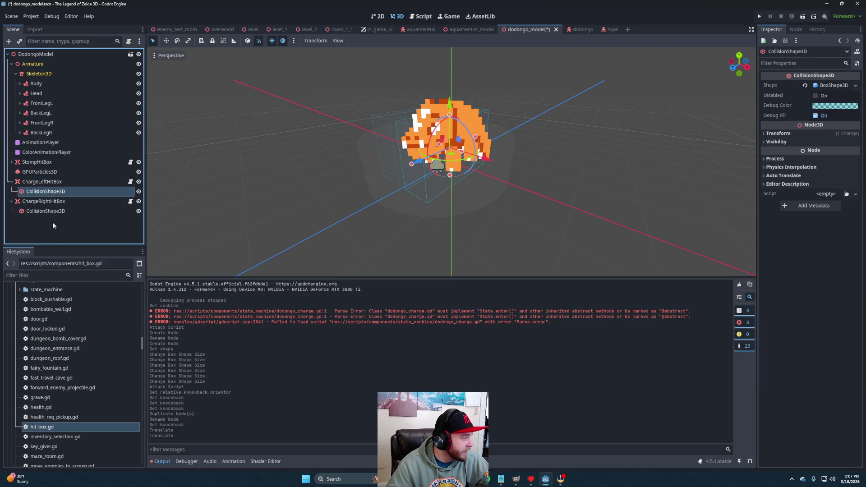
right_click(55, 192)
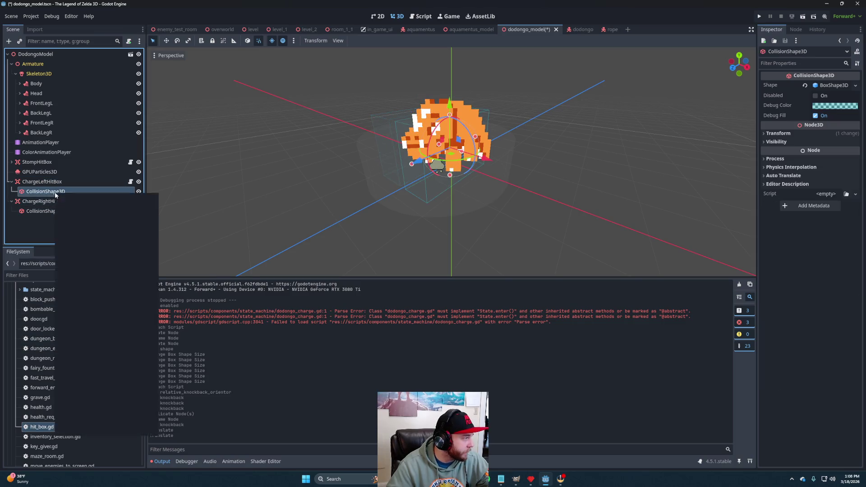
- Add a plain Node as a child of the left CollisionShape3D
left_click(86, 209)
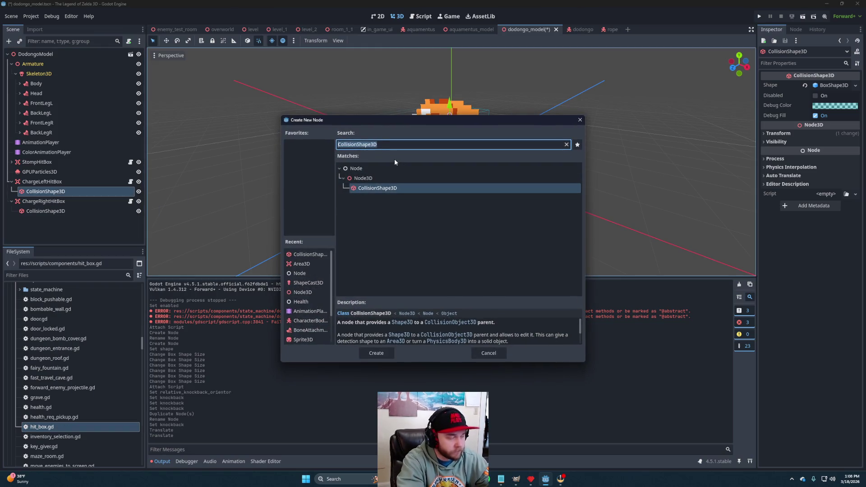
type("Collision")
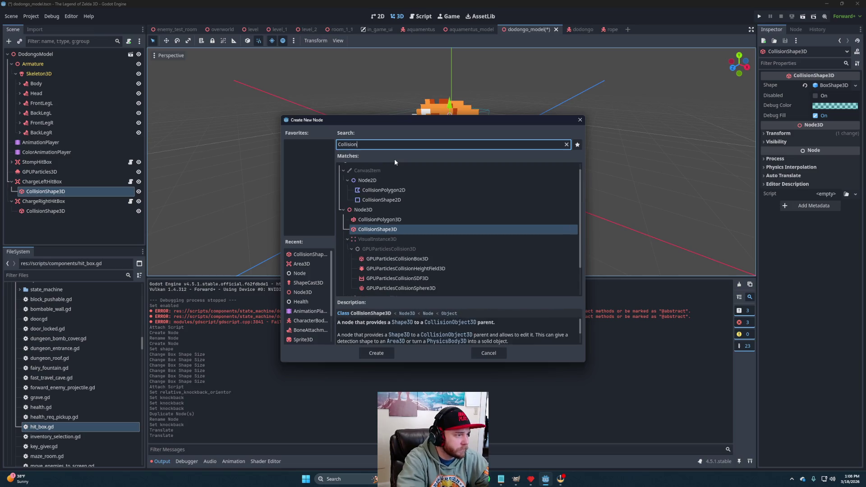
scroll(415, 239, "down", 2)
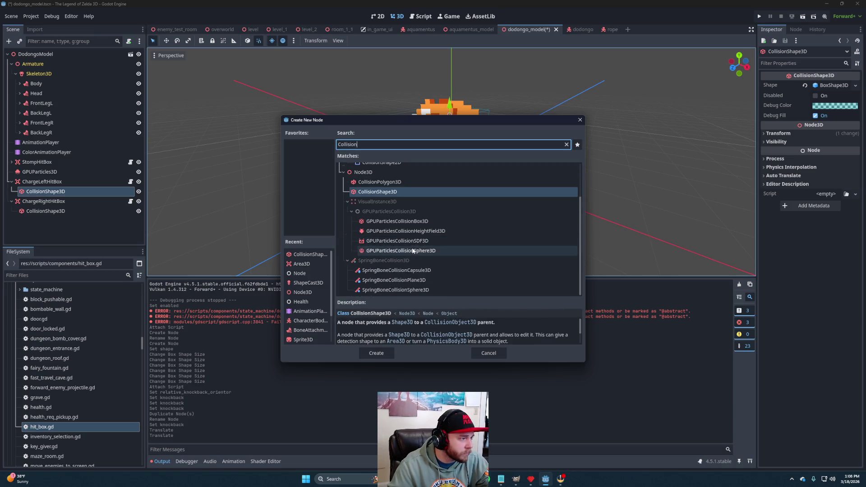
scroll(415, 244, "up", 2)
left_click(351, 168)
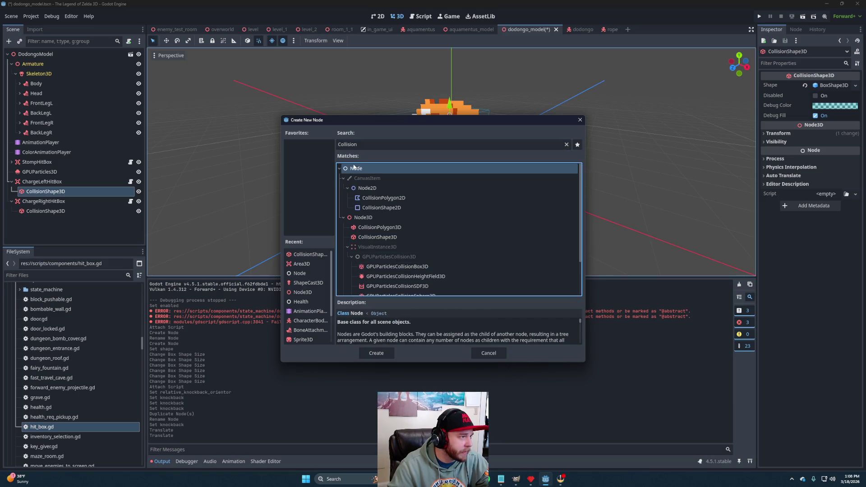
left_click(384, 352)
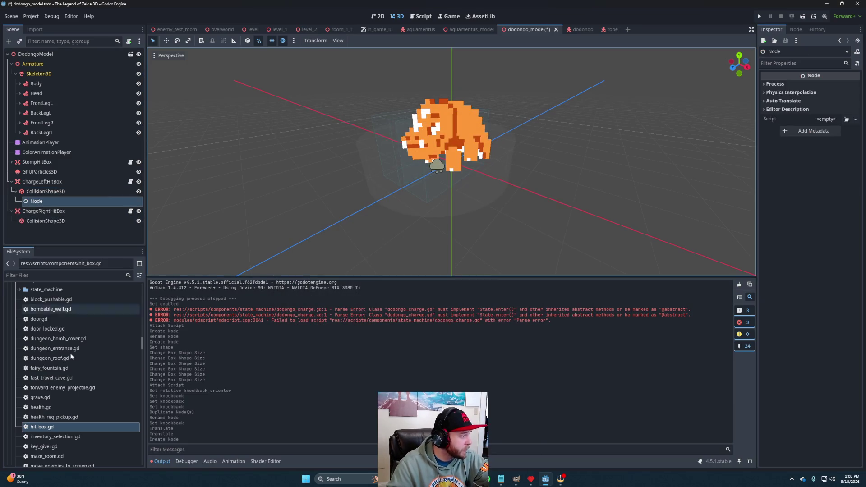
- Attach collision_shape_animation_enabler.gd to Node and link it to the AnimationPlayer
scroll(70, 400, "up", 5)
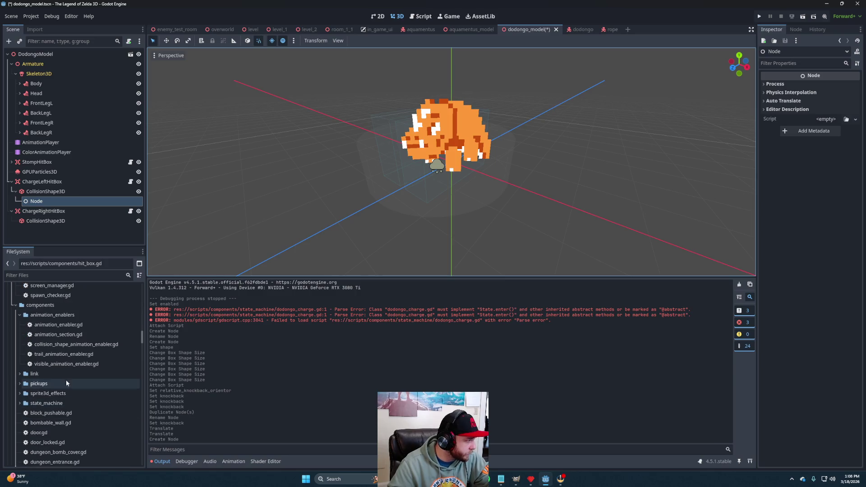
left_click_drag(84, 348, 40, 201)
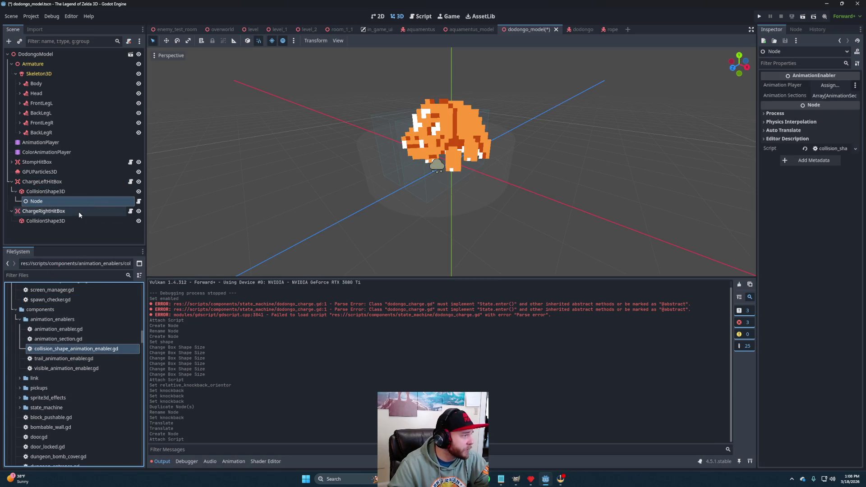
mouse_move(43, 146)
left_mouse_down()
mouse_move(815, 118)
mouse_move(832, 87)
left_mouse_up()
- Add a new AnimationSection with animation 'charge', then check the AnimationPlayer's animation list
left_click(828, 96)
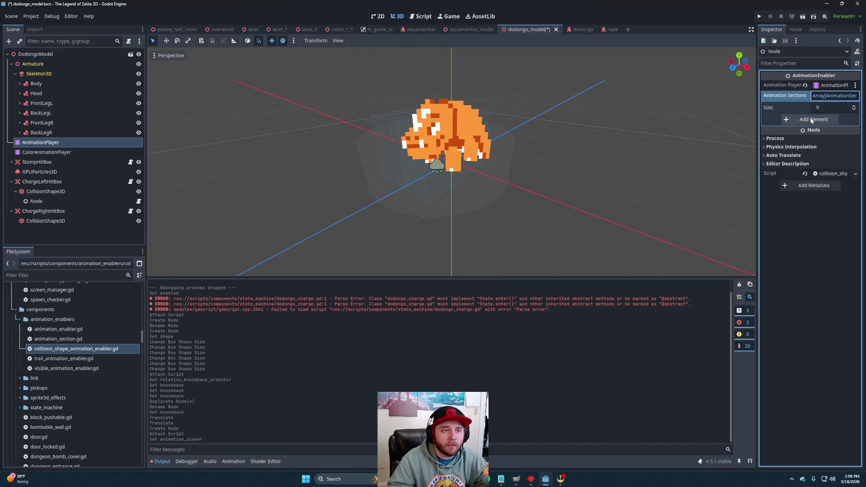
left_click(811, 122)
left_click(820, 120)
left_click(815, 140)
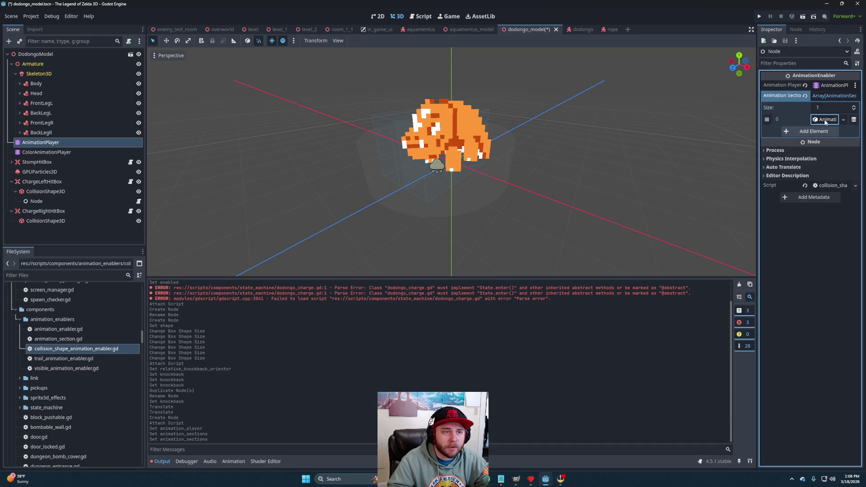
left_click(824, 132)
type("charge")
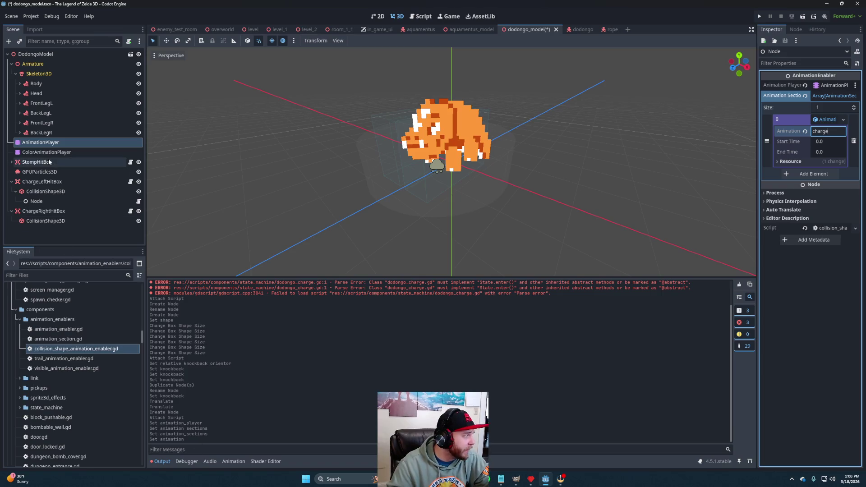
left_click(41, 142)
left_click(294, 286)
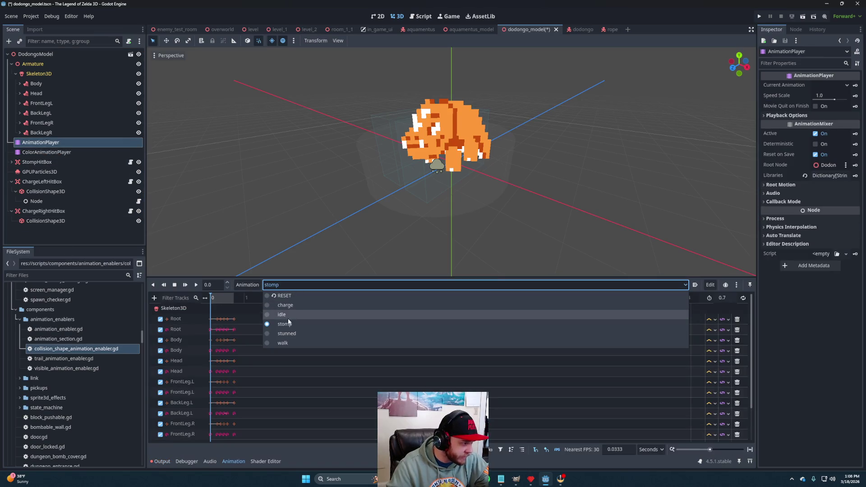
- Check the charge animation's length, then set the charge section's End Time to 0.3
left_click(287, 305)
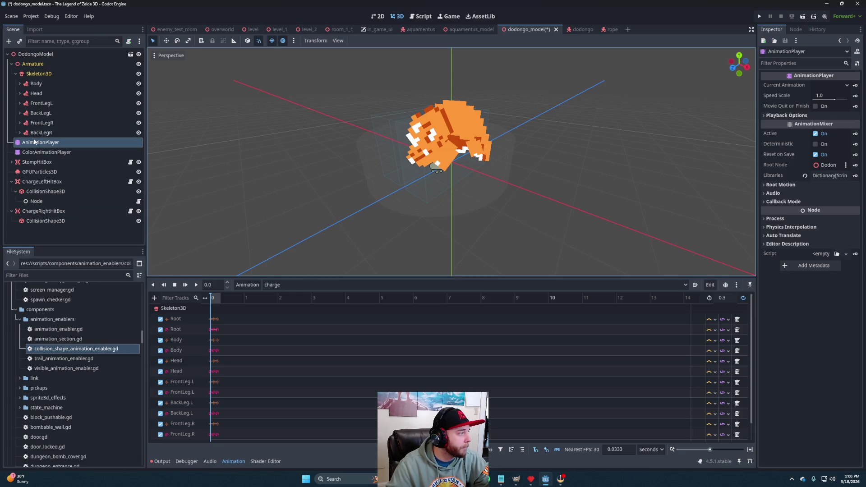
left_click(37, 203)
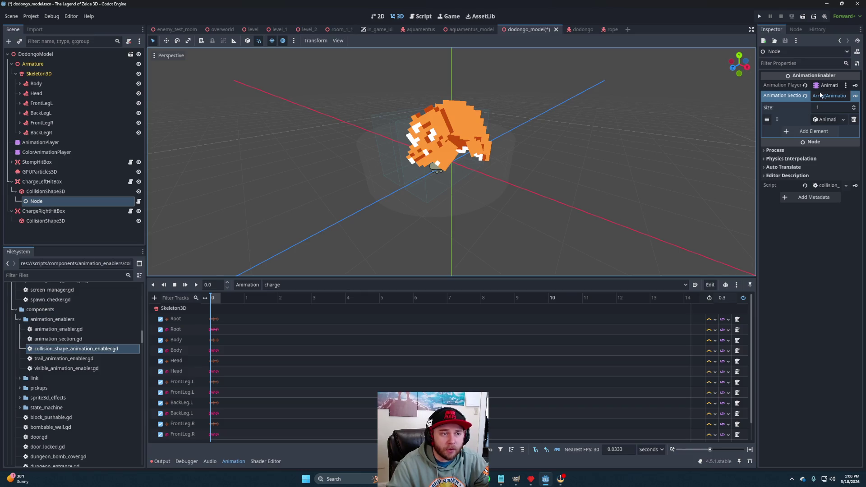
left_click(829, 119)
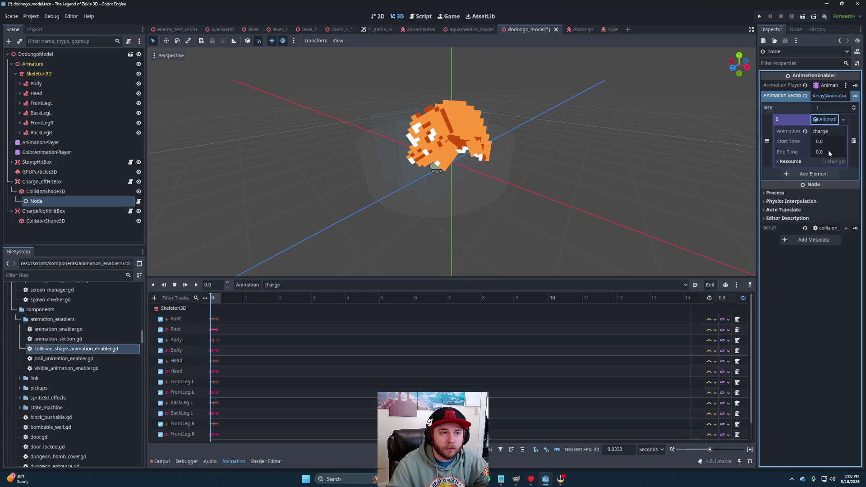
left_click(829, 152)
type("0.3")
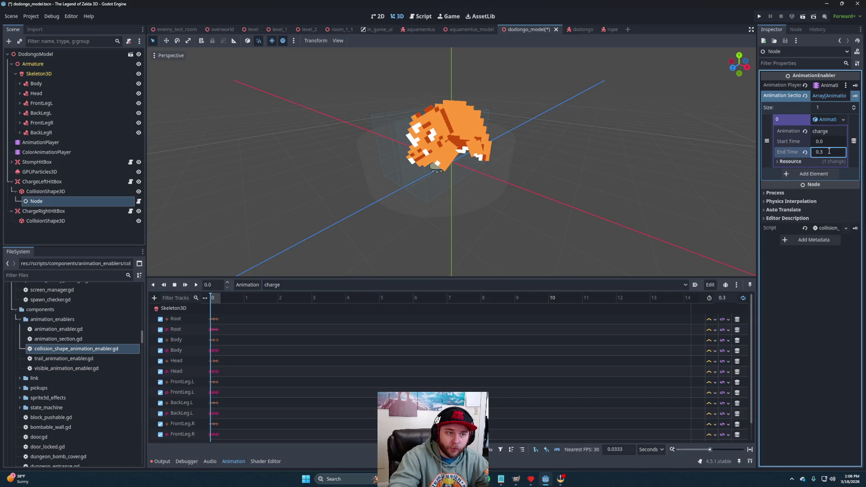
key("Return")
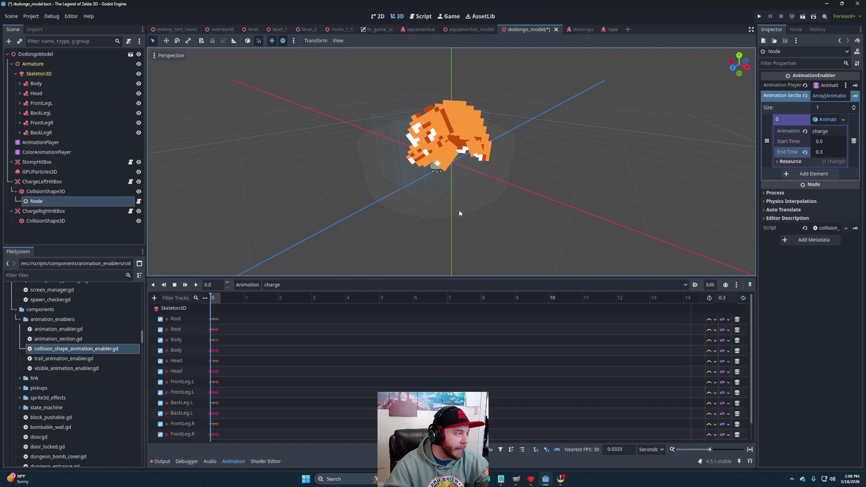
left_click(44, 202)
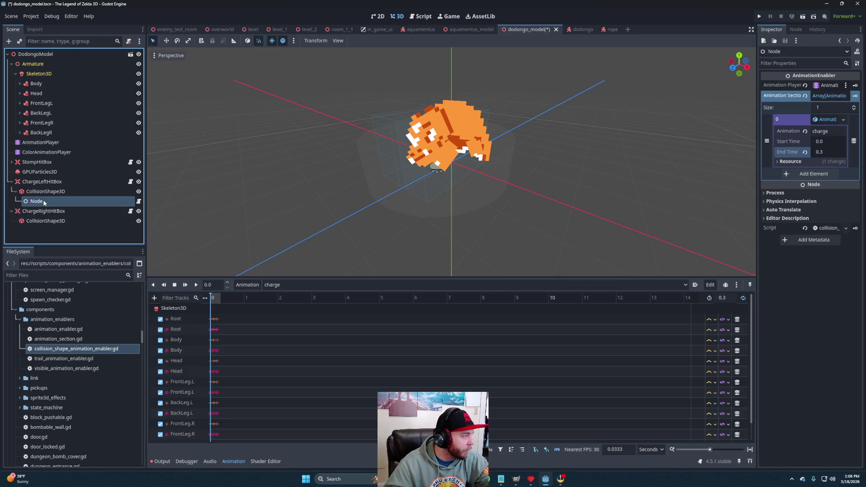
- Rename the new Node to AnimationEnabler
double_click(43, 201)
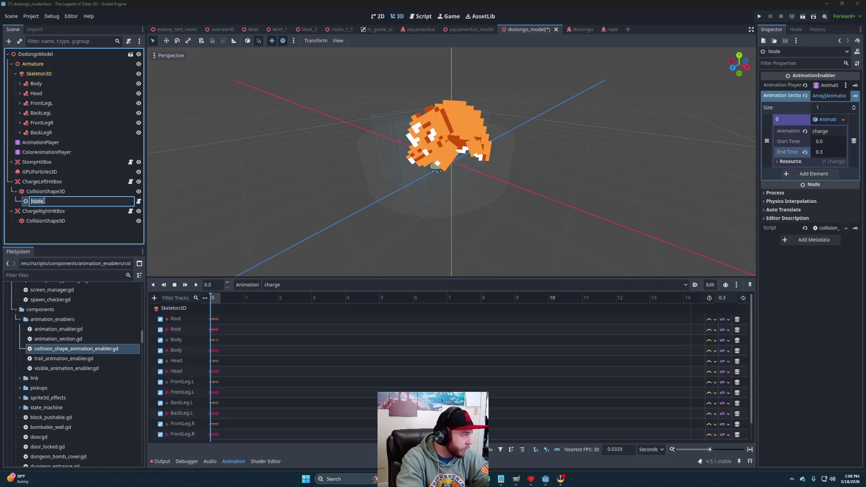
type("AnimationEnabler")
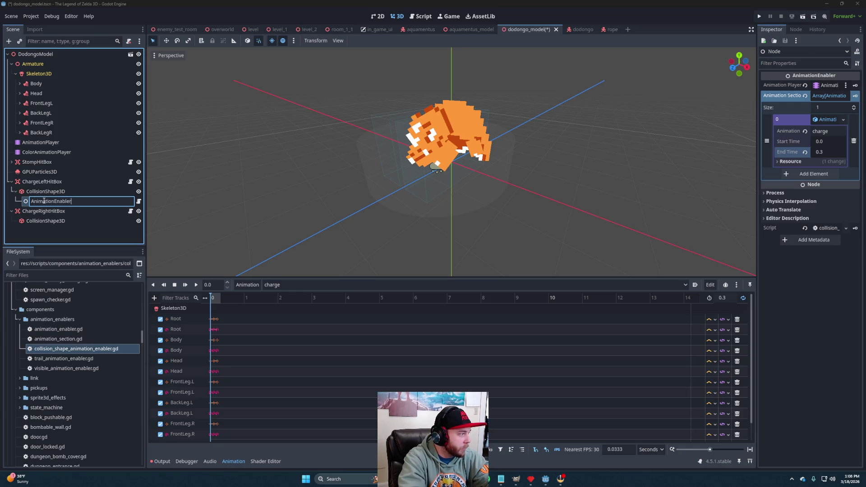
key("Return")
- Duplicate AnimationEnabler and place the copy under ChargeRightHitBox's CollisionShape3D, named AnimationEnabler
key("ctrl+d")
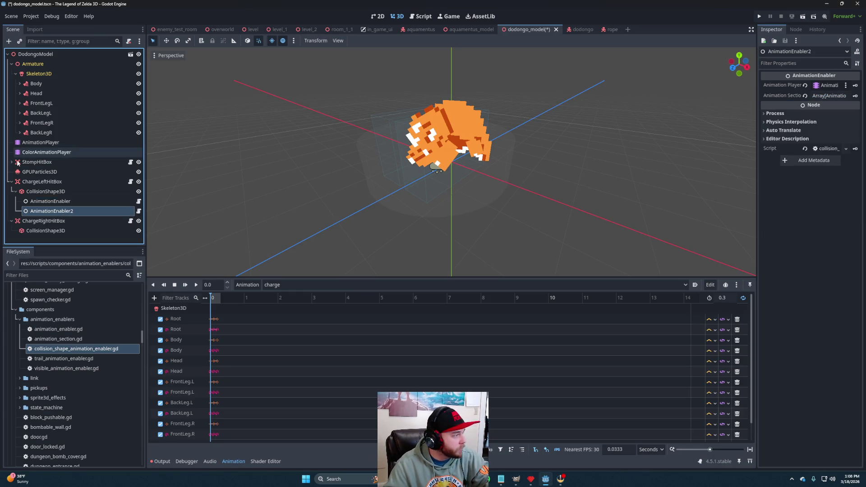
left_click_drag(52, 230, 52, 230)
double_click(81, 230)
key("Return")
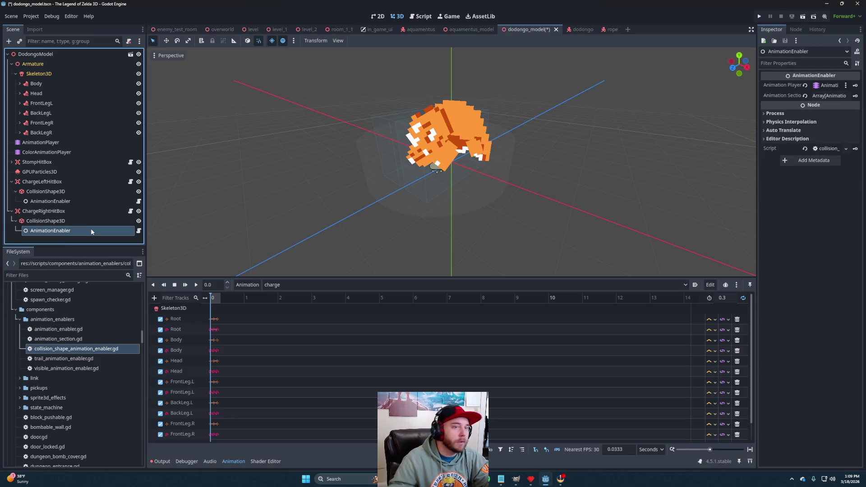
- Inspect the copy's charge animation section, collapse the hitbox subtrees, and select ChargeRightHitBox
left_click(834, 98)
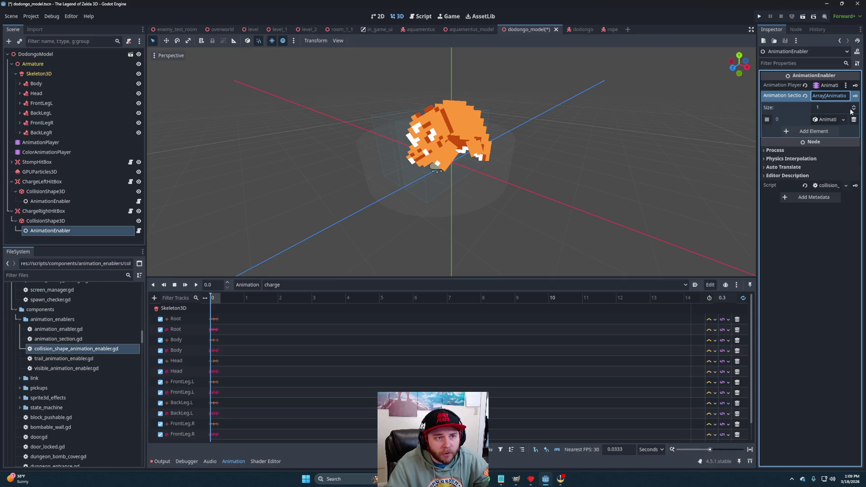
left_click(832, 120)
left_click(832, 120)
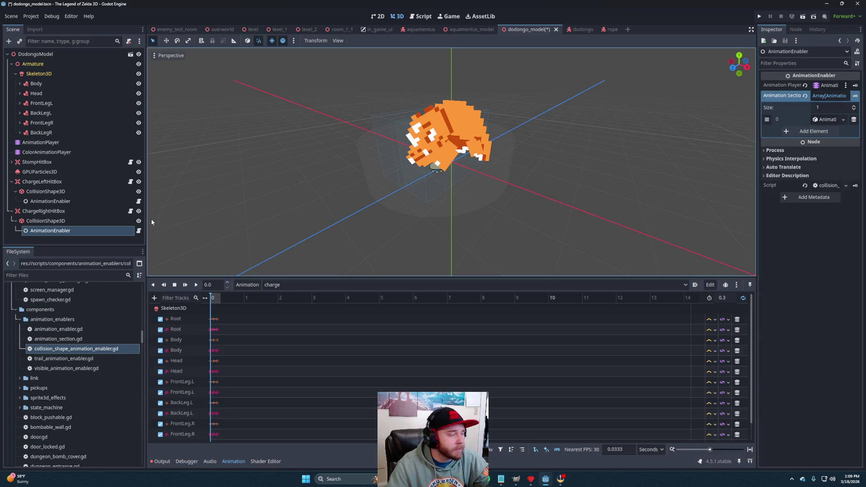
left_click(11, 211)
left_click(12, 182)
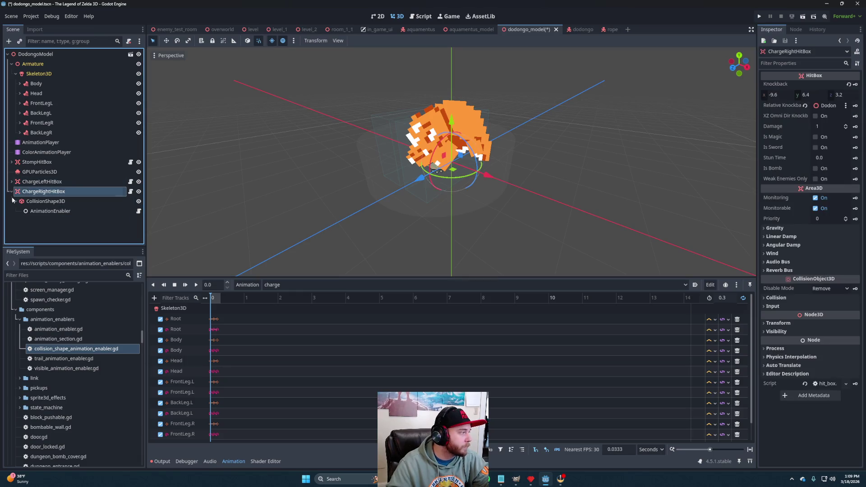
- Put ChargeRightHitBox on collision layer 3 with mask 2 only
mouse_move(471, 214)
left_mouse_down()
mouse_move(485, 212)
mouse_move(265, 165)
left_mouse_up()
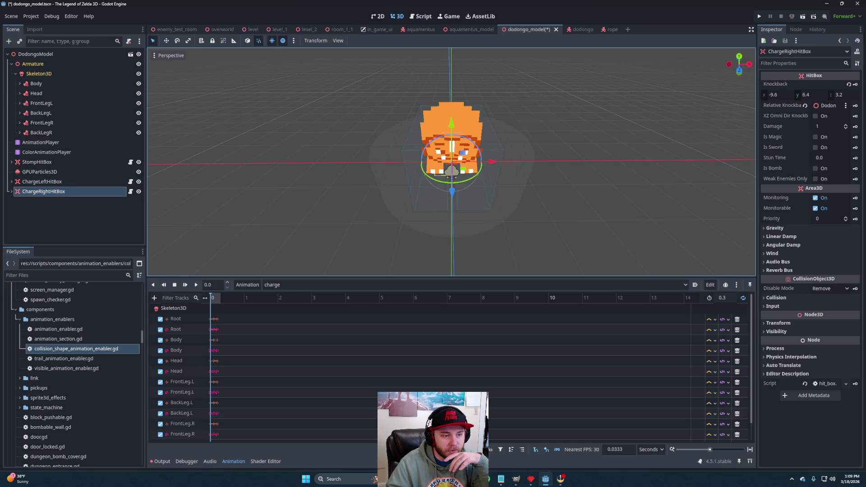
left_click(794, 297)
left_click(787, 318)
left_click(779, 351)
left_click(770, 350)
left_click(769, 319)
- Put ChargeLeftHitBox on collision layer 3 with mask 2 only
left_click(42, 181)
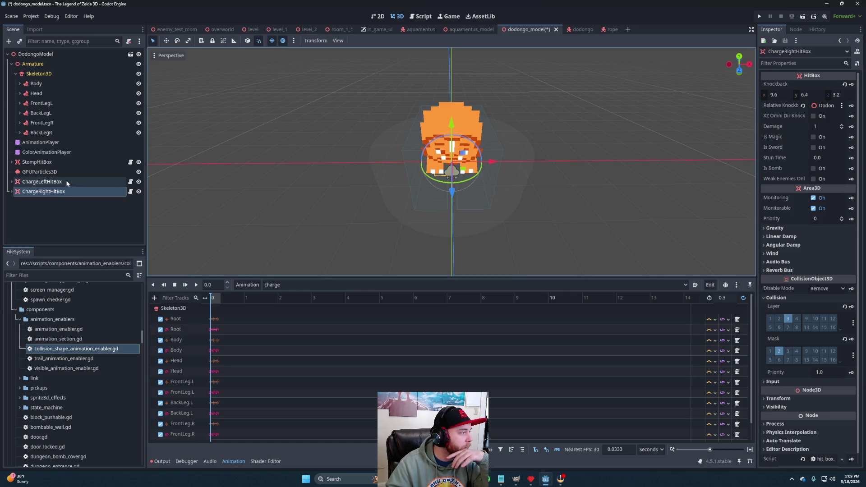
left_click(787, 318)
left_click(778, 351)
left_click(770, 351)
left_click(770, 319)
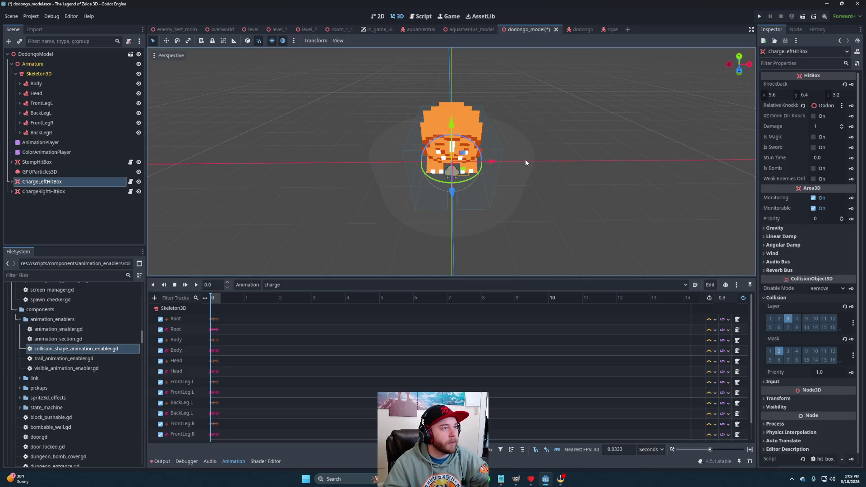
- Save the dodongo_model scene and return to the dodongo scene
key("ctrl+s")
mouse_move(586, 126)
left_mouse_down()
mouse_move(571, 129)
mouse_move(576, 106)
mouse_move(526, 102)
mouse_move(509, 118)
left_mouse_up()
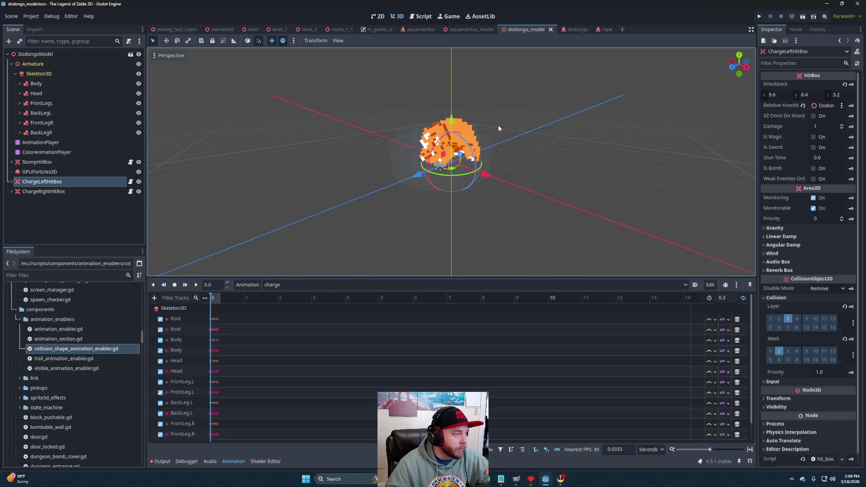
left_click(579, 30)
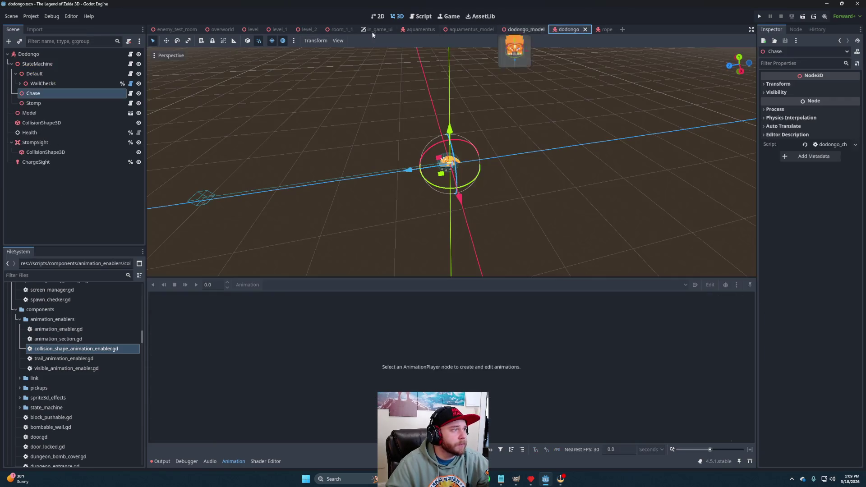
- Open the Chase state's dodongo_charge.gd in the script editor
left_click(421, 17)
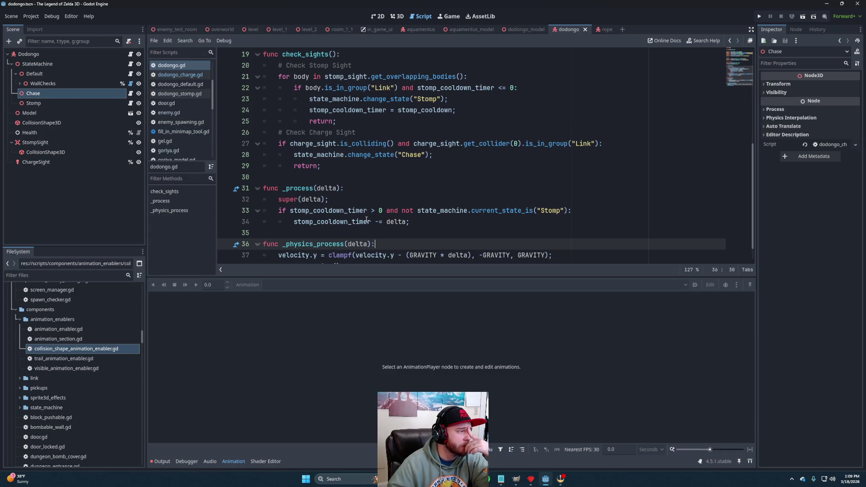
left_click(131, 93)
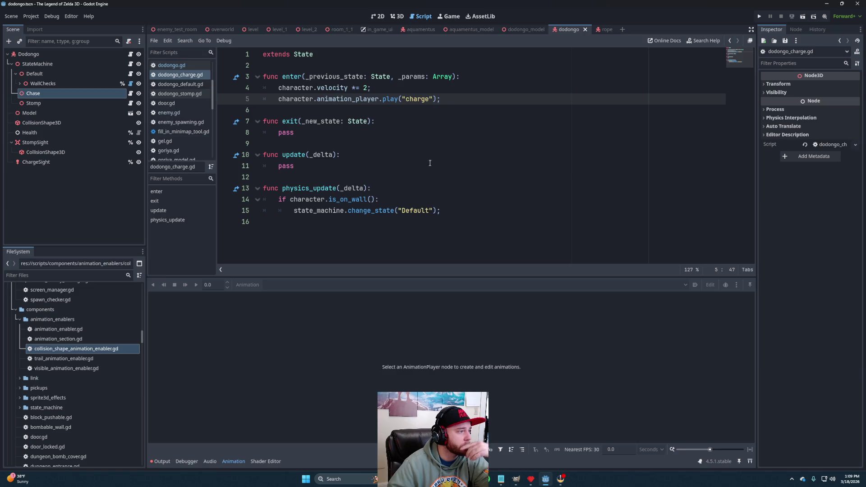
left_click(406, 161)
- Review the enter function and line 15's change_state call, then go to enemy_test_room
left_click_drag(473, 99, 294, 99)
left_click_drag(399, 76, 318, 98)
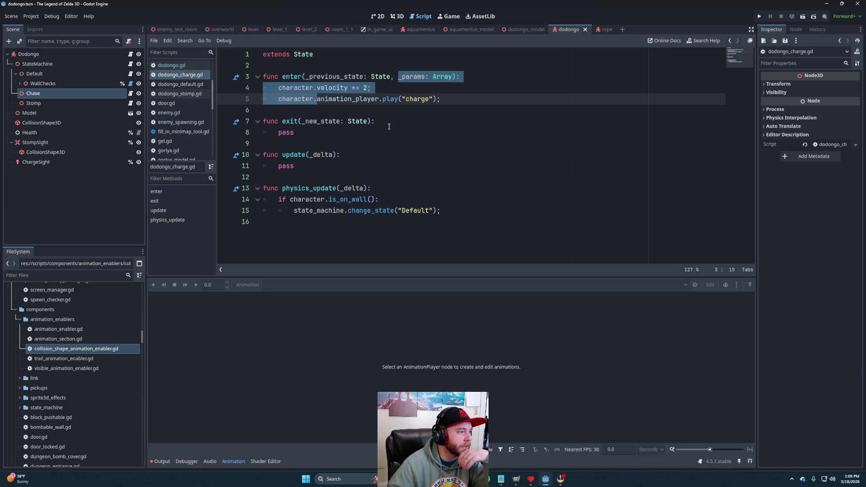
left_click(409, 189)
left_click(442, 211)
left_click_drag(442, 211, 348, 210)
left_click(398, 199)
left_click(456, 209)
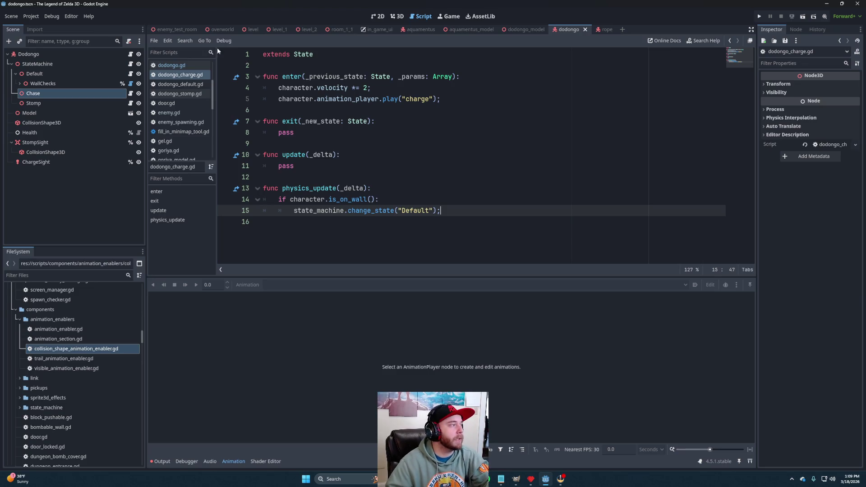
left_click(165, 29)
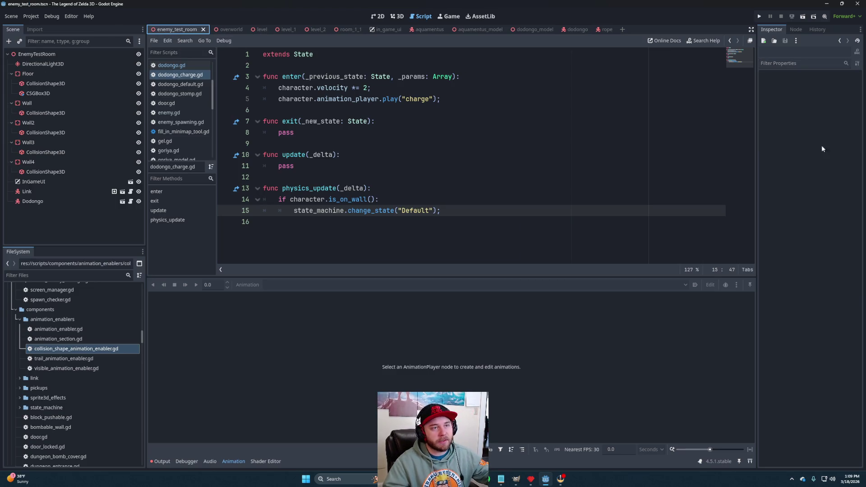
- Play enemy_test_room to test the Dodongo, stop it, and reopen dodongo_model
left_click(804, 18)
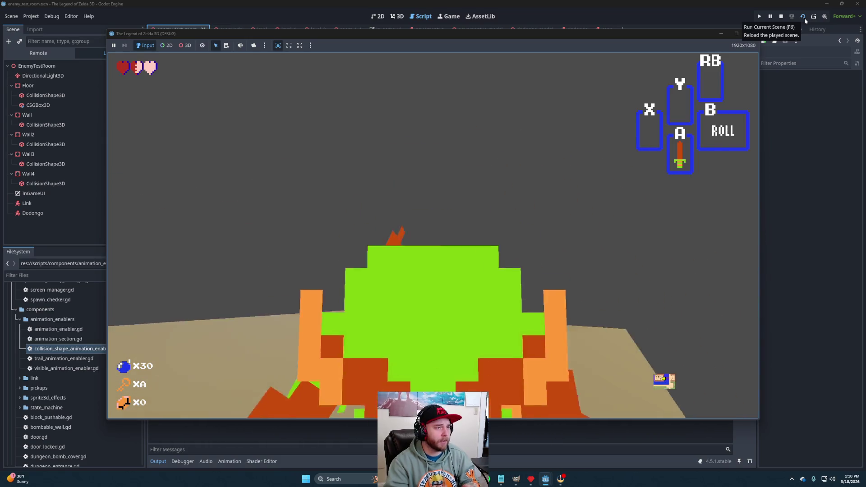
left_click(780, 17)
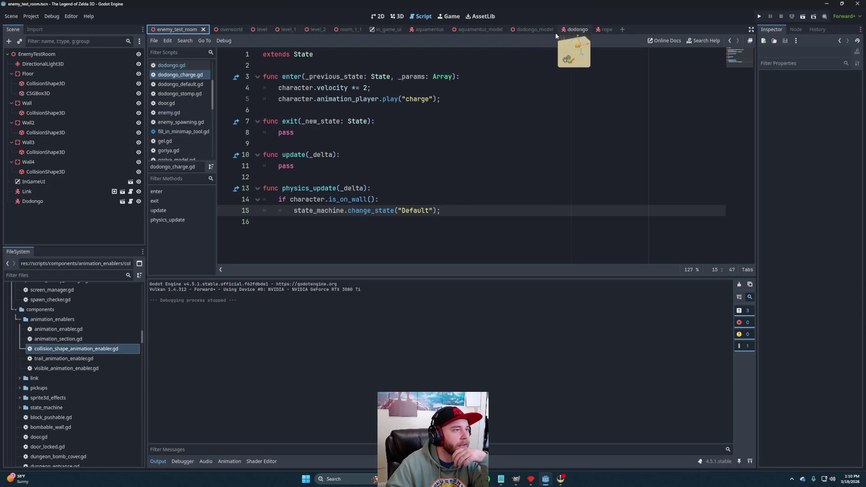
left_click(532, 29)
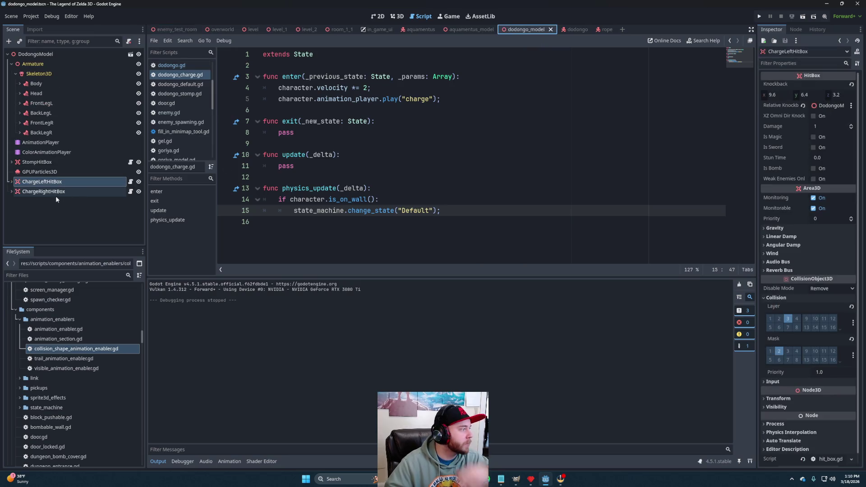
- Set ChargeRightHitBox's knockback z to -3.2, giving knockback -9.0, 6.4, -3.2
left_click(46, 193, "shift")
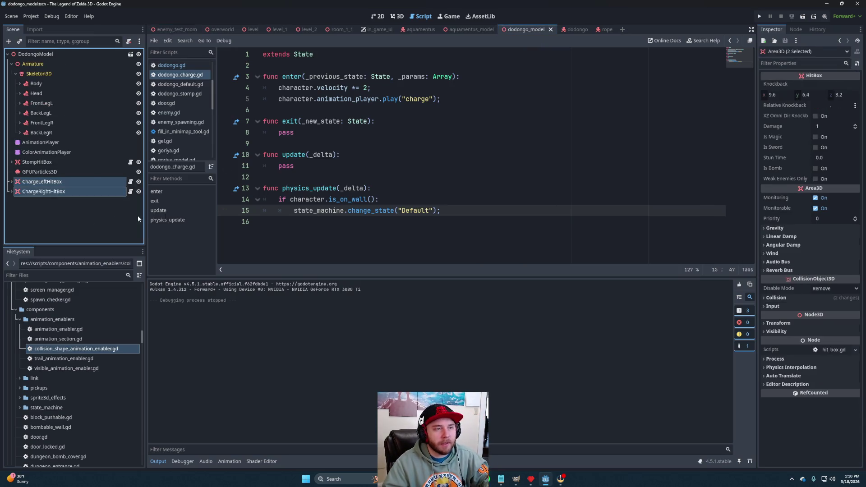
left_click(53, 183)
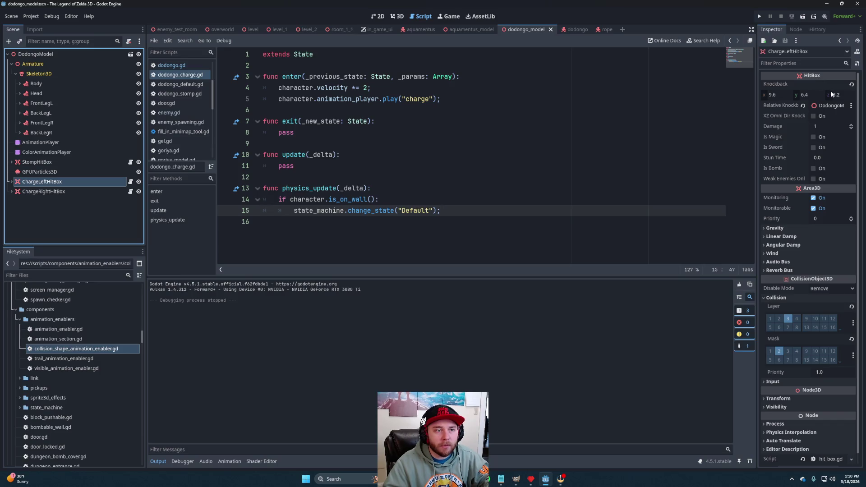
left_click(842, 93)
key("Return")
left_click(72, 192)
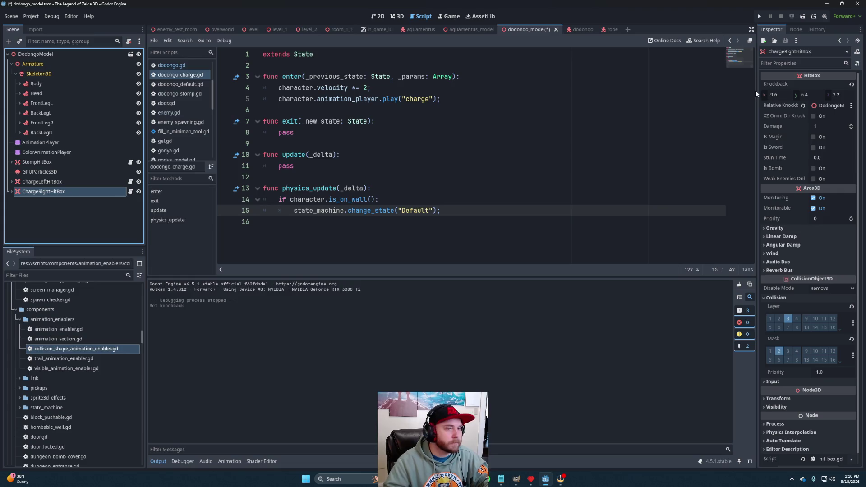
left_click(848, 94)
key("Return")
left_click(846, 96)
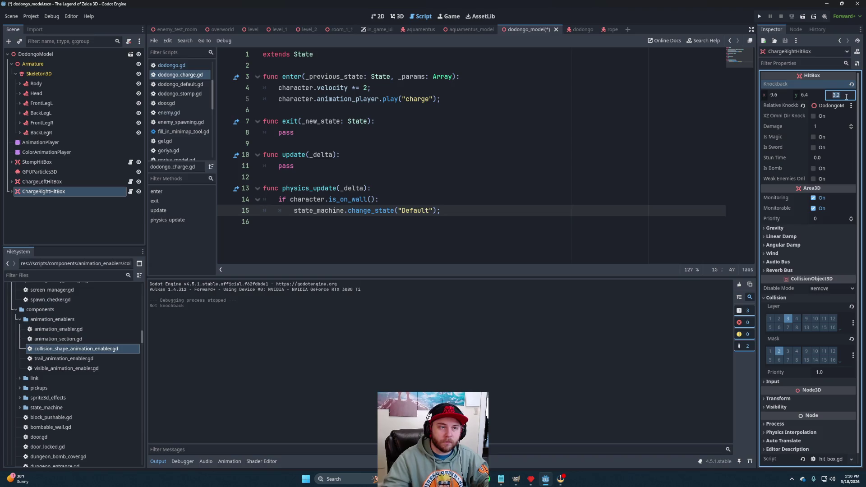
type("-3.2")
key("Return")
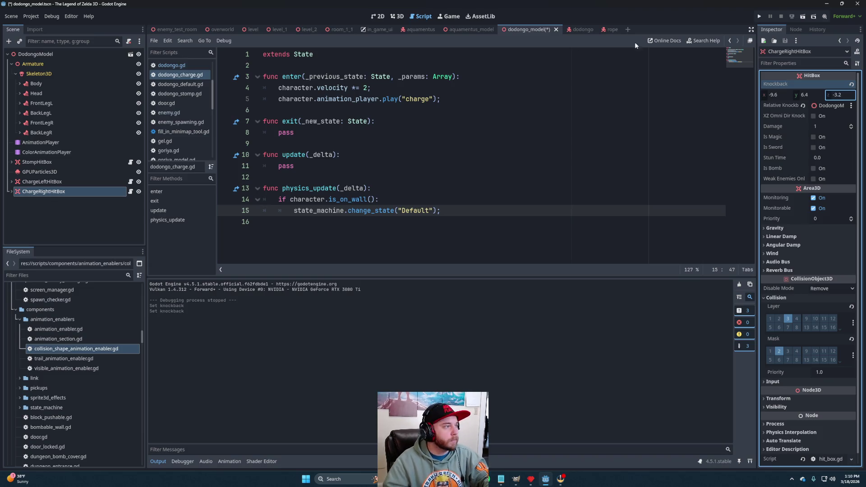
- Save the dodongo_model scene and run the enemy_test_room scene again
key("ctrl+s")
left_click(168, 29)
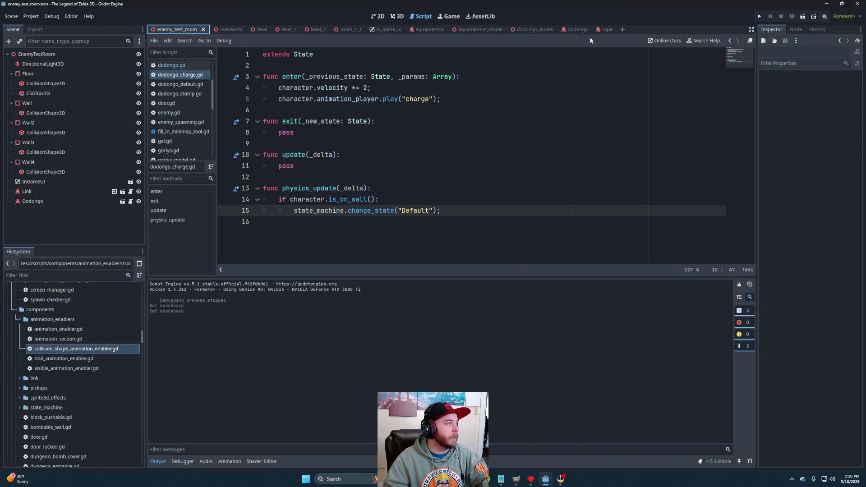
left_click(799, 16)
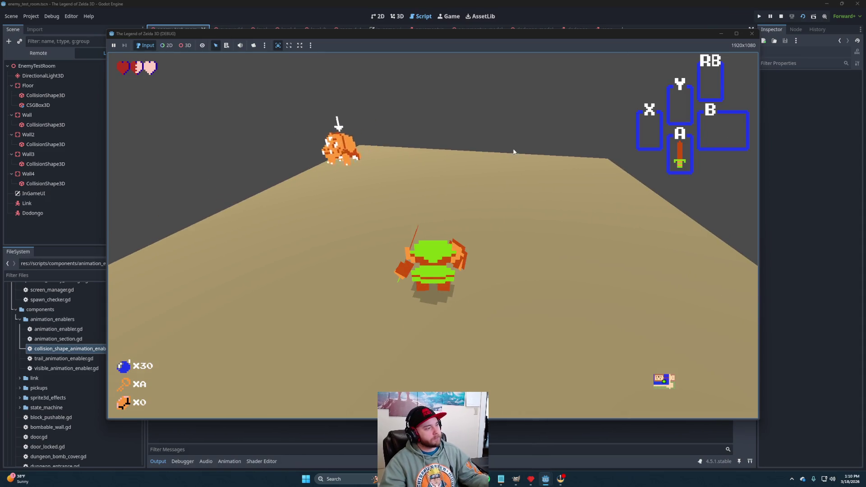
left_click(781, 17)
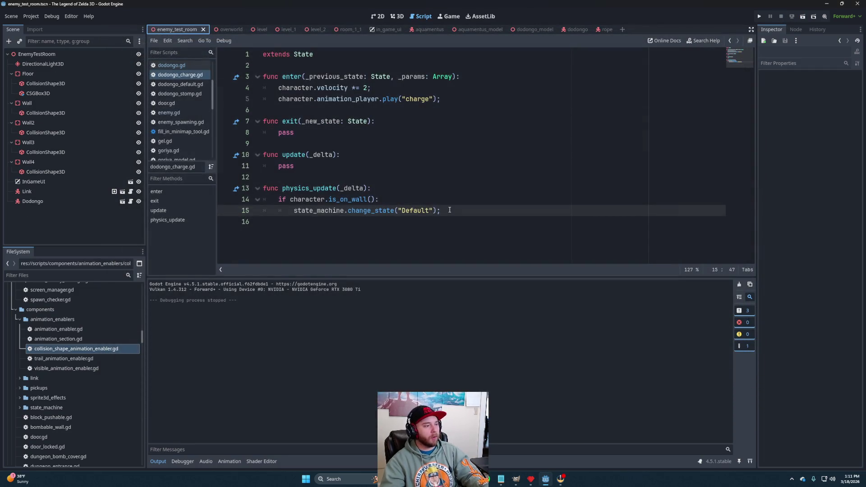
left_click(448, 196)
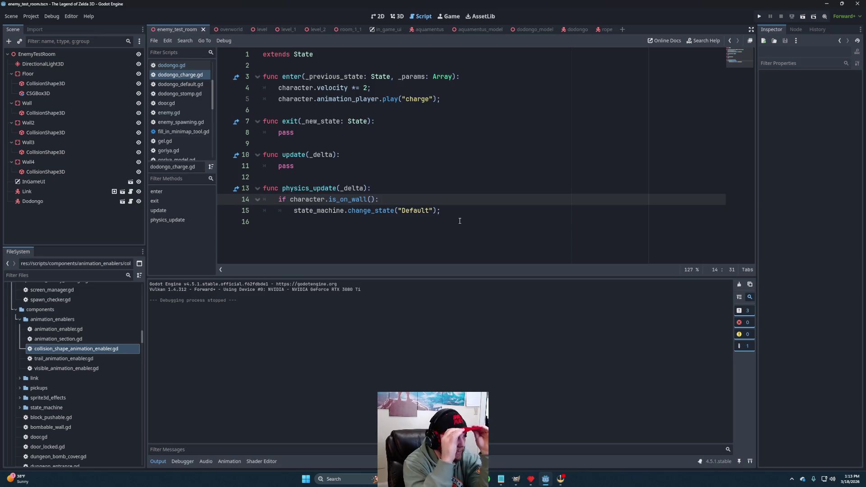
- Look over line 13 of dodongo_charge.gd, then bring up the dodongo scene with dodongo.gd
key("Up")
key("Down")
key("Up")
key("Down")
key("Up")
key("Down")
left_click(406, 187)
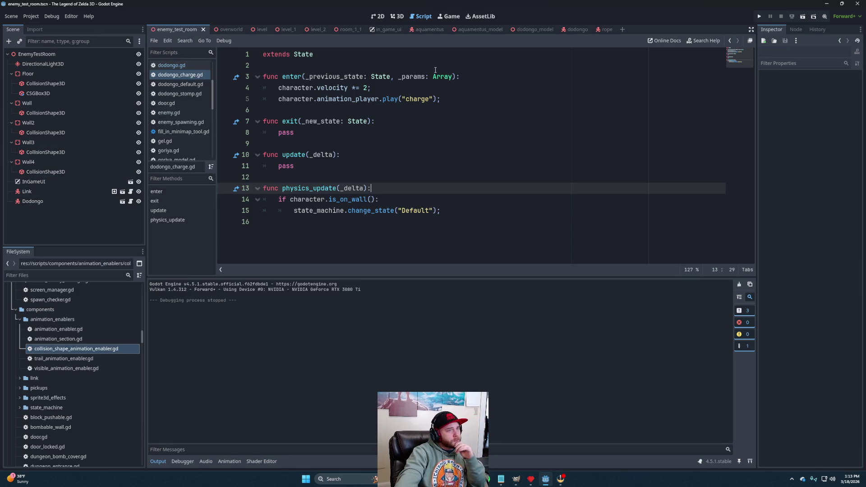
left_click(577, 31)
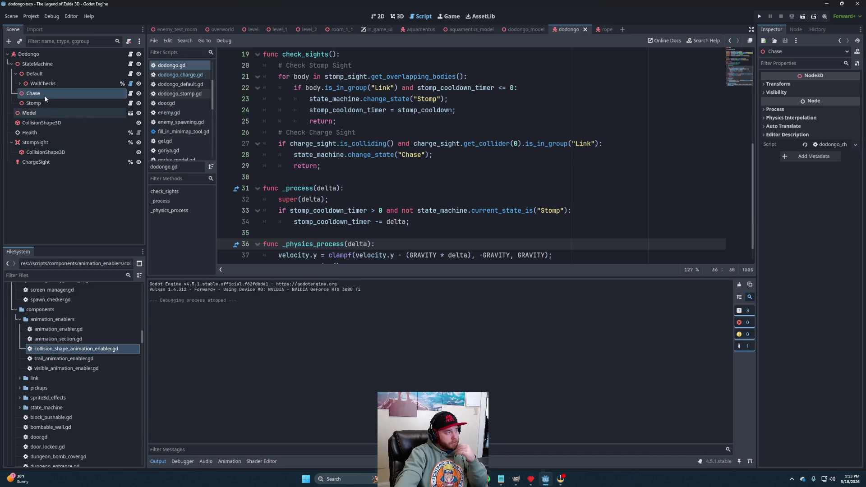
- Add a Node3D child named EatBomb under the StateMachine node
left_click(16, 73)
left_click(47, 67)
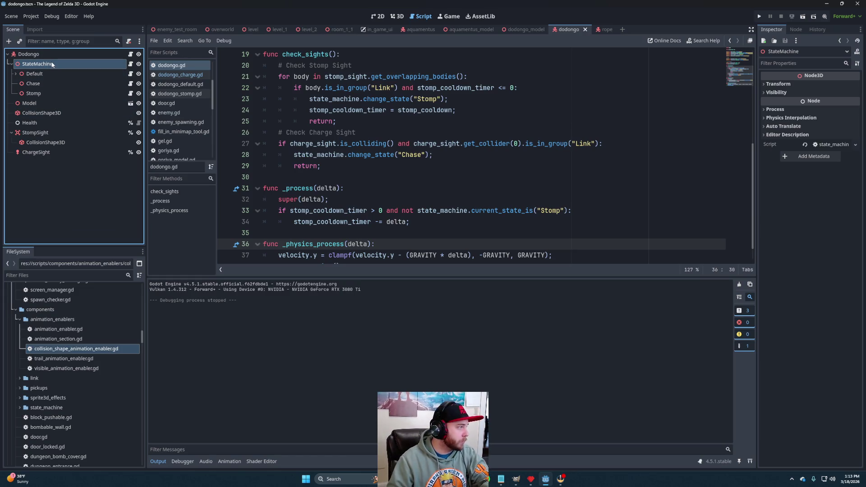
right_click(56, 64)
left_click(84, 80)
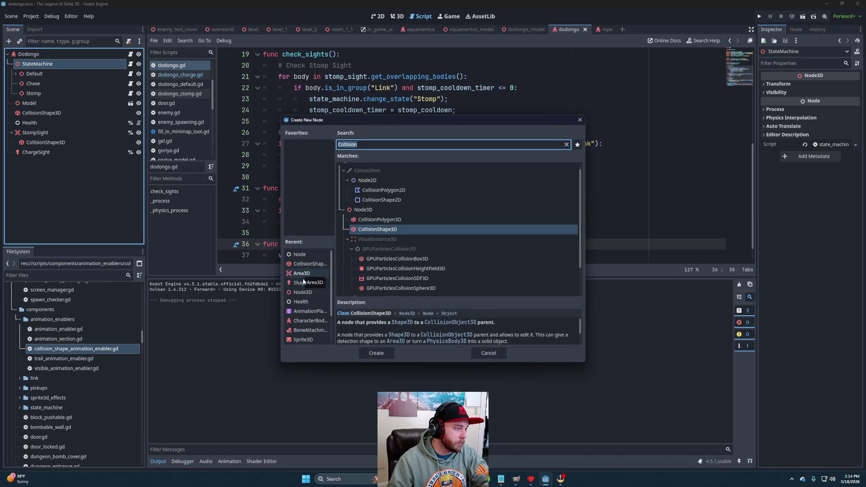
left_click(302, 292)
left_click(372, 353)
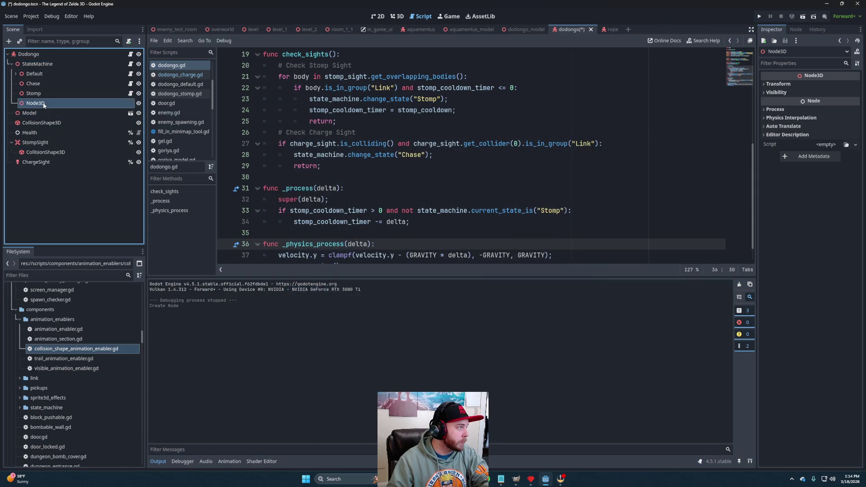
key("F2")
type("EatBomb")
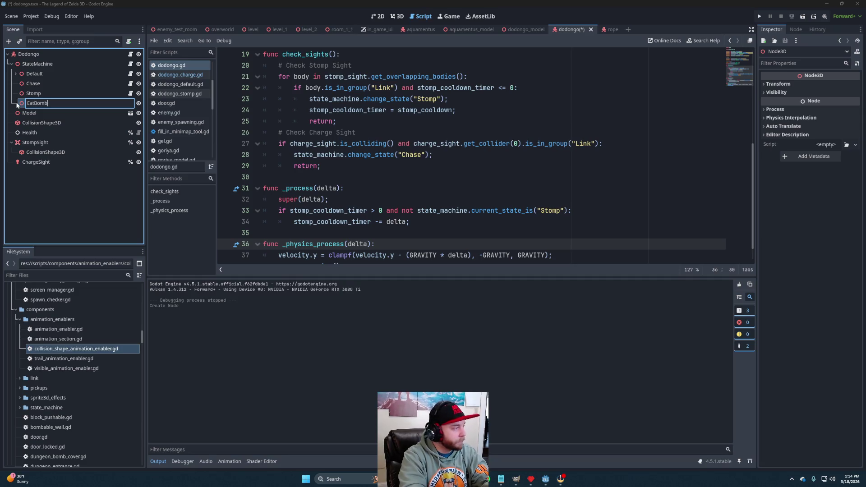
key("Return")
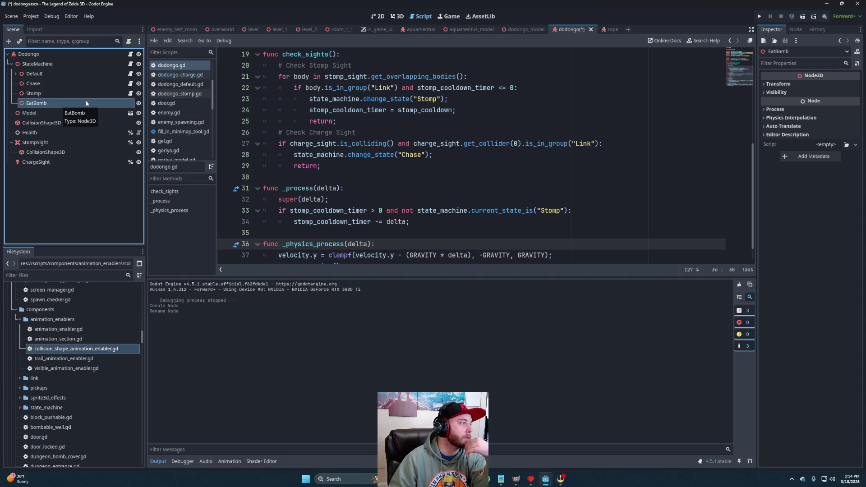
- Give EatBomb an Area3D child and switch to the 3D view
right_click(47, 102)
left_click(81, 111)
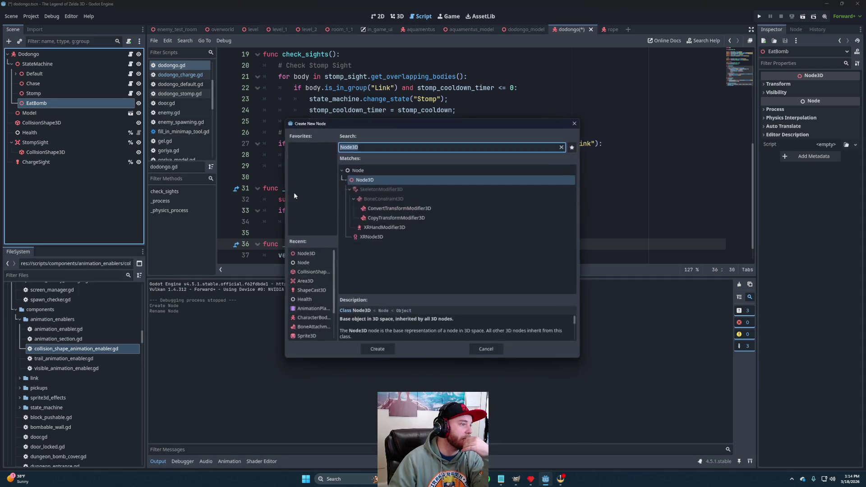
left_click(307, 283)
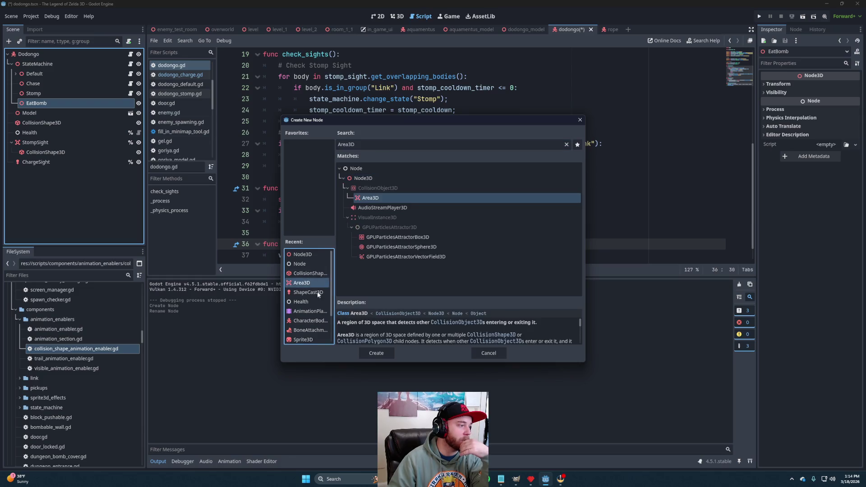
left_click(376, 352)
left_click(397, 16)
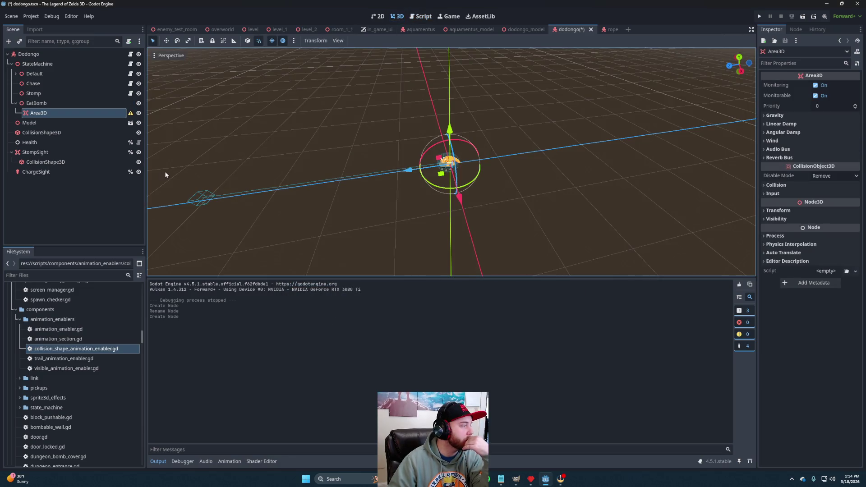
- Add a CollisionShape3D child under EatBomb's Area3D
right_click(45, 113)
left_click(67, 119)
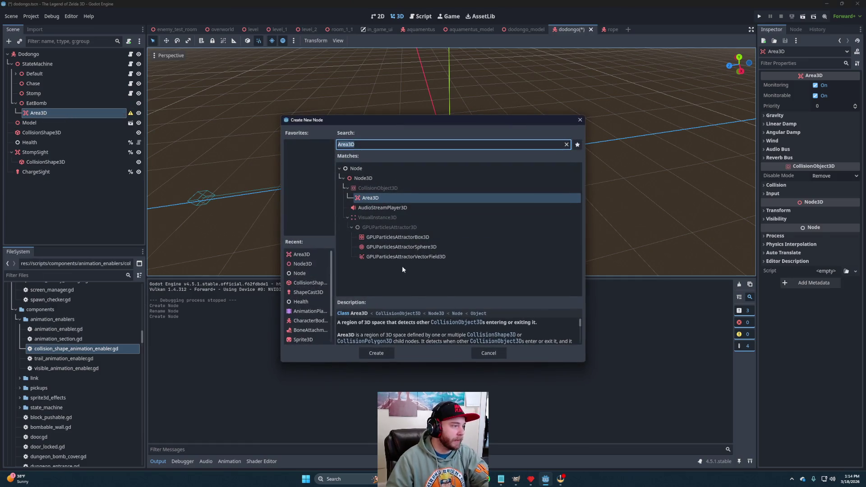
left_click(302, 283)
left_click(383, 353)
- Assign a BoxShape3D and resize it to about 1.0 × 0.6 × 1.1 around the Dodongo
mouse_move(407, 198)
left_mouse_down()
mouse_move(464, 204)
mouse_move(433, 202)
mouse_move(440, 179)
left_mouse_up()
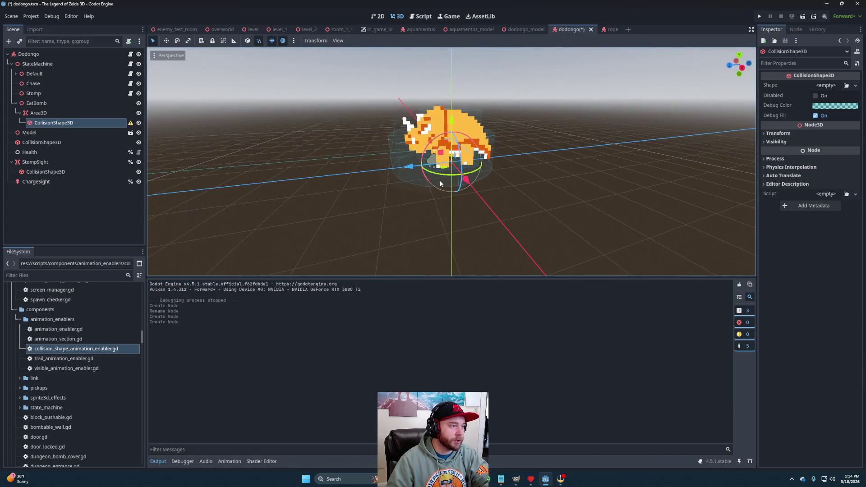
left_click(826, 86)
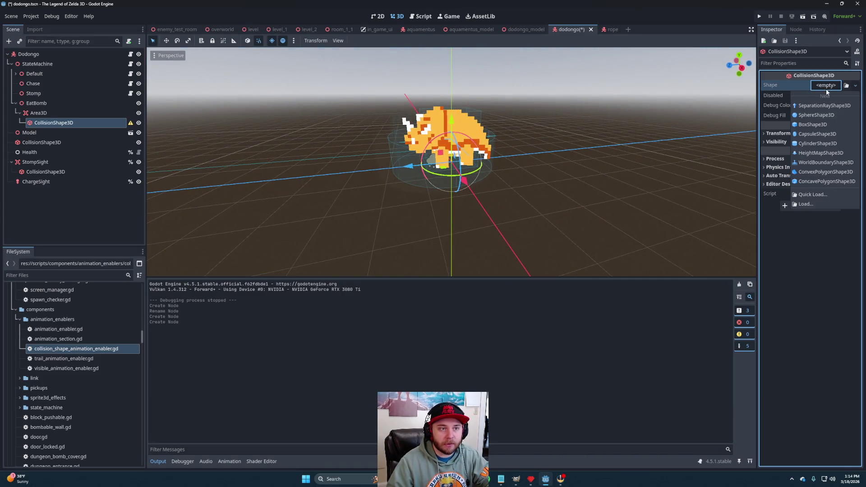
left_click(813, 124)
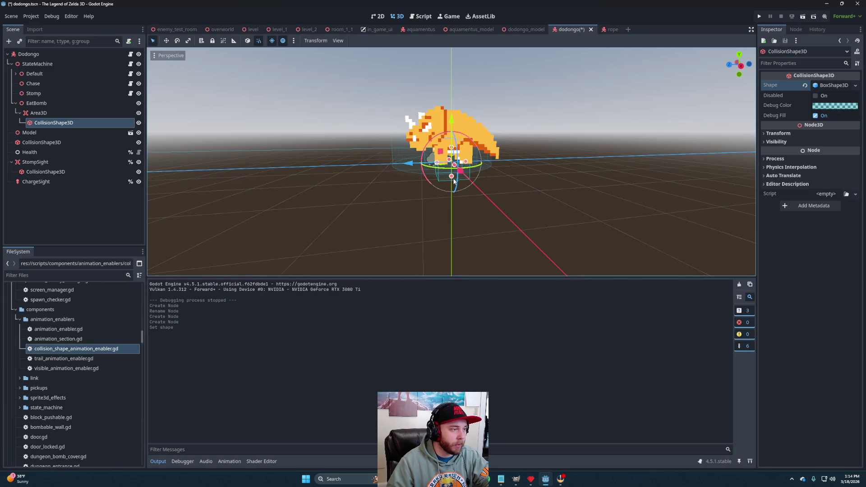
mouse_move(454, 181)
left_mouse_down()
mouse_move(454, 172)
mouse_move(484, 182)
mouse_move(456, 199)
mouse_move(436, 159)
mouse_move(394, 163)
mouse_move(432, 163)
left_mouse_up()
mouse_move(432, 163)
left_mouse_down()
mouse_move(515, 167)
mouse_move(460, 181)
mouse_move(447, 167)
mouse_move(491, 158)
mouse_move(485, 189)
mouse_move(470, 170)
mouse_move(545, 159)
mouse_move(483, 186)
mouse_move(469, 179)
left_mouse_up()
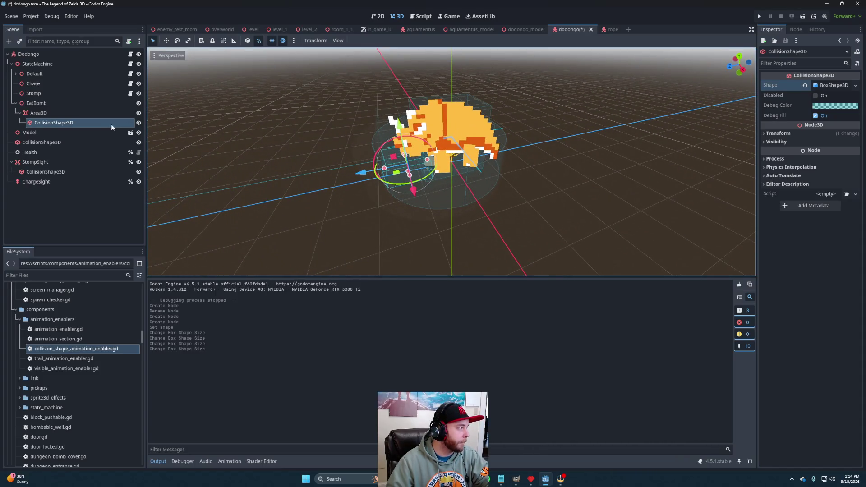
mouse_move(408, 158)
left_mouse_down()
mouse_move(431, 195)
mouse_move(370, 185)
left_mouse_up()
left_click(74, 113)
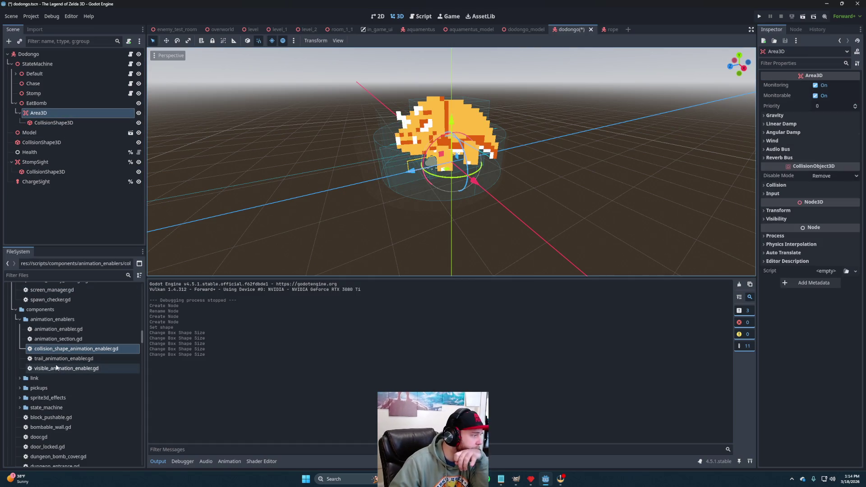
- Open bomb.tscn from the link folder and inspect its signals and groups
scroll(56, 369, "up", 8)
scroll(55, 369, "up", 10)
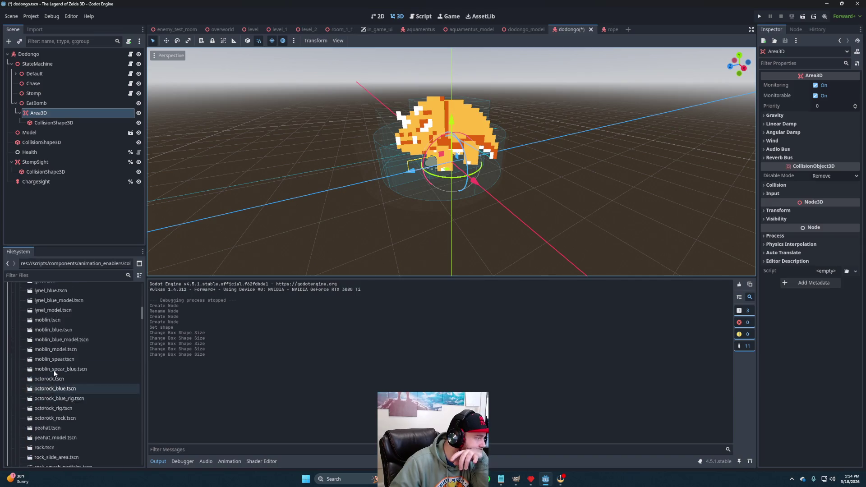
scroll(45, 369, "down", 8)
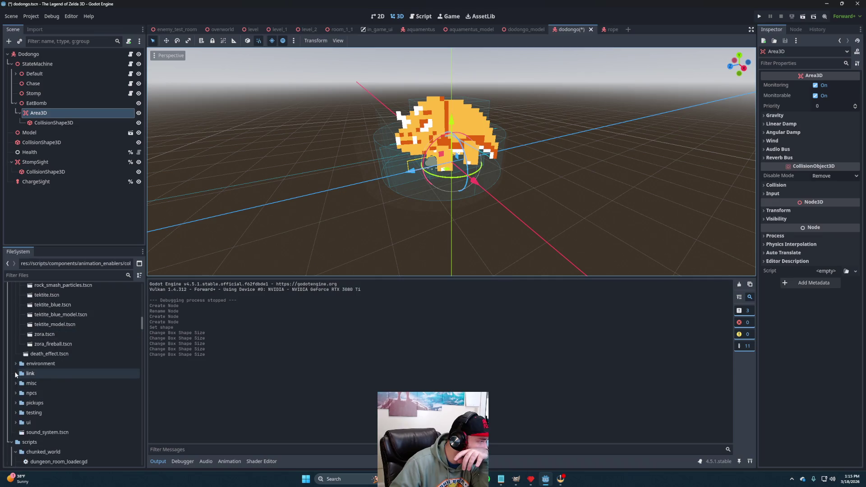
left_click(16, 373)
double_click(40, 393)
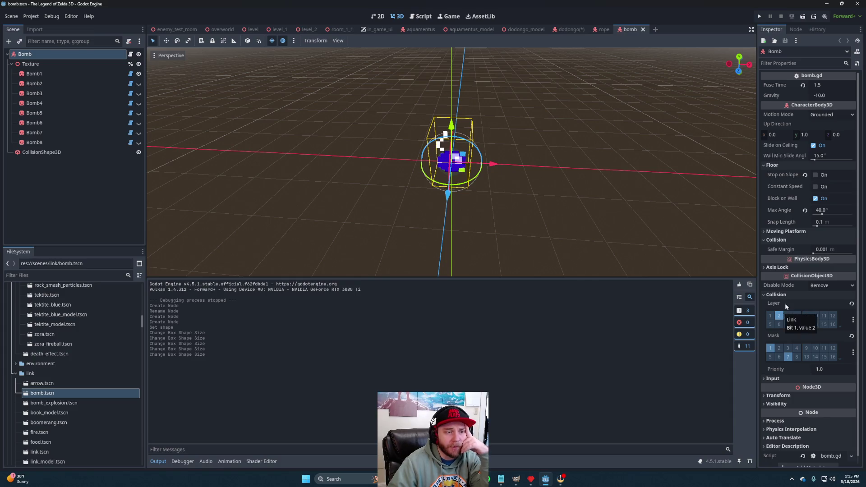
left_click(797, 30)
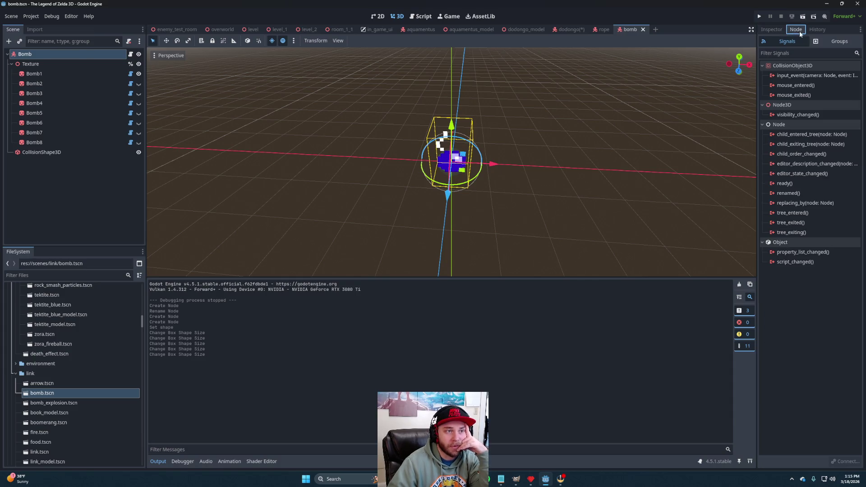
left_click(828, 40)
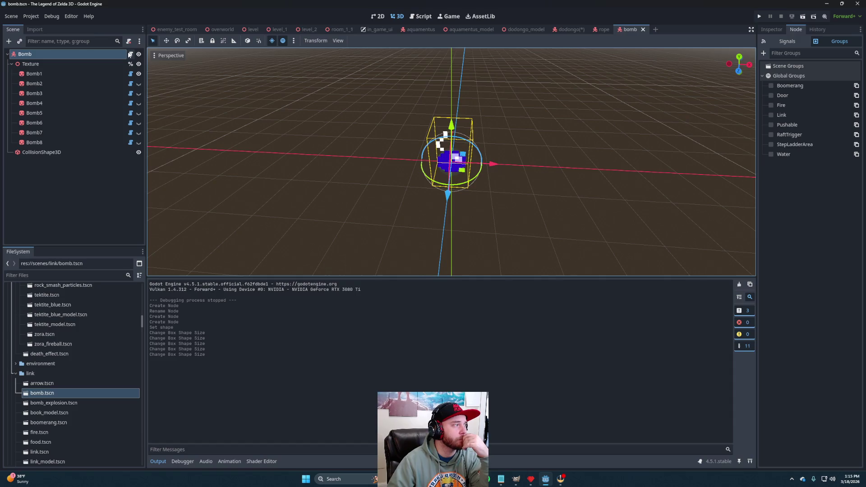
- Add 'class_name Bomb' to the top of bomb.gd and close the bomb scene
left_click(129, 54)
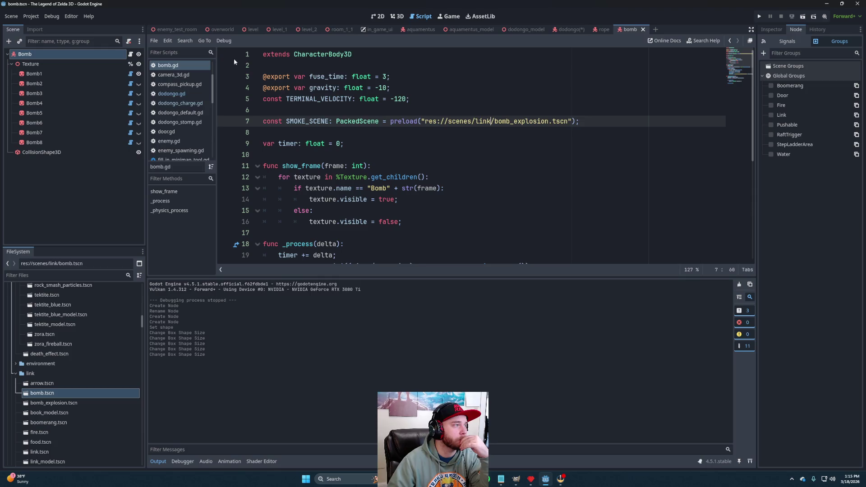
left_click(264, 54)
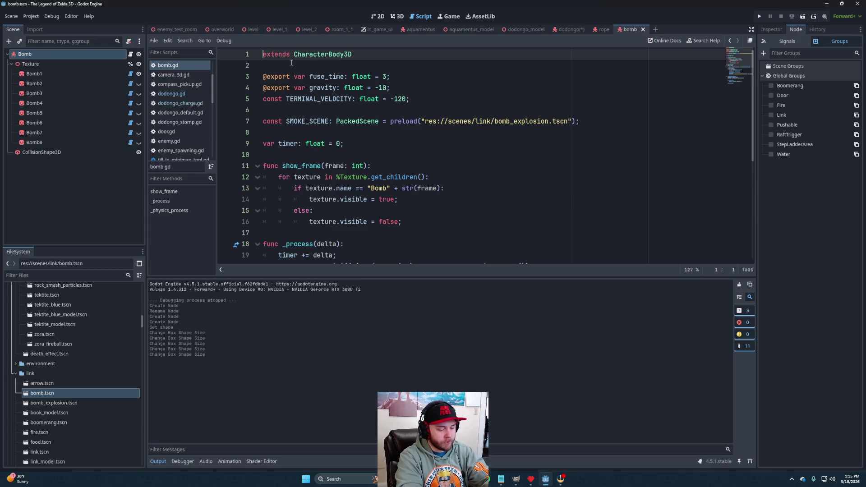
type("class_name B")
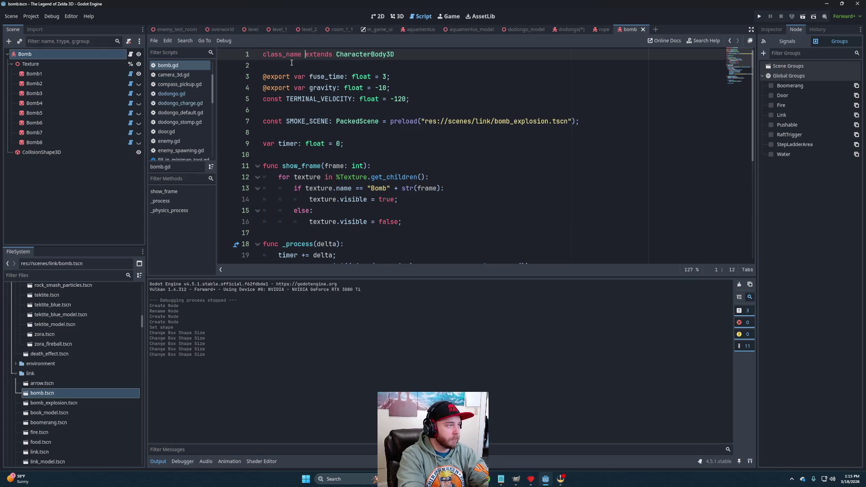
type("omb")
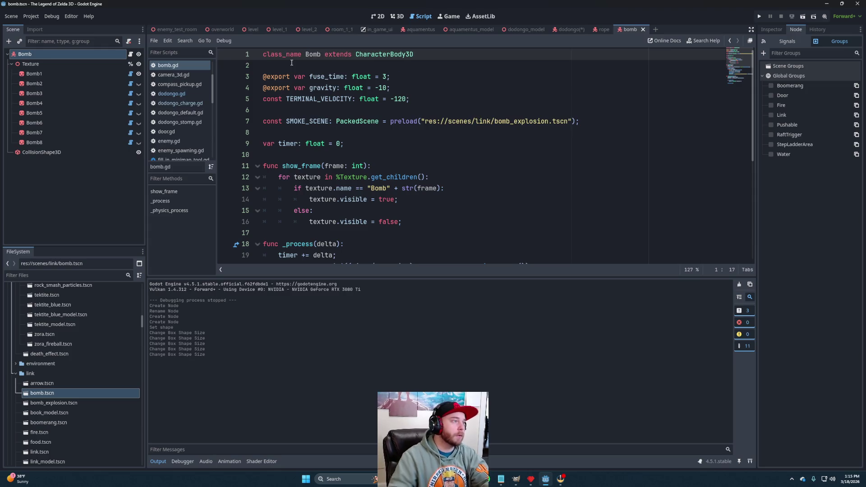
left_click(441, 66)
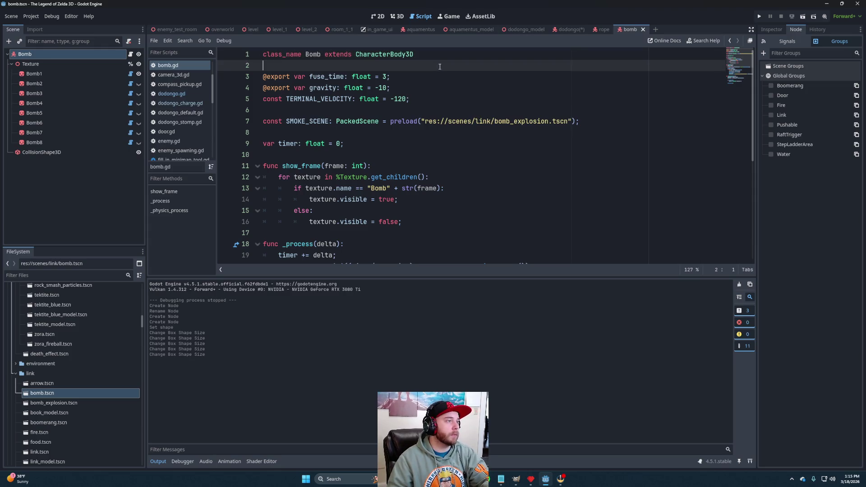
left_click(642, 29)
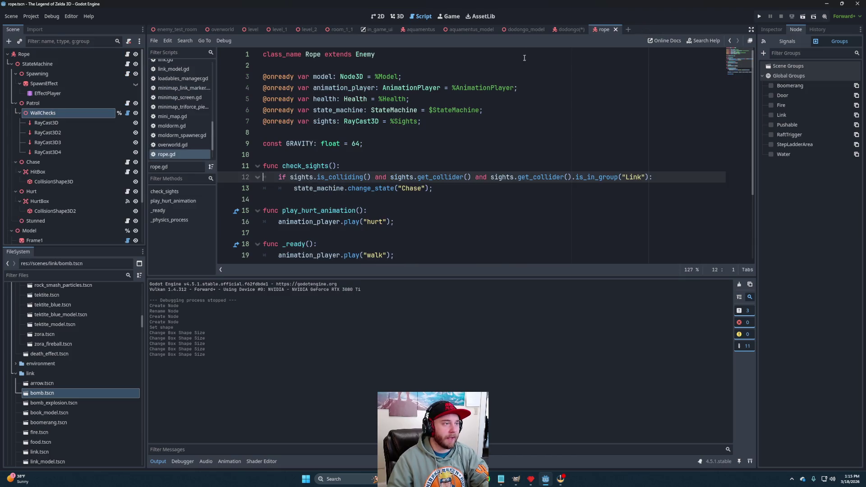
- Rename EatBomb's Area3D to BombDetector, save the dodongo scene, and go to dodongo_model
left_click(569, 29)
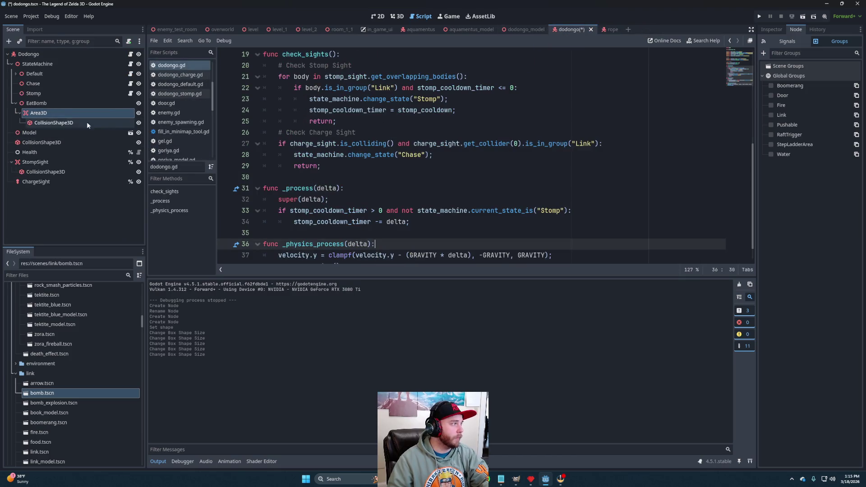
double_click(64, 112)
type("BombDetr")
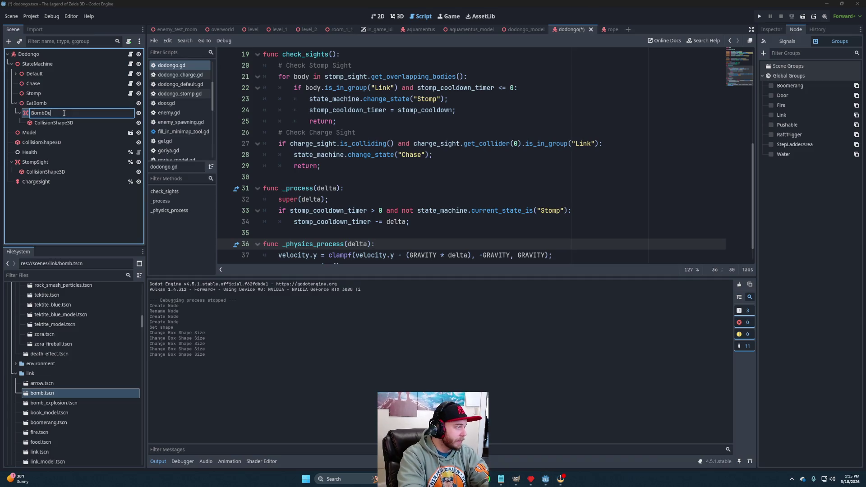
type("ctor")
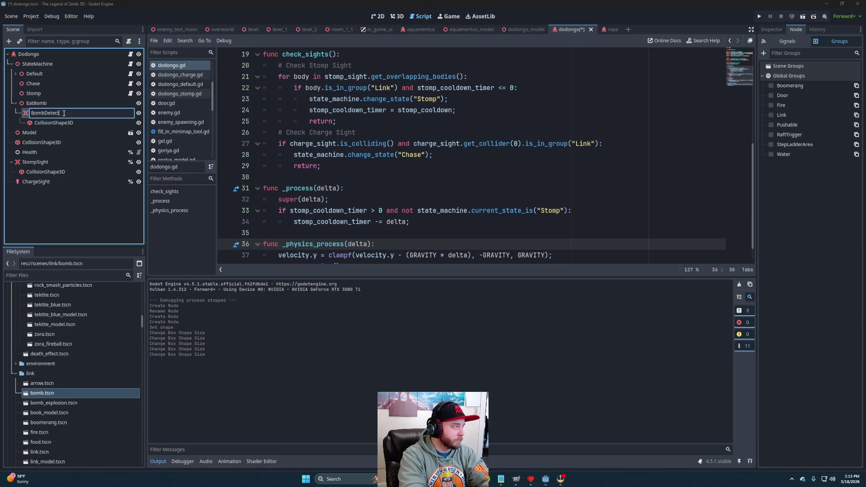
key("Return")
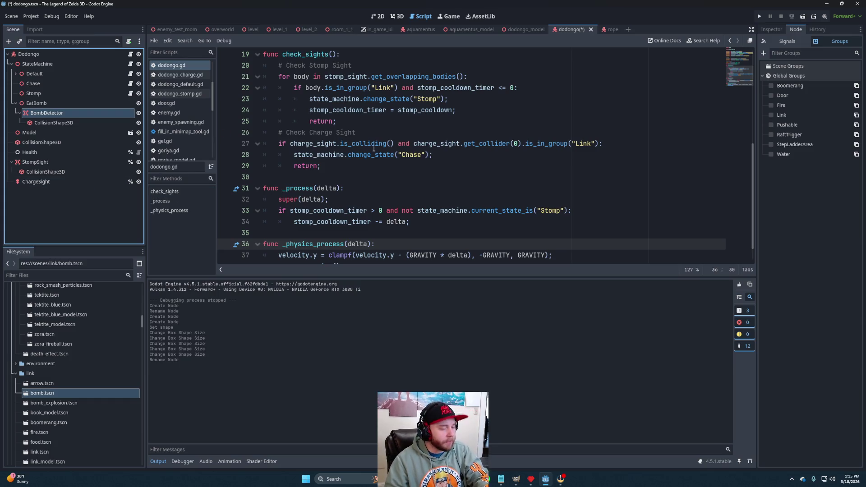
key("ctrl+s")
left_click(517, 29)
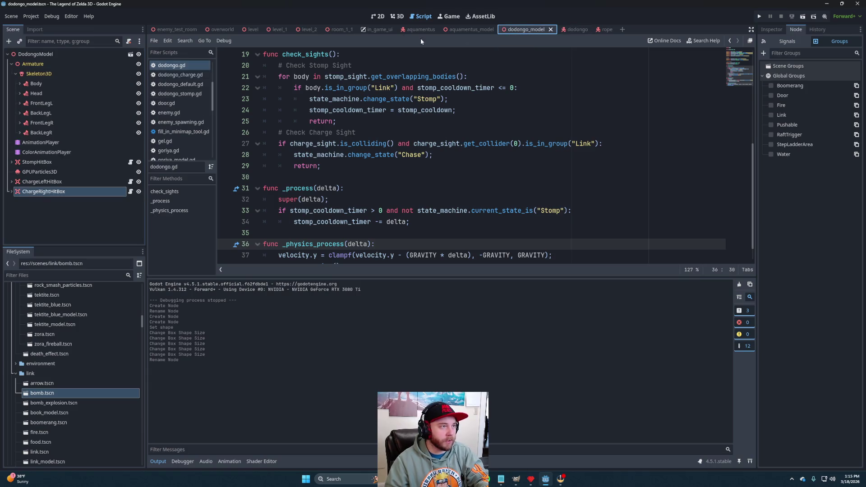
- Show the idle animation in the dodongo model's AnimationPlayer and start a new animation
left_click(396, 16)
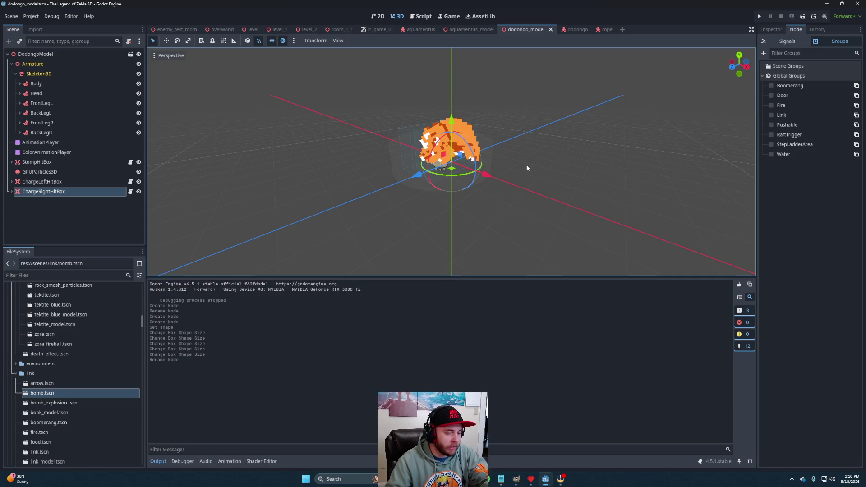
scroll(516, 208, "up", 3)
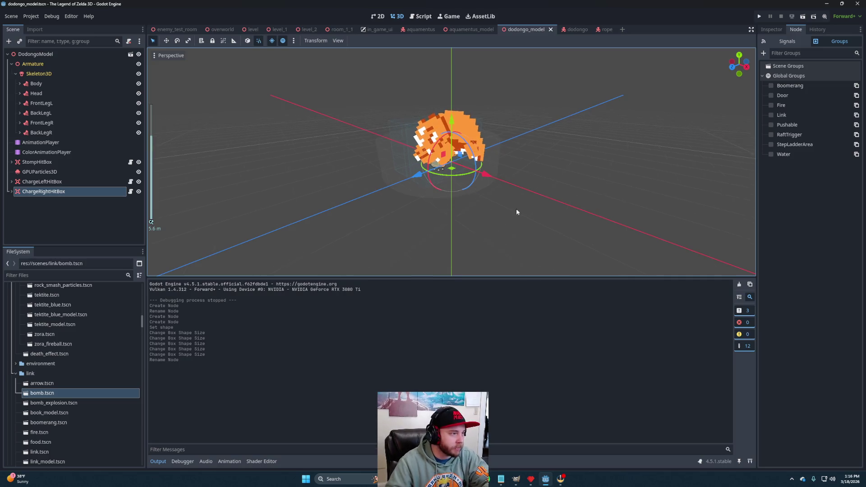
left_click(37, 142)
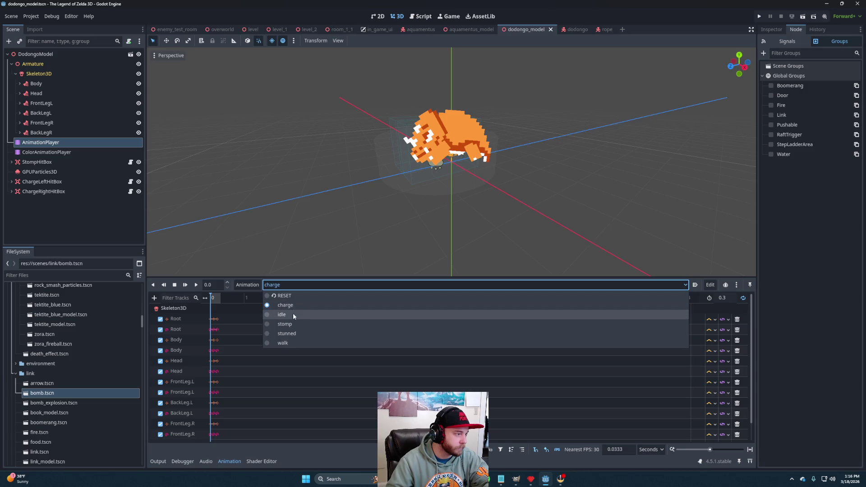
left_click(293, 314)
left_click(247, 285)
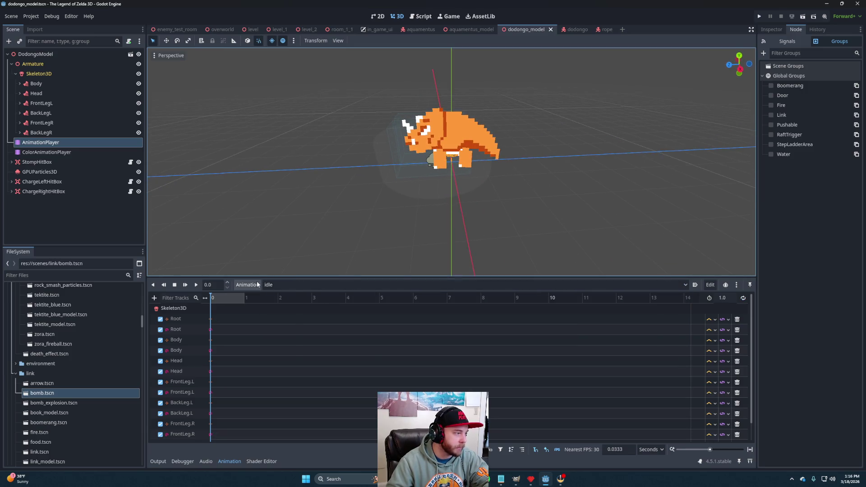
left_click(253, 295)
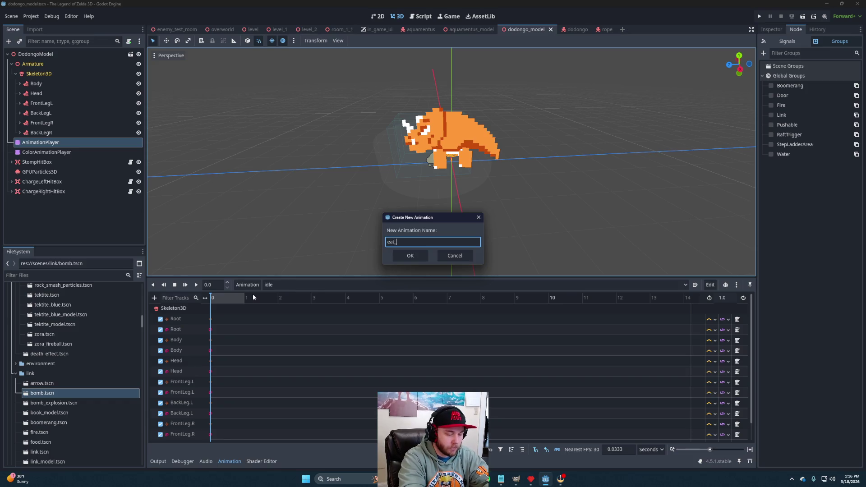
- Create the new eat_bomb animation
key("Return")
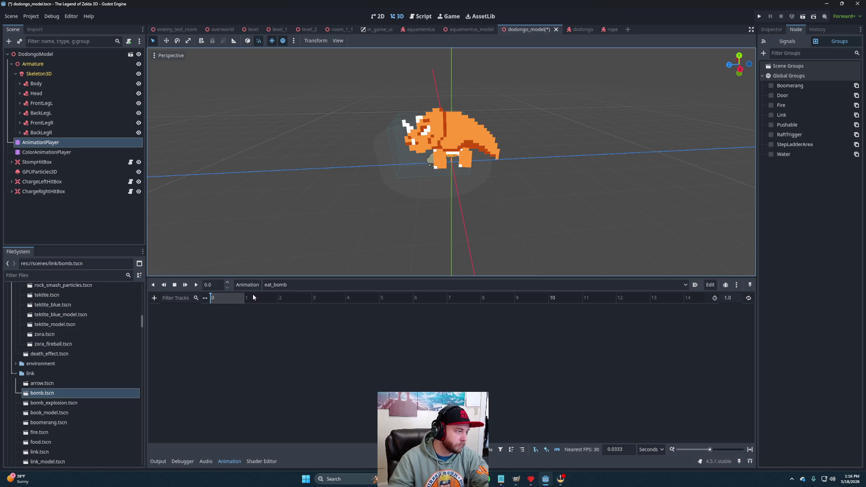
scroll(411, 178, "up", 3)
left_click_drag(410, 178, 410, 173)
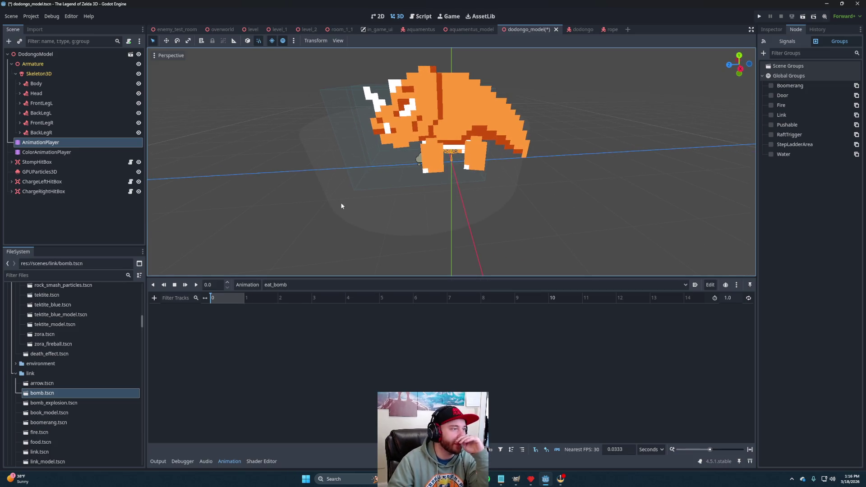
mouse_move(451, 222)
left_mouse_down()
mouse_move(410, 230)
mouse_move(424, 217)
mouse_move(422, 223)
left_mouse_up()
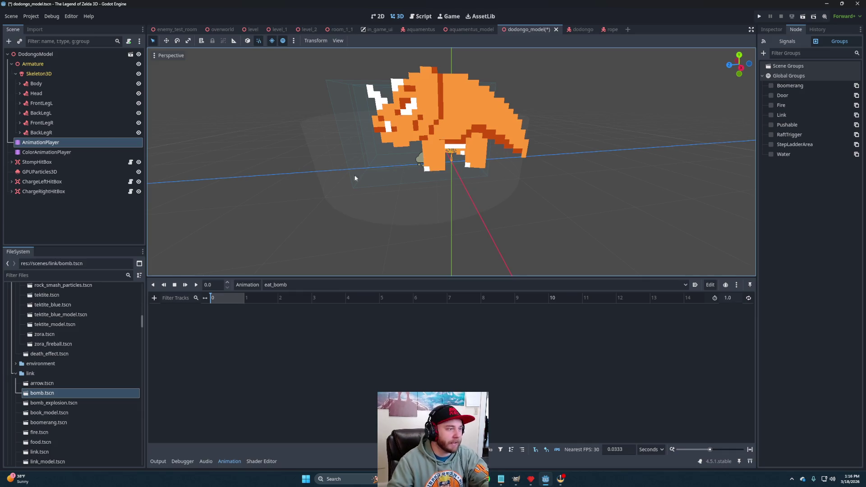
- Enable bone editing on Skeleton3D and tilt the Dodongo's body forward
left_click(63, 74)
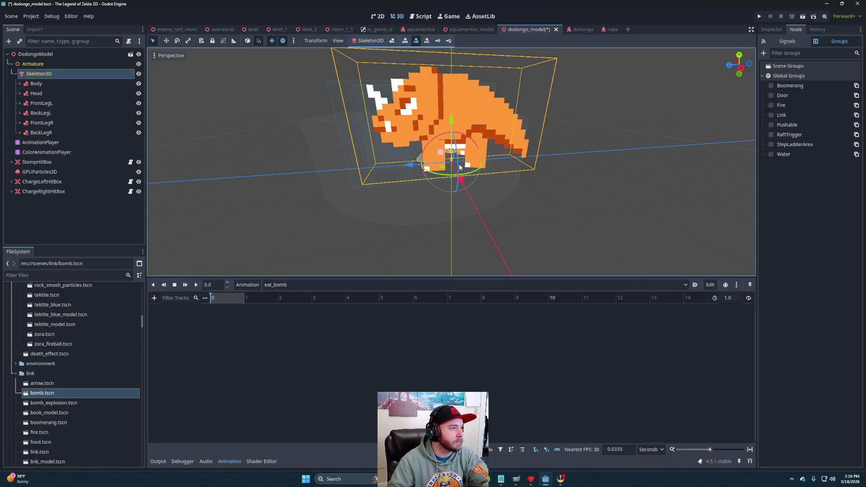
scroll(455, 161, "up", 3)
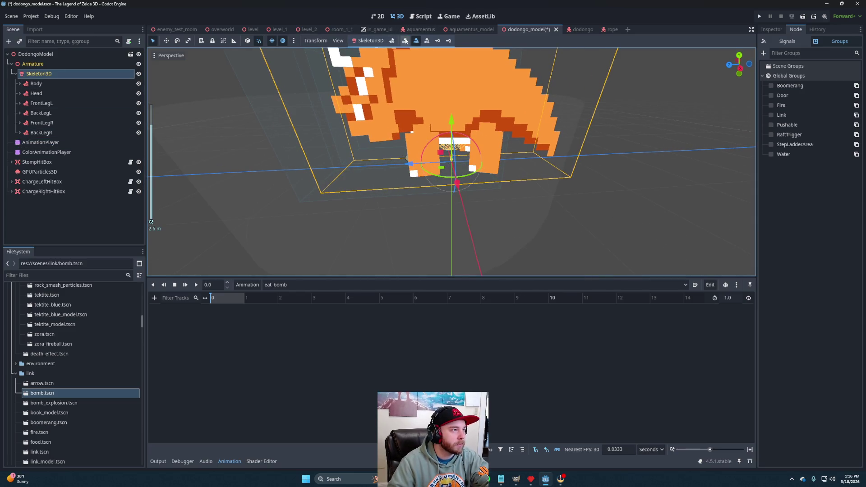
left_click(390, 41)
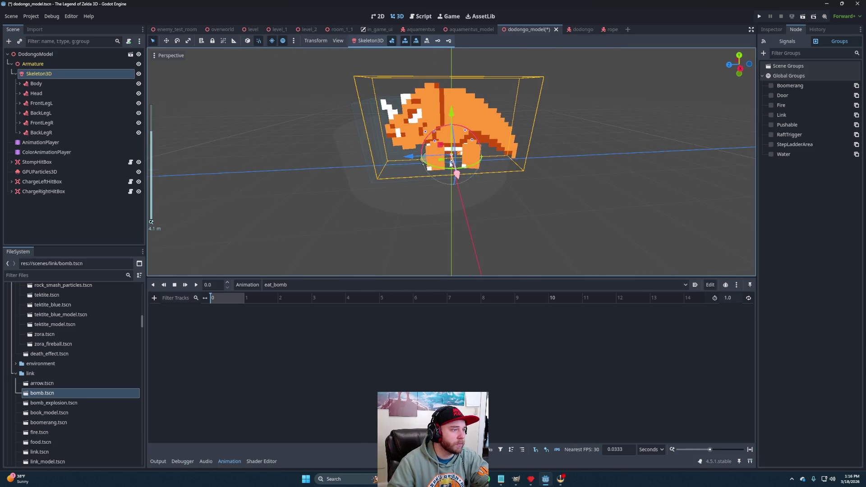
mouse_move(440, 132)
left_mouse_down()
mouse_move(500, 162)
mouse_move(457, 126)
mouse_move(467, 143)
mouse_move(485, 121)
mouse_move(327, 128)
mouse_move(284, 158)
mouse_move(456, 160)
left_mouse_up()
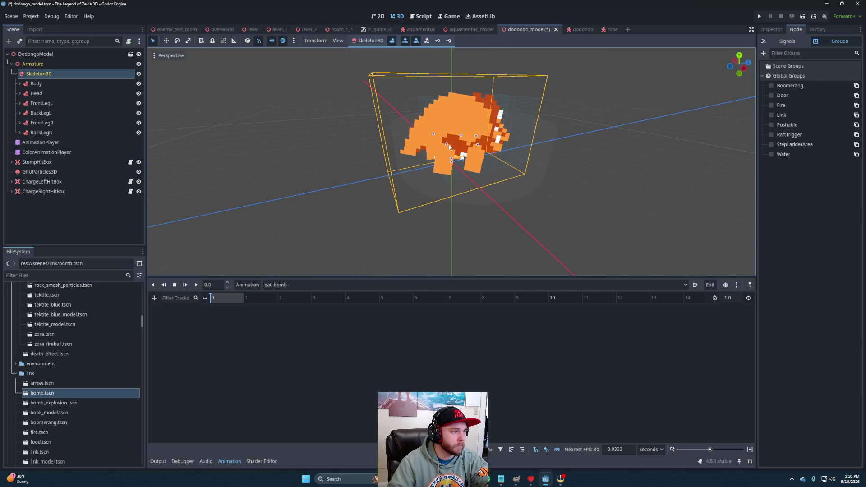
left_click(446, 145)
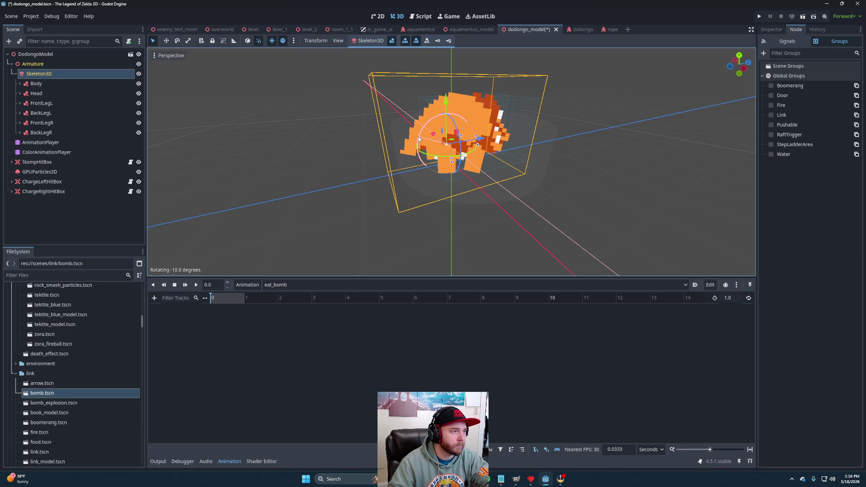
mouse_move(403, 175)
left_mouse_down()
mouse_move(454, 187)
mouse_move(442, 122)
mouse_move(458, 120)
mouse_move(466, 130)
mouse_move(417, 172)
mouse_move(454, 186)
mouse_move(470, 143)
mouse_move(359, 171)
mouse_move(414, 131)
mouse_move(407, 169)
left_mouse_up()
mouse_move(406, 169)
left_mouse_down()
mouse_move(437, 175)
mouse_move(494, 146)
mouse_move(406, 139)
mouse_move(313, 149)
left_mouse_up()
- Rotate the head bone 25° and key all bones at 0 s
left_click(472, 143)
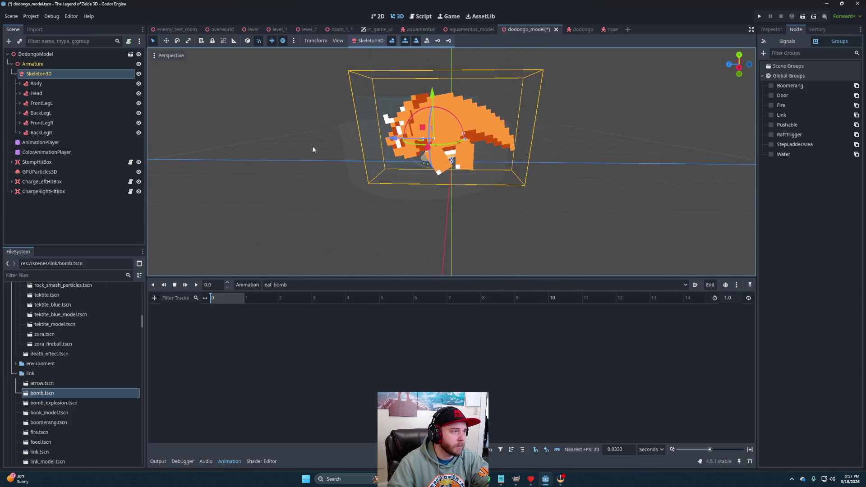
left_click(416, 148)
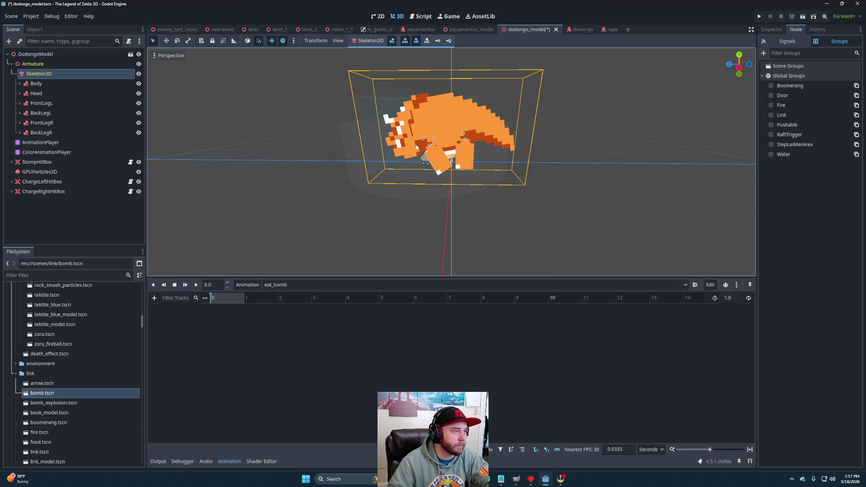
left_click(424, 142)
left_click_drag(435, 114, 422, 101)
mouse_move(422, 100)
left_mouse_down()
mouse_move(483, 184)
mouse_move(455, 186)
left_mouse_up()
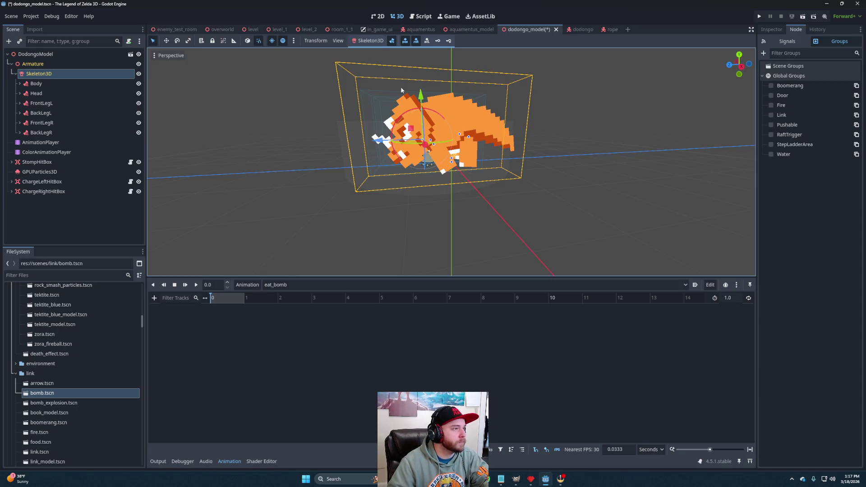
left_click(449, 41)
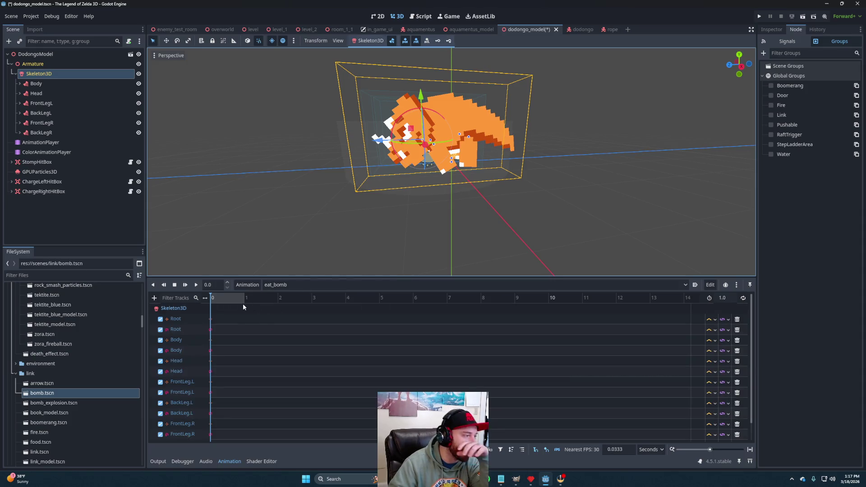
- Move the playhead to 0.1 s and tilt the body 5° and the head -40°
left_click(750, 449)
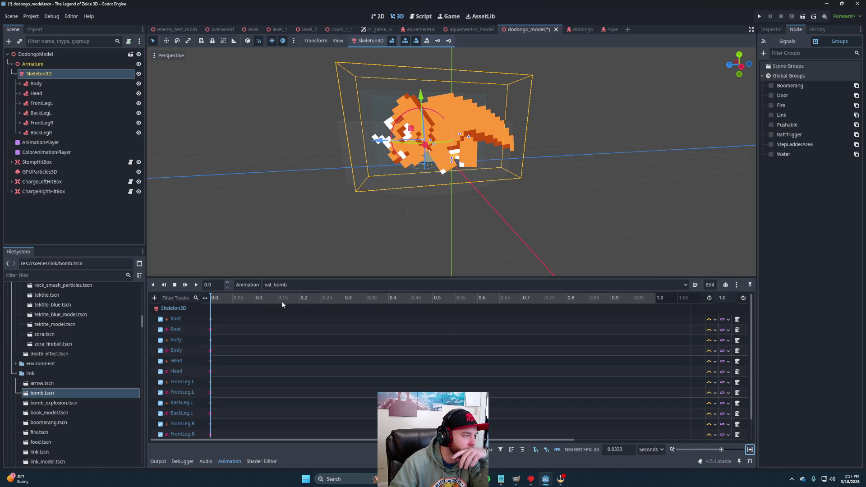
left_click(253, 297)
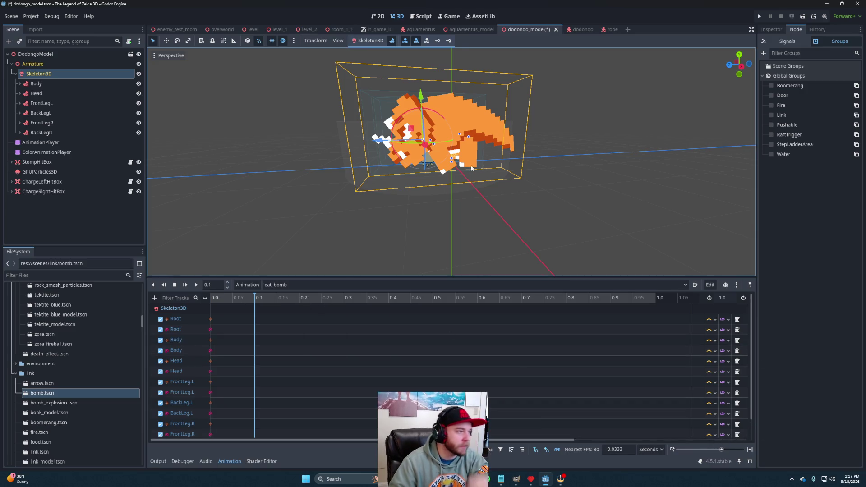
left_click(452, 162)
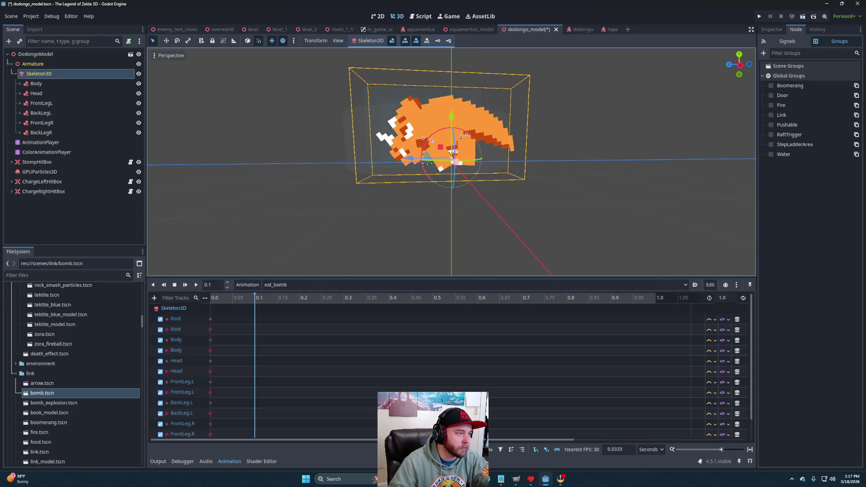
left_click_drag(434, 135, 414, 151)
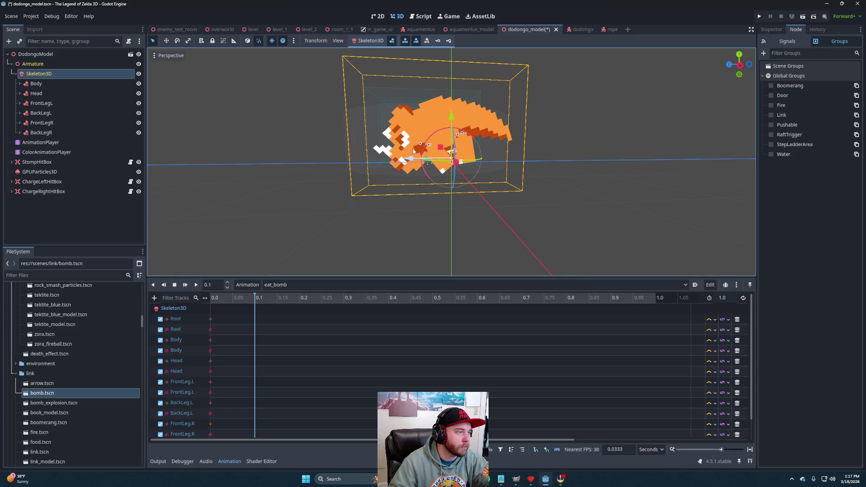
left_click(421, 146)
mouse_move(437, 121)
left_mouse_down()
mouse_move(448, 141)
mouse_move(444, 133)
left_mouse_up()
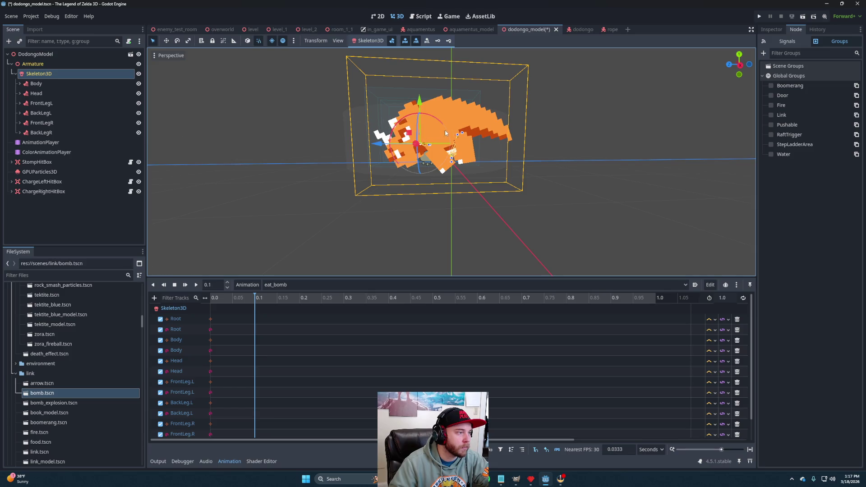
left_click(453, 160)
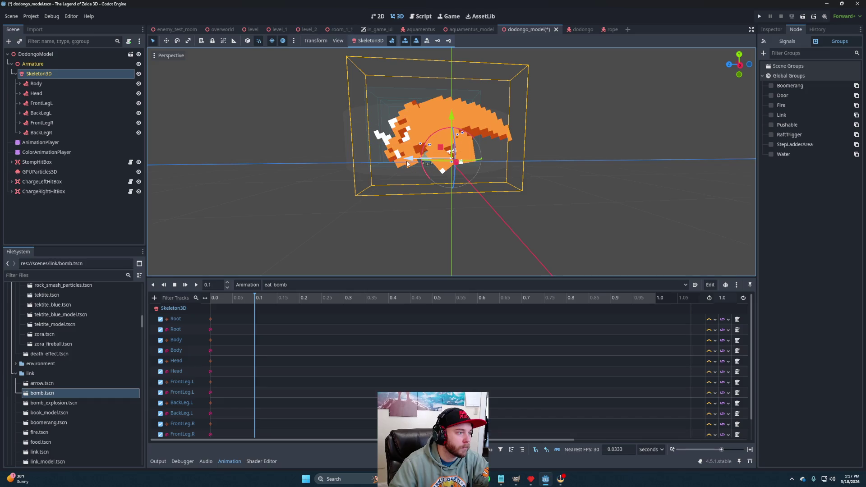
left_click_drag(406, 164, 404, 162)
key("ctrl+z")
left_click_drag(448, 116, 443, 123)
- Continue the 0.1 s pose, rotating the head bone -10° and a body bone 5°
left_click_drag(434, 156, 441, 177)
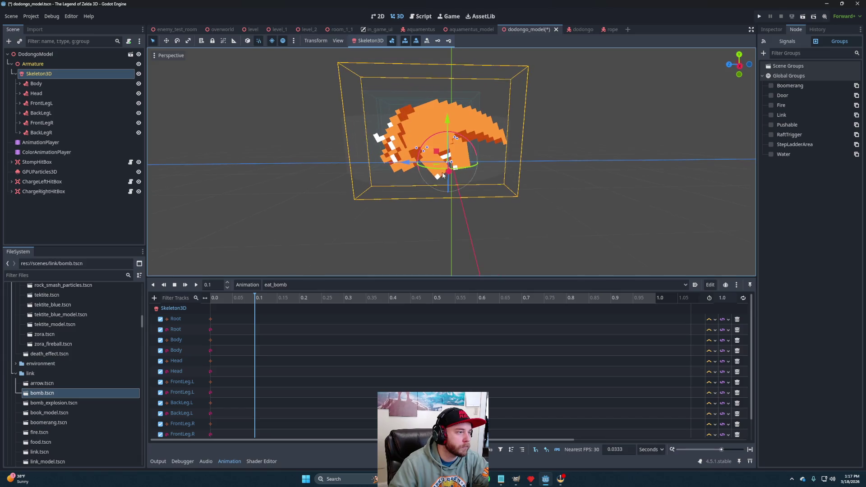
left_click(458, 141)
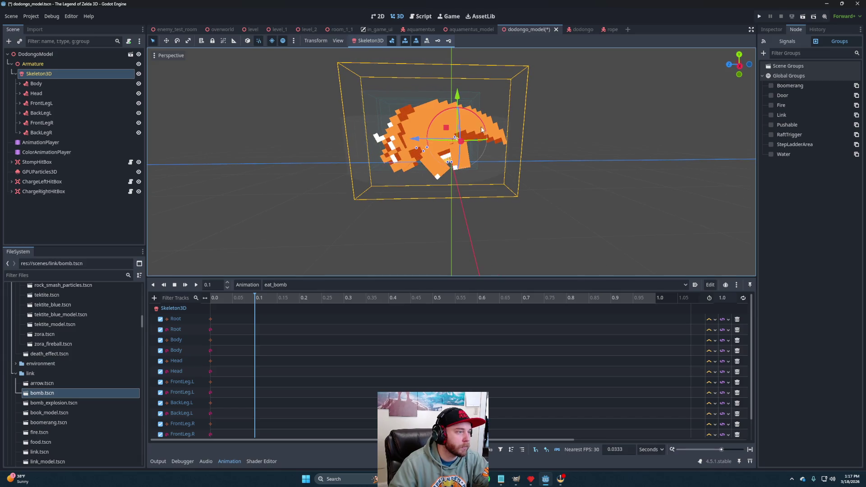
left_click_drag(442, 149, 406, 154)
left_click(416, 150)
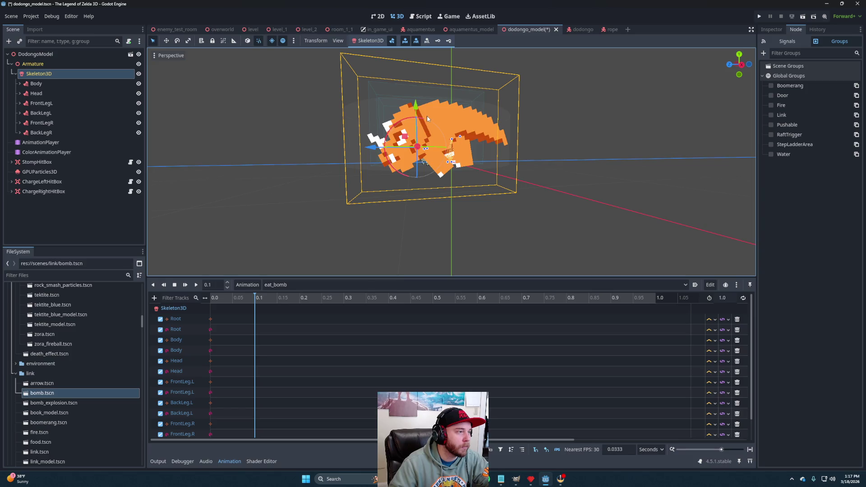
mouse_move(419, 118)
left_mouse_down()
mouse_move(439, 192)
mouse_move(458, 193)
mouse_move(453, 178)
left_mouse_up()
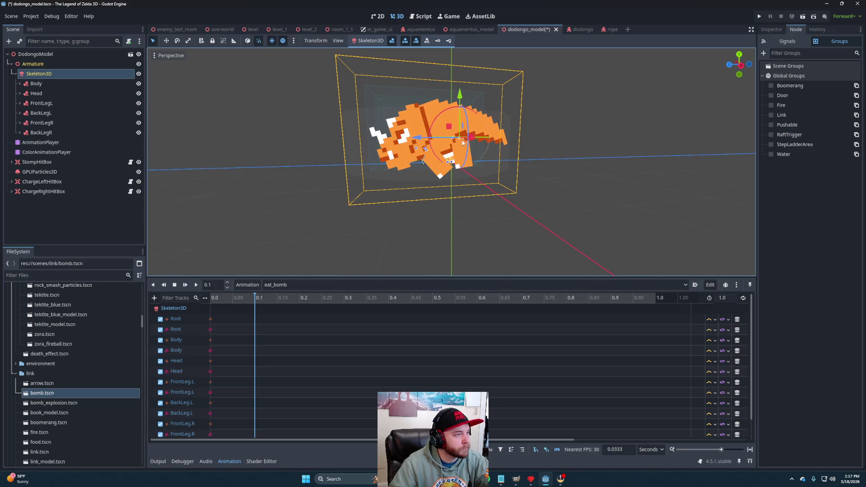
left_click(459, 137)
mouse_move(432, 119)
left_mouse_down()
mouse_move(384, 157)
mouse_move(296, 153)
mouse_move(416, 164)
left_mouse_up()
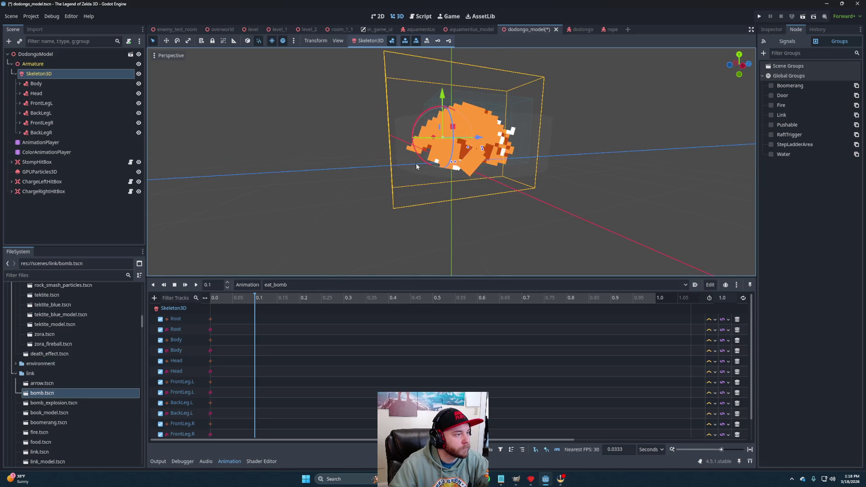
- Rotate two more body bones by 20° and 10°, then key all bones at 0.1 s
left_click(472, 134)
mouse_move(435, 119)
left_mouse_down()
mouse_move(442, 116)
mouse_move(427, 166)
left_mouse_up()
left_click(481, 151)
left_click(481, 154)
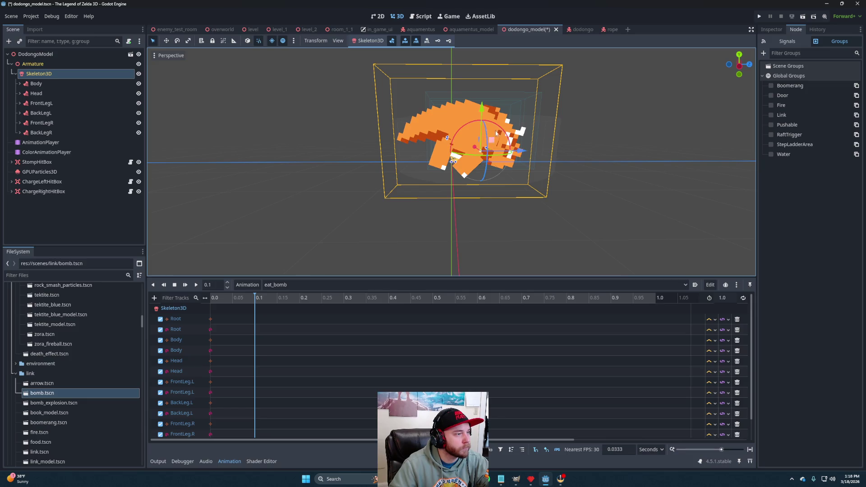
mouse_move(498, 134)
left_mouse_down()
mouse_move(359, 162)
mouse_move(323, 151)
left_mouse_up()
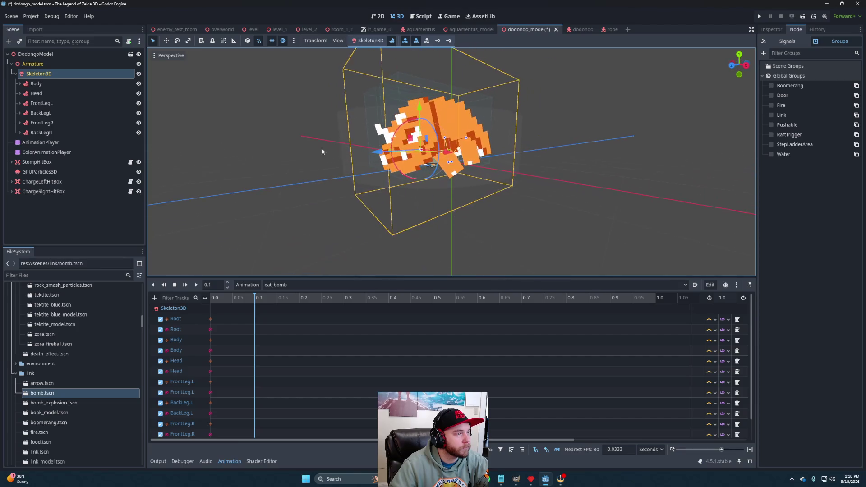
left_click(443, 151)
mouse_move(424, 134)
left_mouse_down()
mouse_move(443, 207)
mouse_move(526, 200)
mouse_move(469, 194)
mouse_move(416, 255)
left_mouse_up()
left_click(448, 41)
- At 0.2 s, undo the earlier leg edits and rotate the front leg down and left
left_click(299, 298)
mouse_move(562, 170)
left_mouse_down()
mouse_move(574, 164)
mouse_move(474, 202)
mouse_move(465, 187)
mouse_move(492, 192)
mouse_move(463, 122)
left_mouse_up()
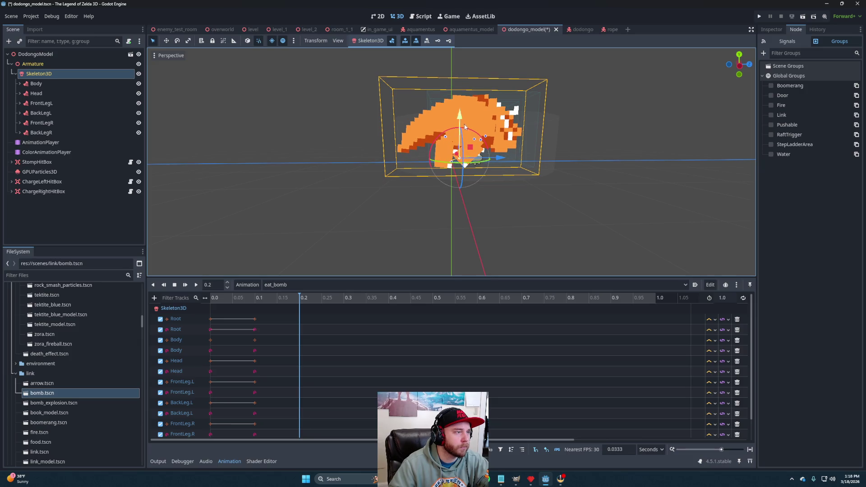
key("ctrl+z")
key("ctrl+z")
key("r")
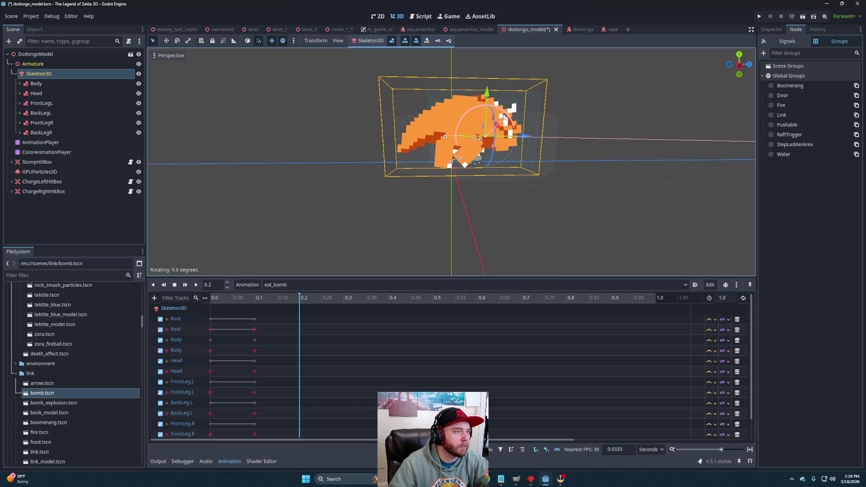
left_click(518, 155)
left_click(448, 138)
mouse_move(449, 137)
left_mouse_down()
mouse_move(450, 159)
mouse_move(432, 173)
mouse_move(529, 175)
left_mouse_up()
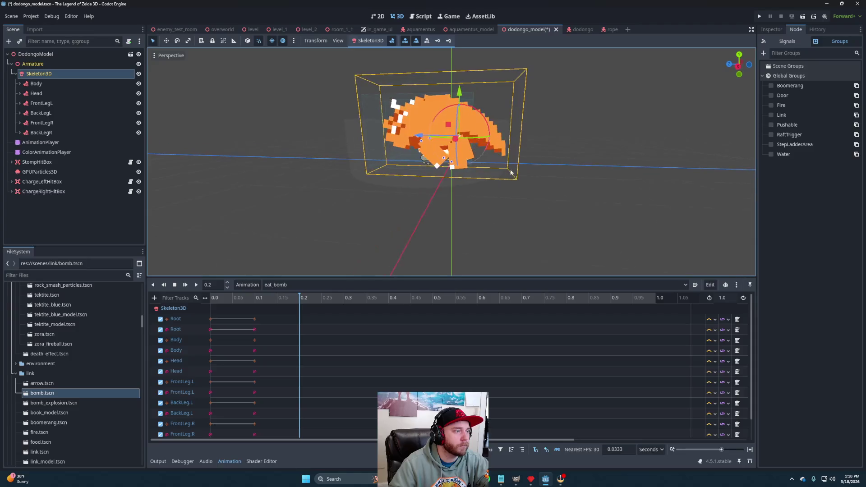
mouse_move(456, 142)
left_mouse_down()
mouse_move(463, 157)
mouse_move(487, 124)
mouse_move(484, 166)
left_mouse_up()
- Rotate another leg bone 10° and key all bones at 0.2 s
left_click(456, 142)
left_click(484, 128)
left_click(460, 138)
mouse_move(477, 125)
left_mouse_down()
mouse_move(469, 118)
mouse_move(472, 172)
mouse_move(459, 191)
mouse_move(451, 185)
mouse_move(469, 200)
mouse_move(432, 198)
mouse_move(424, 151)
mouse_move(475, 187)
mouse_move(527, 191)
mouse_move(506, 202)
mouse_move(529, 209)
mouse_move(512, 201)
mouse_move(506, 215)
left_mouse_up()
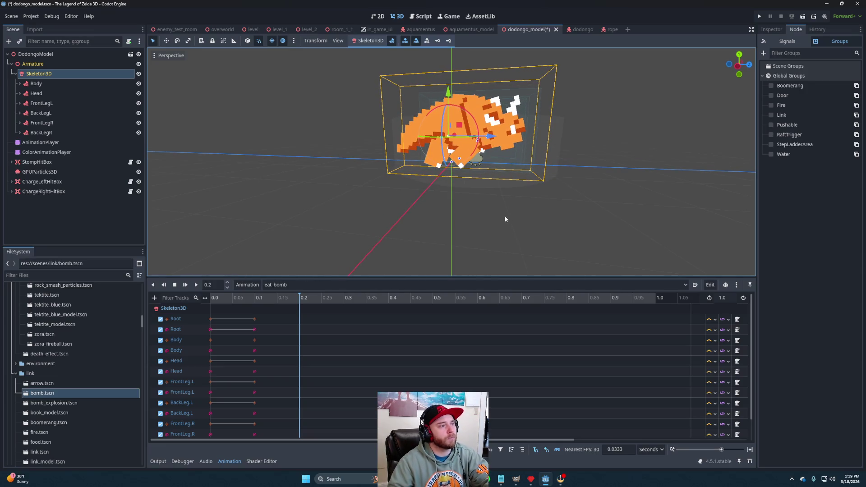
left_click(449, 44)
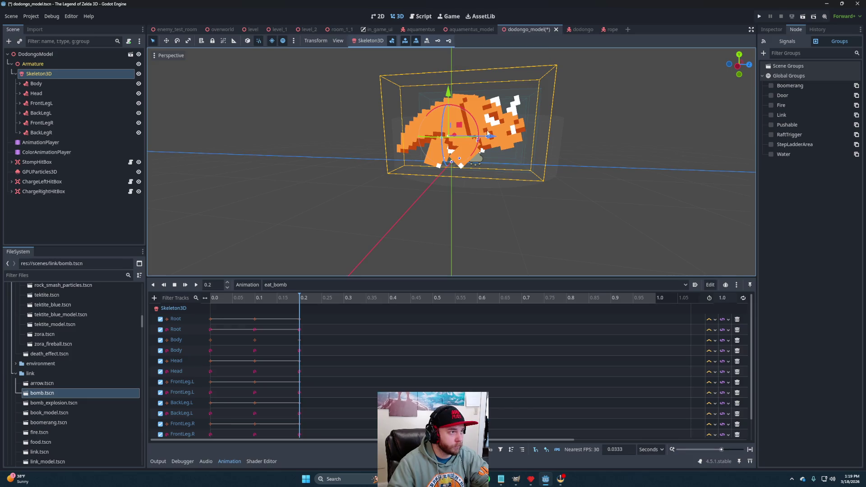
left_click(317, 286)
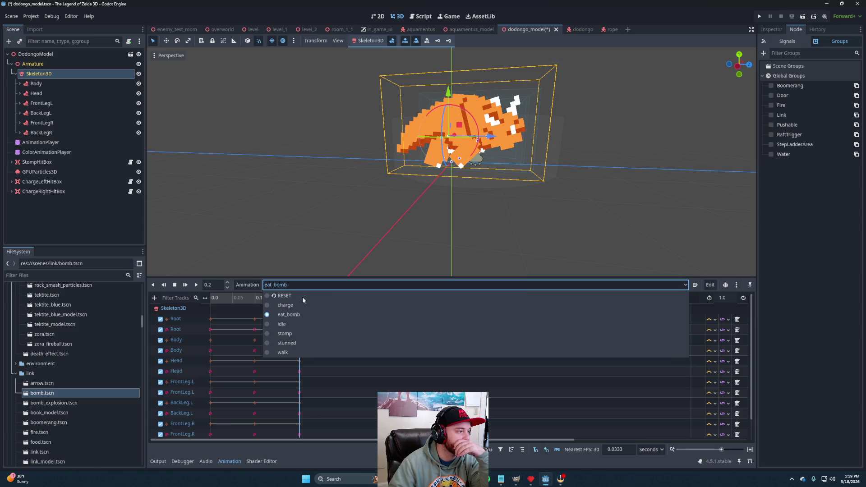
- Key every bone track of the eat_bomb animation at 0.3 s
left_click(283, 324)
left_click_drag(247, 276, 247, 161)
mouse_move(244, 349)
left_mouse_down()
mouse_move(184, 236)
mouse_move(182, 194)
left_mouse_up()
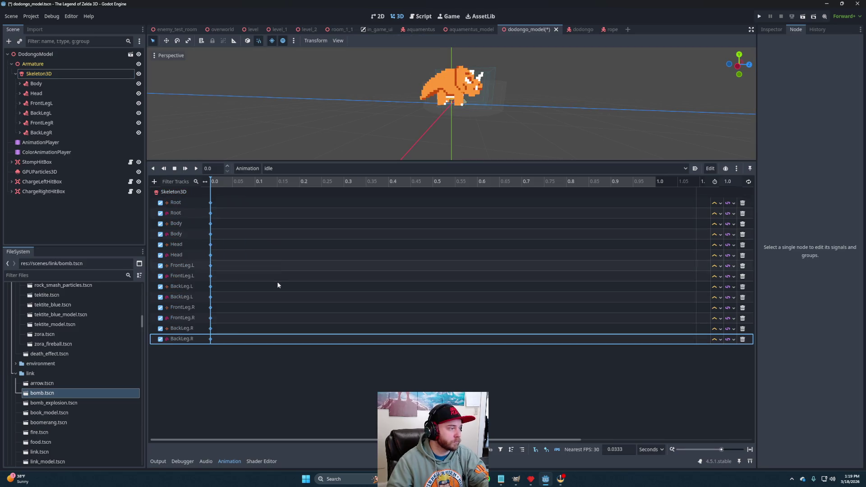
left_click(314, 170)
left_click(334, 189)
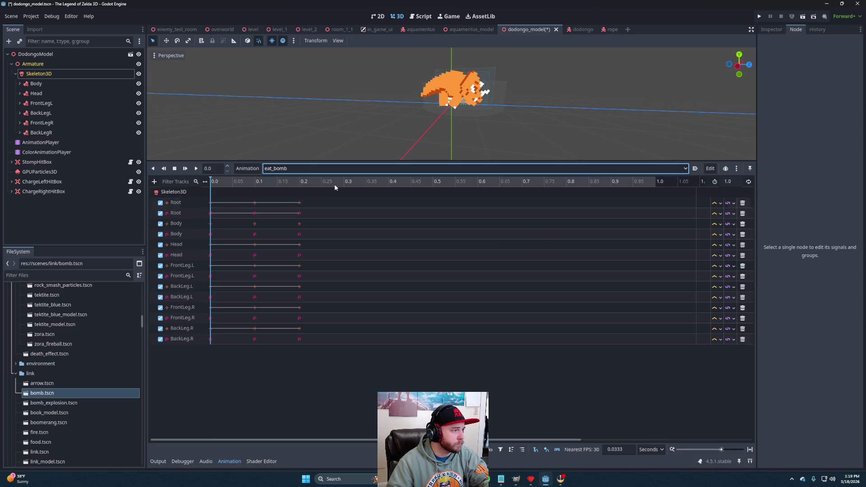
left_click(345, 181)
key("ctrl+v")
- Shift all eat_bomb keyframes 0.1 s later and add a resting key column at 0.0
left_click(213, 183)
mouse_move(214, 186)
left_mouse_down()
mouse_move(352, 174)
mouse_move(213, 192)
mouse_move(327, 191)
left_mouse_up()
left_click(208, 188)
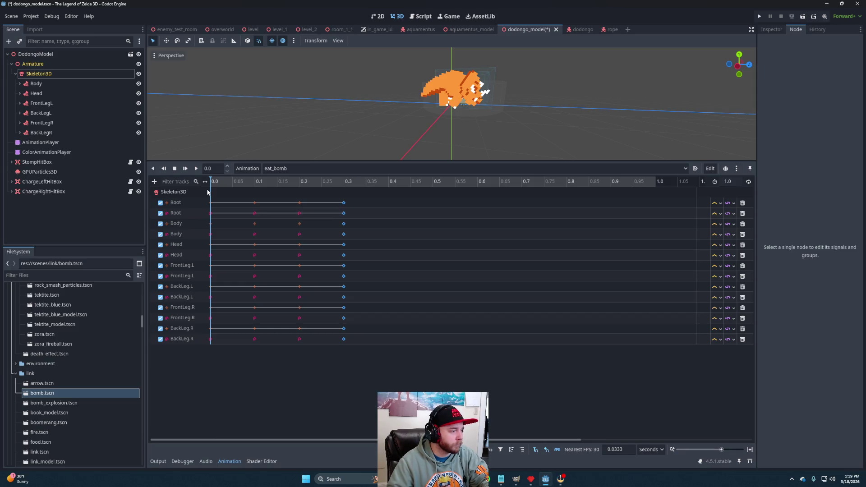
left_click_drag(208, 345, 379, 198)
left_click_drag(215, 206, 259, 206)
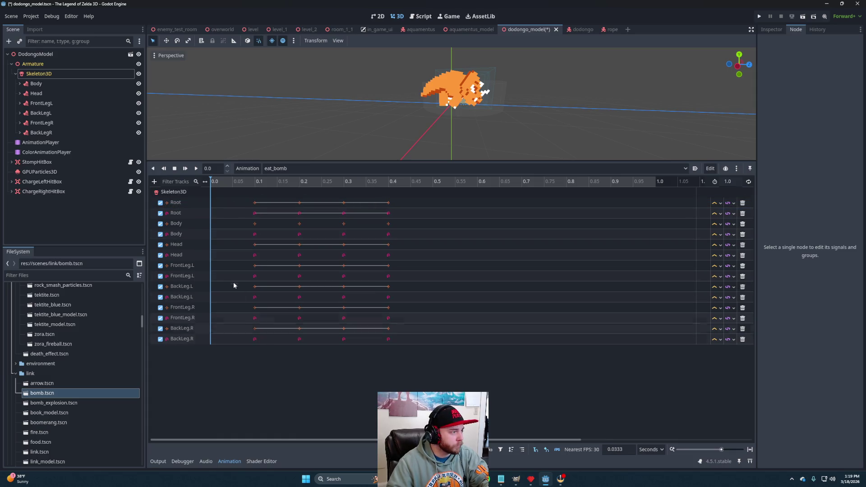
key("ctrl+v")
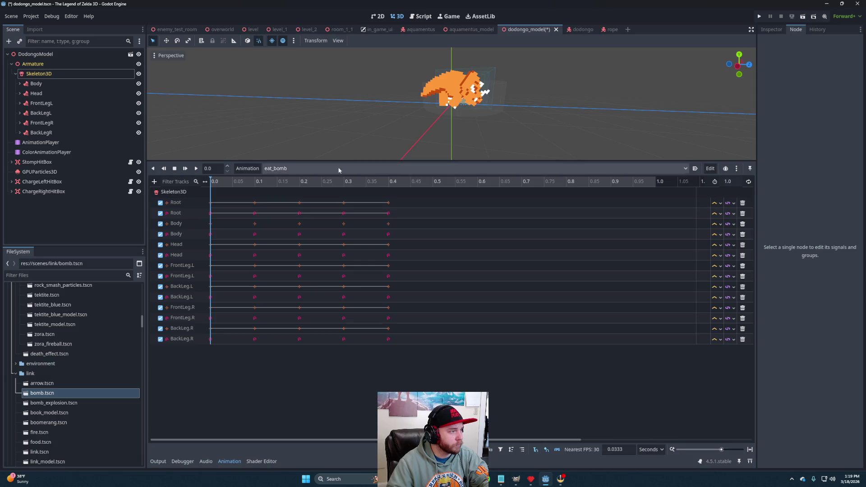
left_click_drag(252, 181, 210, 180)
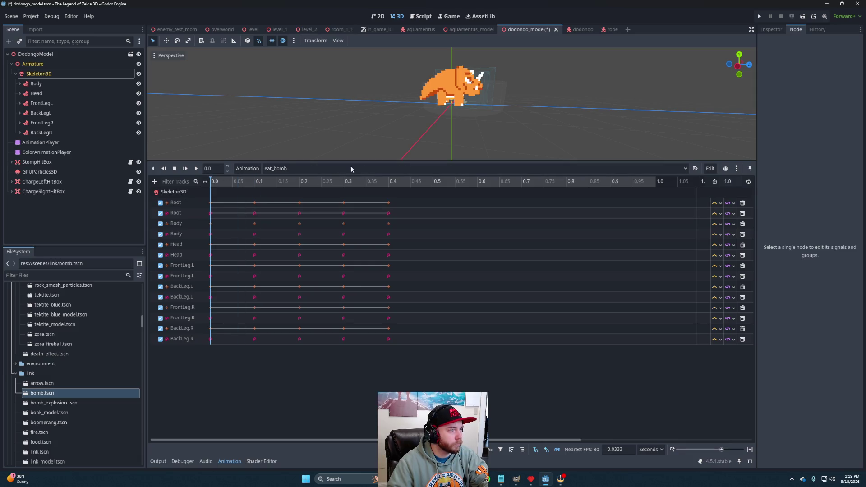
left_click_drag(383, 161, 366, 247)
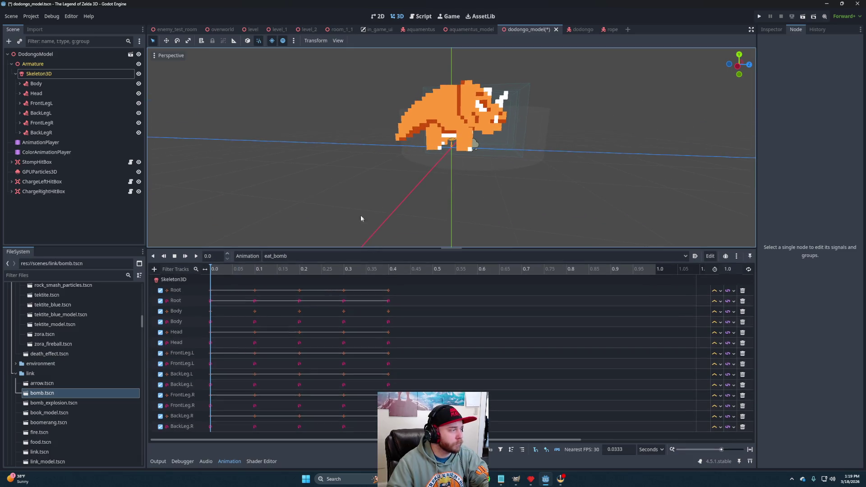
- Give the MouthClosed, MouthOpen and Stunned sprites a Sorting Offset of 0.1
left_click(19, 93)
left_click(51, 114)
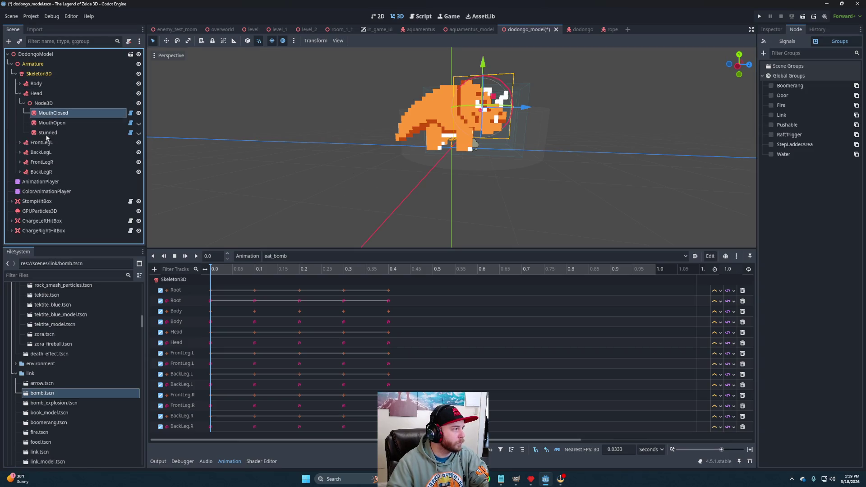
left_click(47, 133, "shift")
left_click(771, 29)
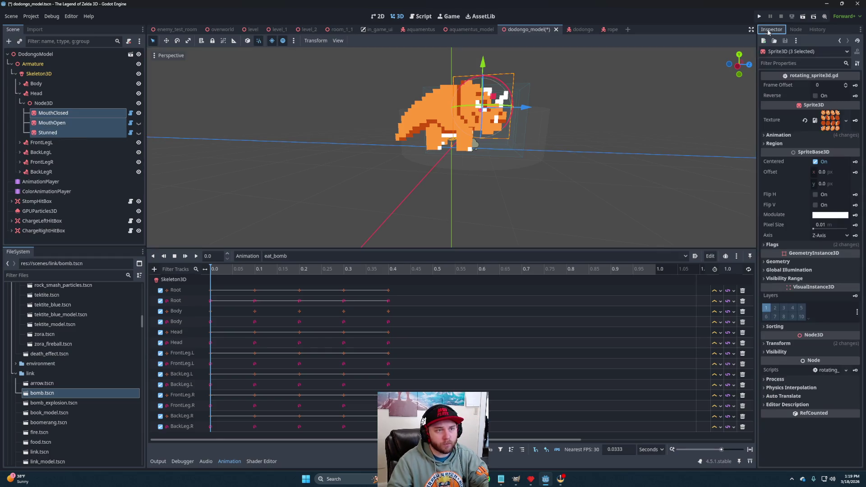
left_click(779, 245)
left_click(780, 244)
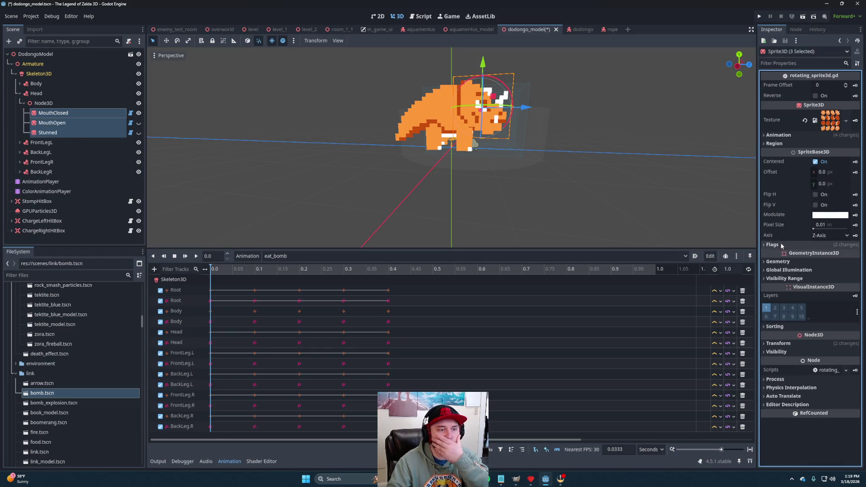
left_click(789, 326)
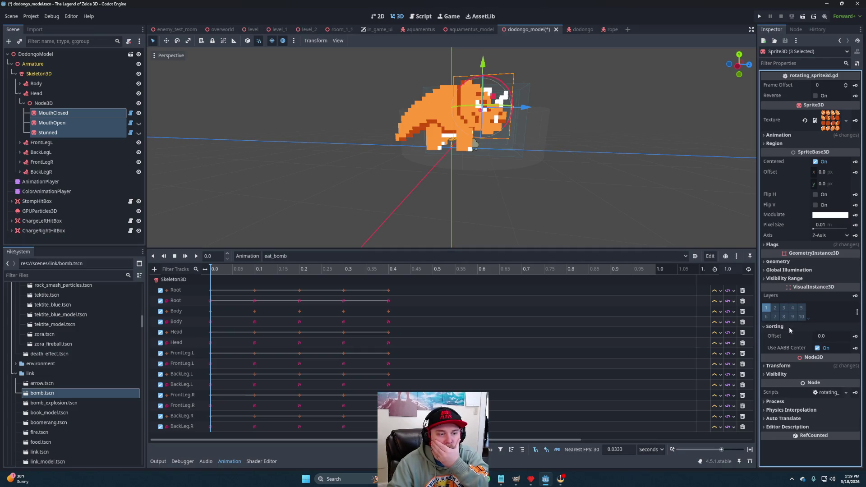
left_click(829, 336)
type(".2")
key("Return")
mouse_move(594, 189)
left_mouse_down()
mouse_move(471, 195)
mouse_move(383, 188)
mouse_move(391, 187)
left_mouse_up()
left_click(832, 336)
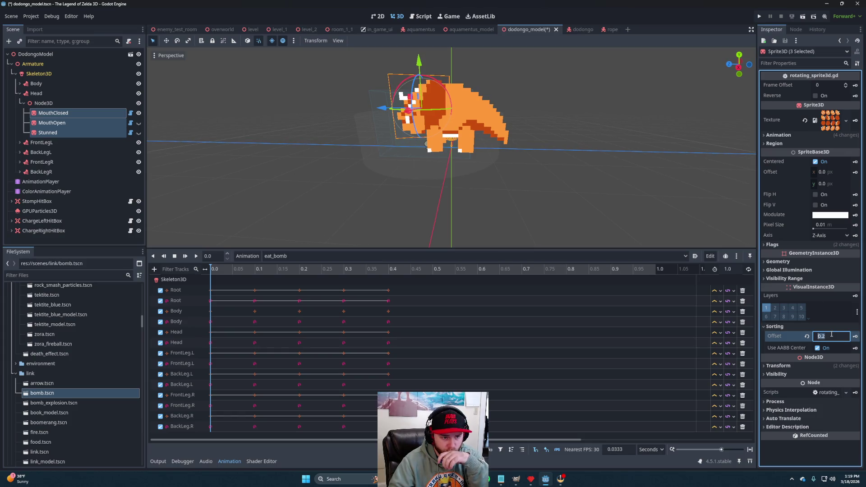
key("Return")
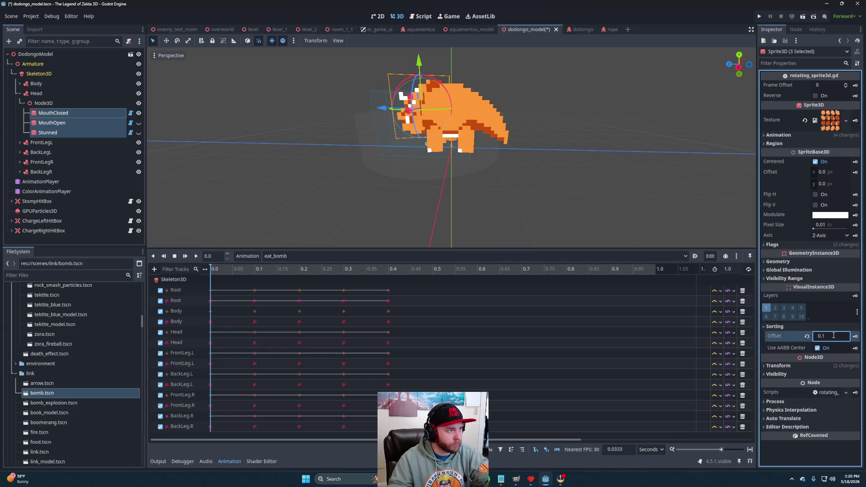
- Hide the MouthClosed and Stunned sprites and preview the eat_bomb animation from 0.0
mouse_move(597, 200)
left_mouse_down()
mouse_move(550, 196)
mouse_move(606, 197)
mouse_move(526, 195)
mouse_move(717, 185)
mouse_move(184, 195)
mouse_move(635, 118)
mouse_move(581, 172)
mouse_move(467, 210)
mouse_move(448, 187)
mouse_move(381, 223)
left_mouse_up()
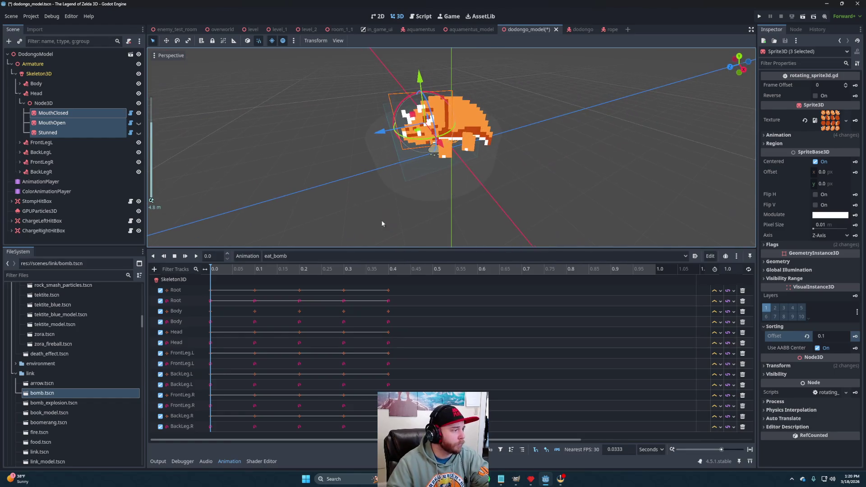
left_click(195, 256)
left_click(195, 256)
mouse_move(401, 181)
left_mouse_down()
mouse_move(430, 177)
mouse_move(397, 190)
left_mouse_up()
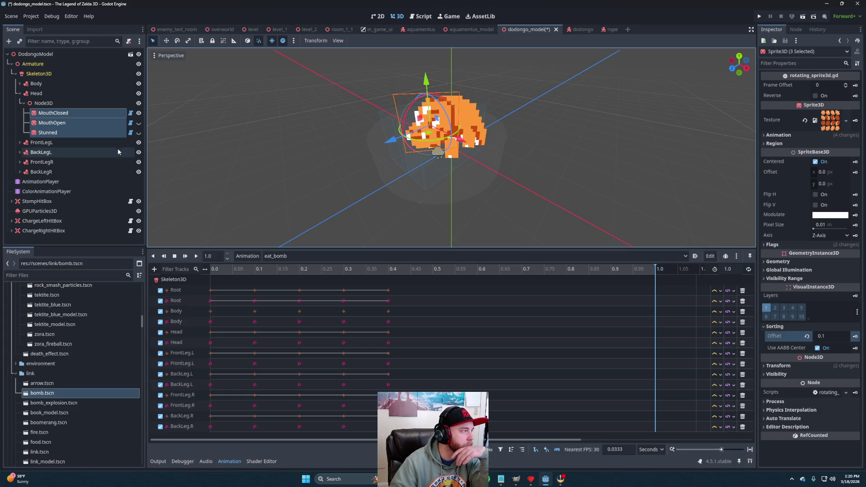
left_click(139, 119)
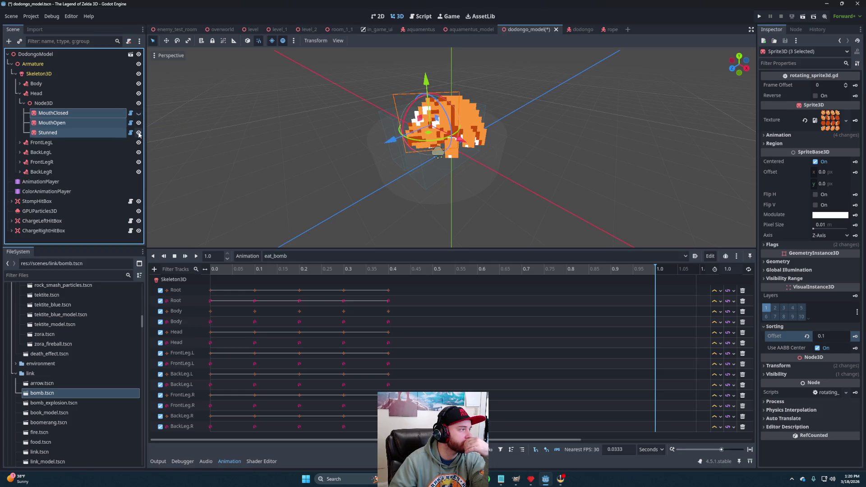
left_click(108, 133)
left_click(139, 134)
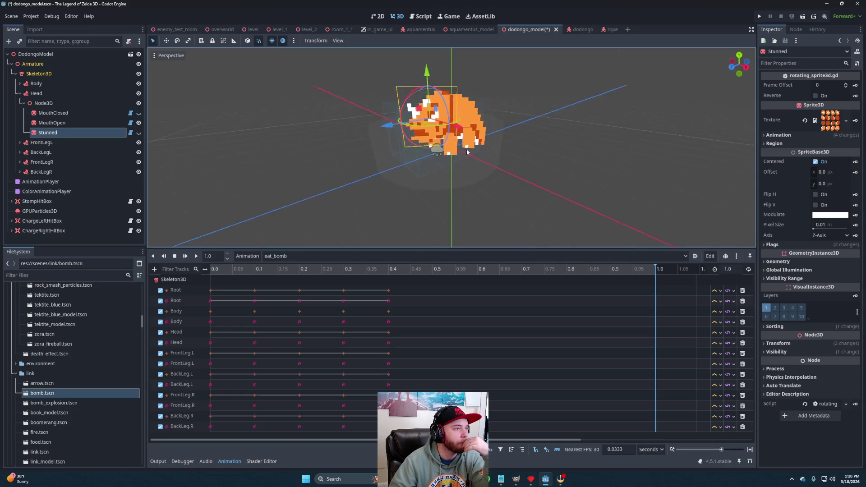
left_click(175, 256)
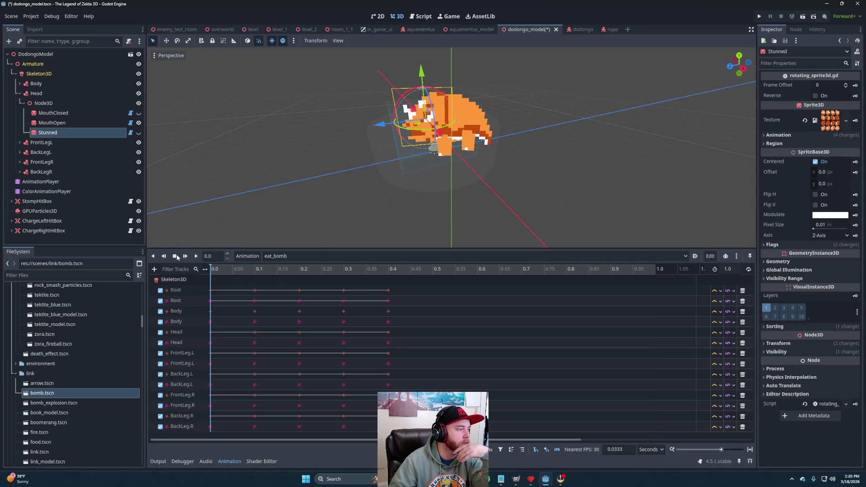
left_click(195, 257)
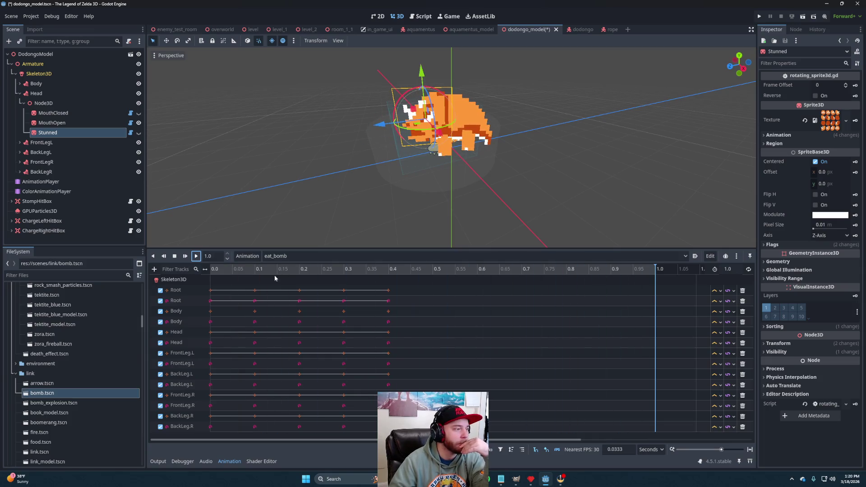
- Start adding a child node to the MouthOpen sprite
left_click(83, 114)
left_click(77, 122)
left_click(60, 115)
left_click(65, 123)
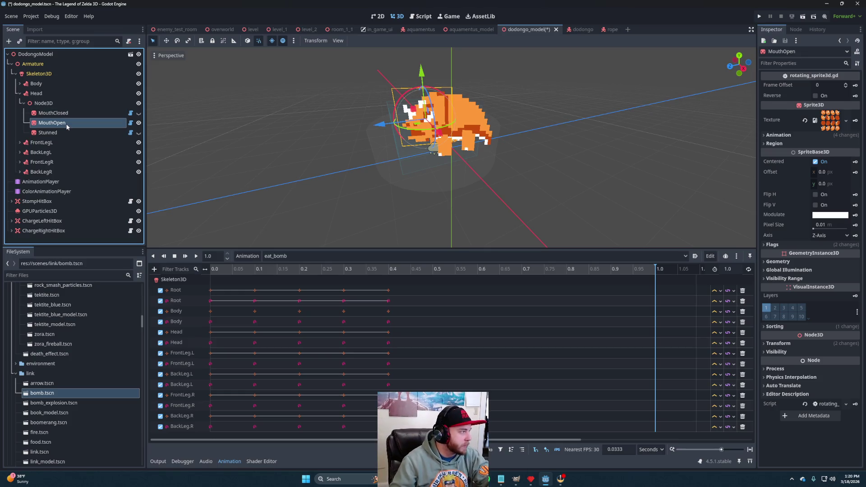
right_click(66, 123)
left_click(87, 141)
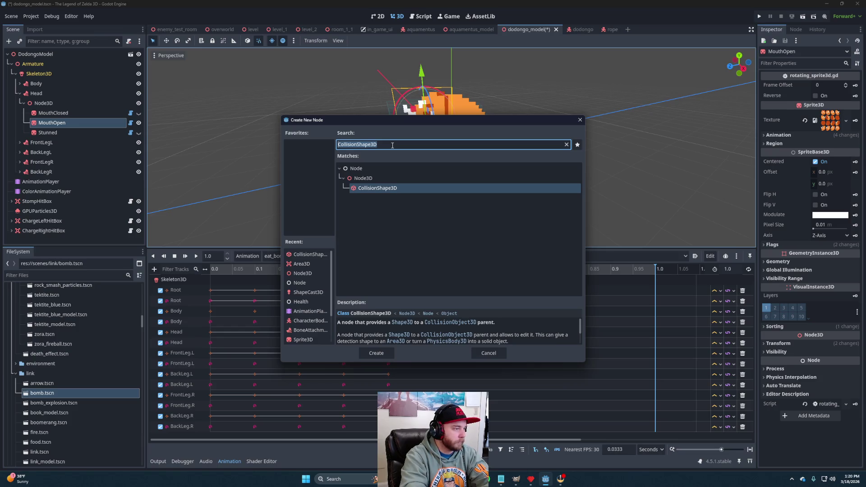
- Create a plain Node under MouthOpen named AnimationEnabler
left_click(356, 168)
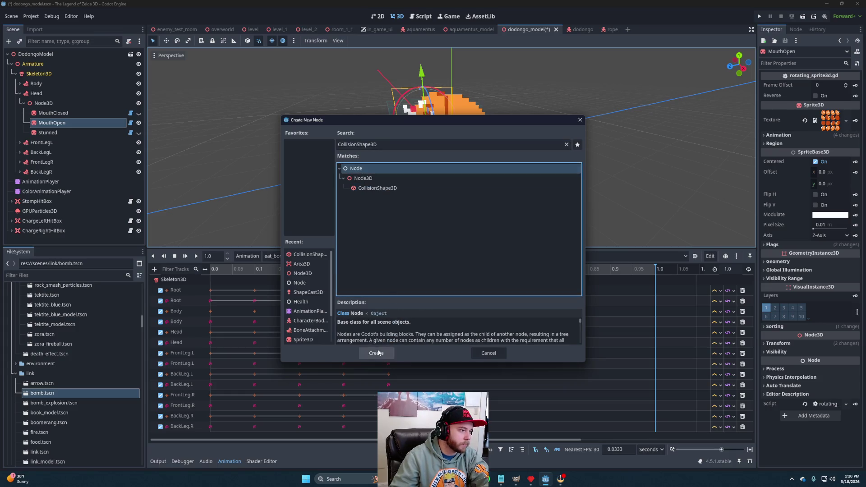
left_click(376, 353)
double_click(89, 131)
type("AnimationEnabl")
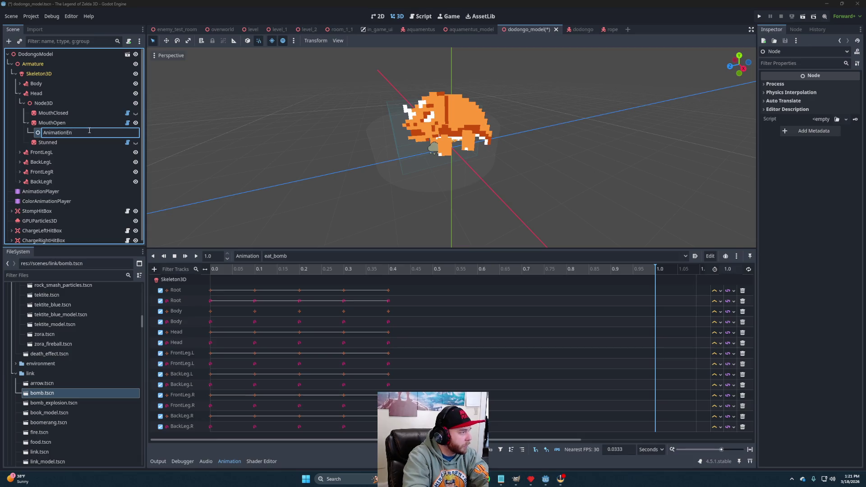
type("e")
key("Return")
double_click(89, 132)
key("Return")
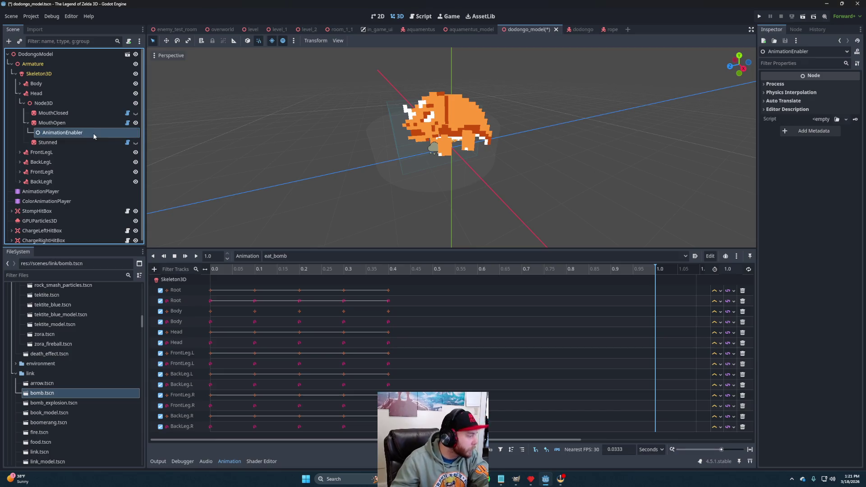
- Attach visible_animation_enabler.gd from the FileSystem dock to AnimationEnabler
scroll(91, 359, "down", 5)
scroll(90, 354, "up", 2)
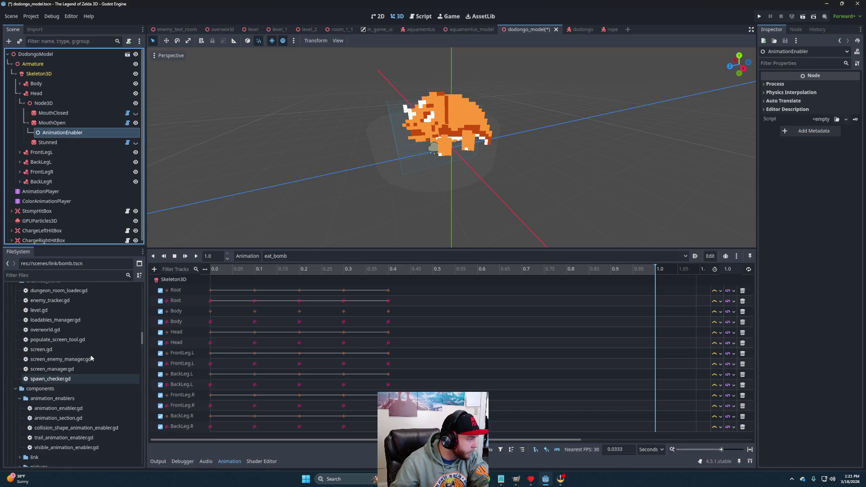
scroll(36, 344, "down", 2)
left_click(16, 328)
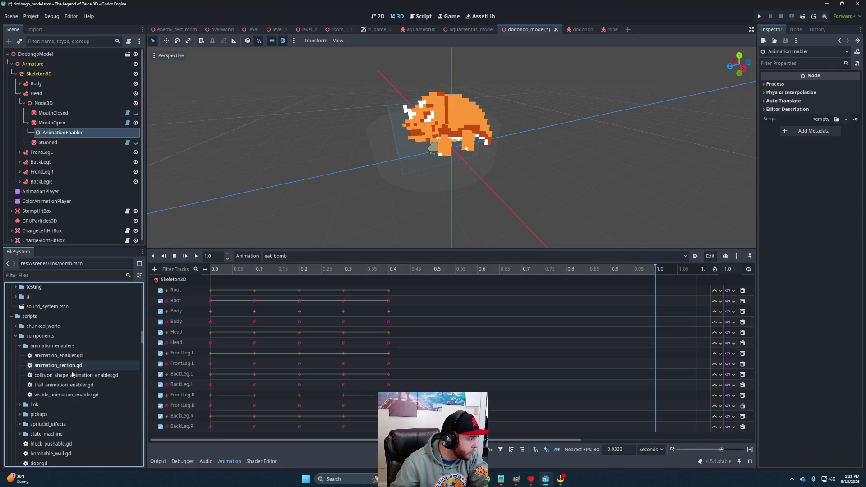
mouse_move(66, 394)
left_mouse_down()
mouse_move(75, 211)
mouse_move(68, 130)
left_mouse_up()
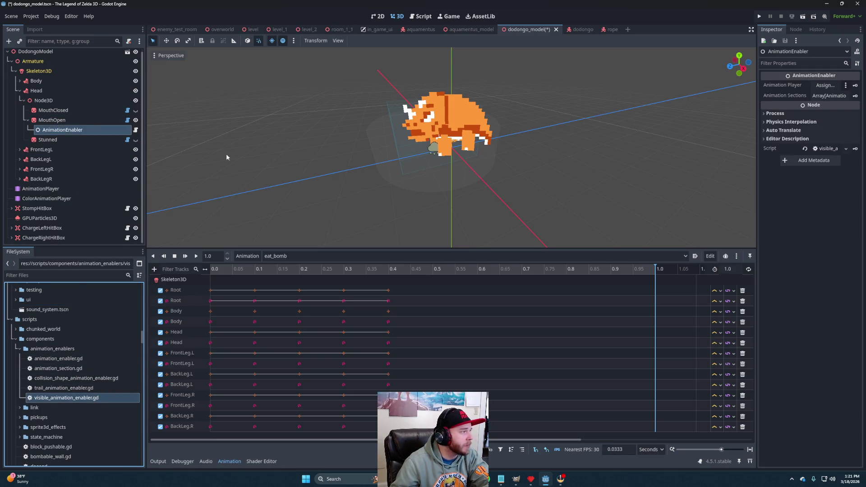
- Assign AnimationPlayer to the enabler and add a new eat_bomb animation section
mouse_move(40, 188)
left_mouse_down()
mouse_move(619, 132)
mouse_move(826, 85)
left_mouse_up()
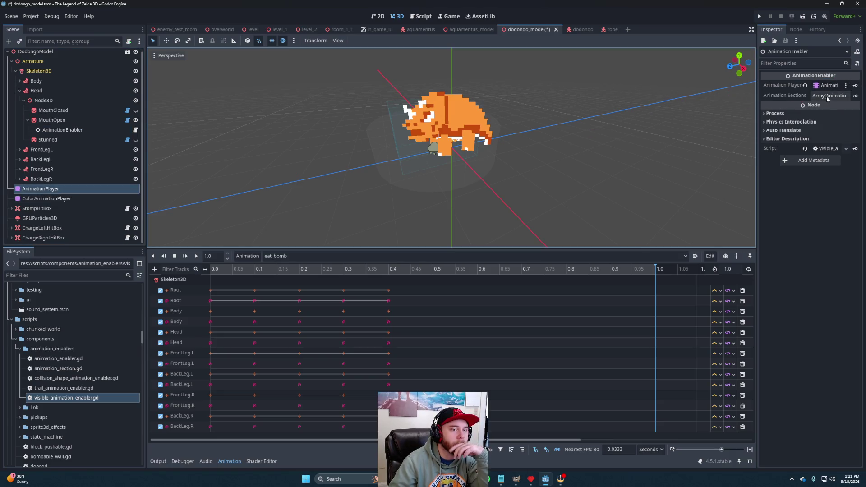
left_click(828, 95)
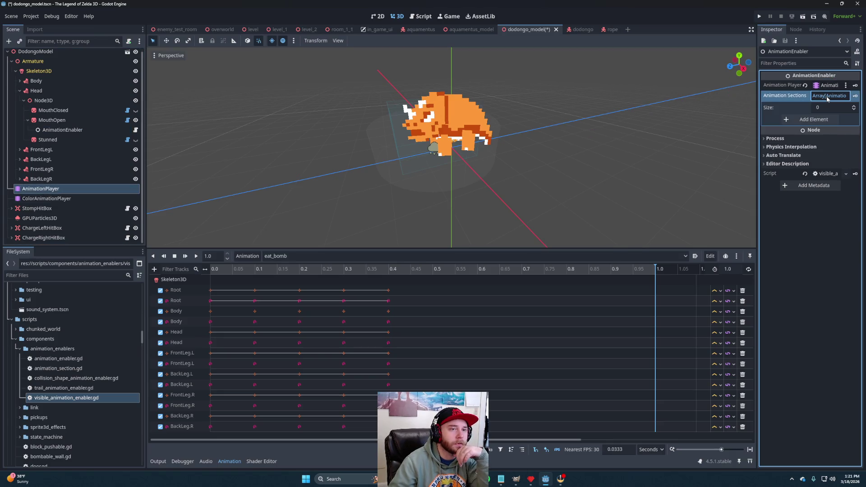
left_click(855, 107)
left_click(818, 120)
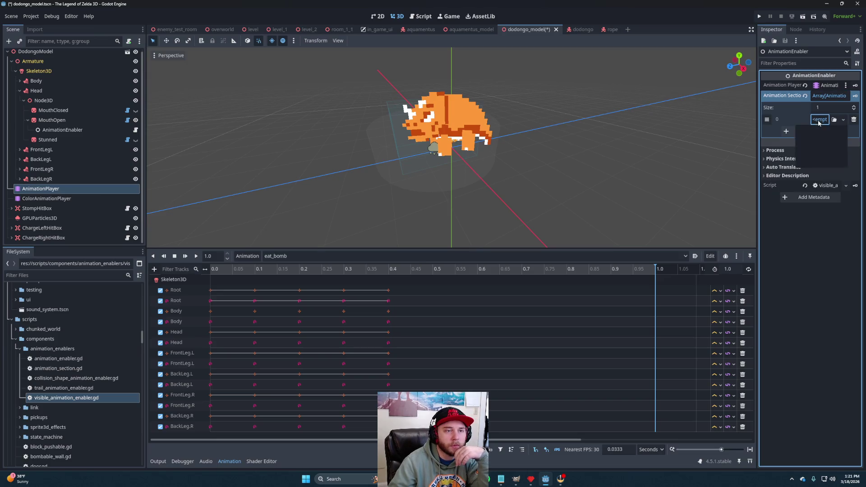
left_click(819, 138)
left_click(822, 120)
left_click(824, 130)
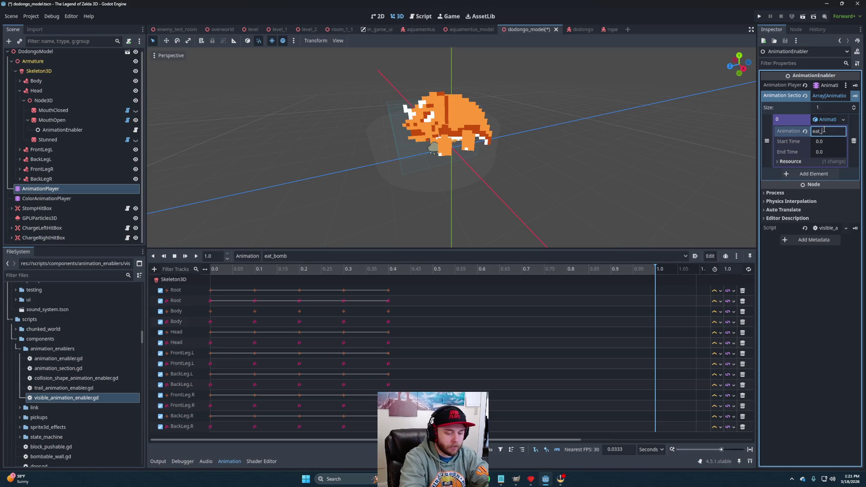
type("mb")
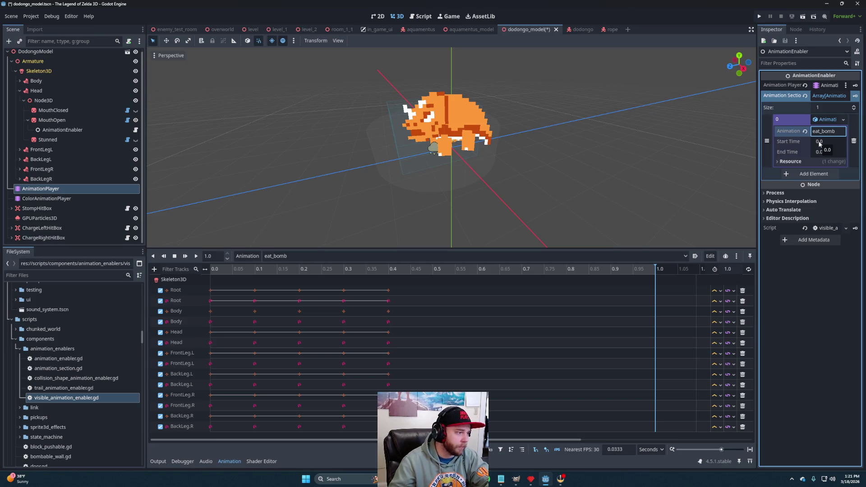
- Set the eat_bomb section's end time to 0.3 s
left_click(345, 271)
mouse_move(335, 272)
left_mouse_down()
mouse_move(299, 271)
mouse_move(373, 271)
mouse_move(345, 271)
left_mouse_up()
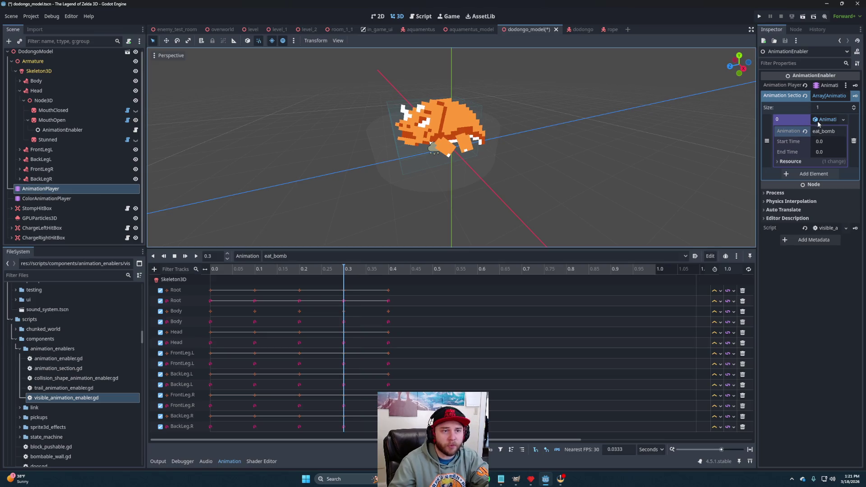
left_click(827, 152)
left_click(842, 150)
double_click(841, 150)
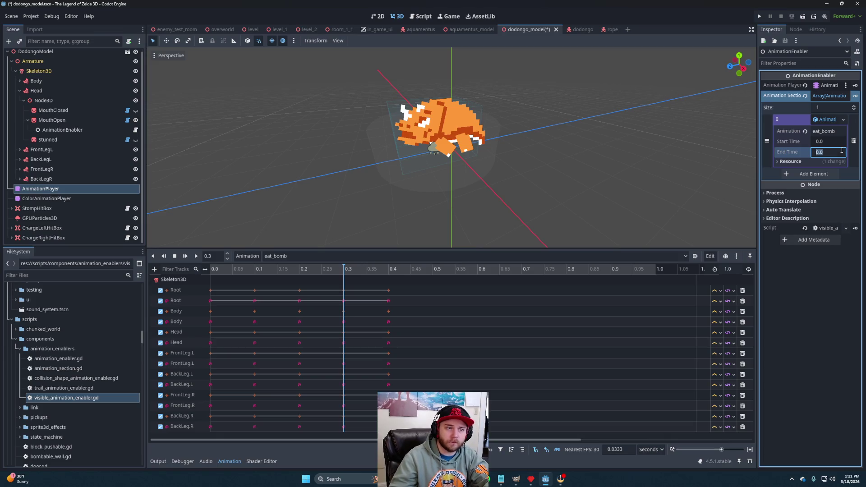
key("Return")
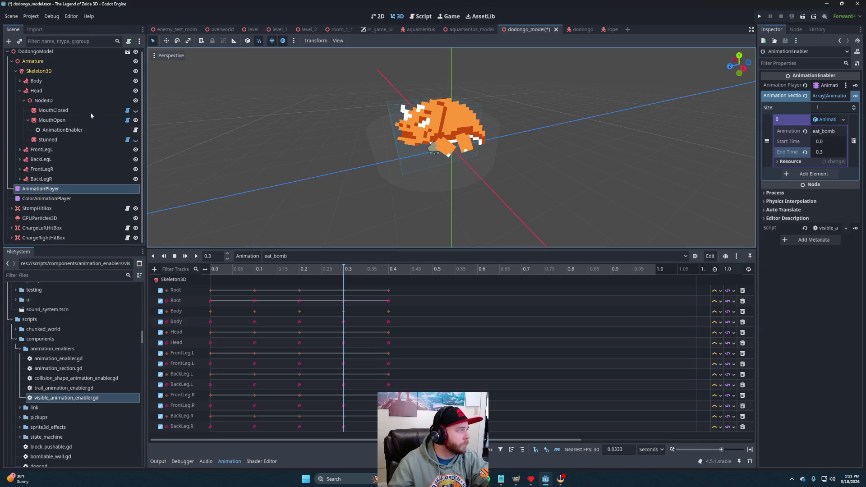
- Duplicate the AnimationEnabler under MouthClosed, keep the name AnimationEnabler, and show the closed mouth
left_click(28, 120)
left_click(28, 120)
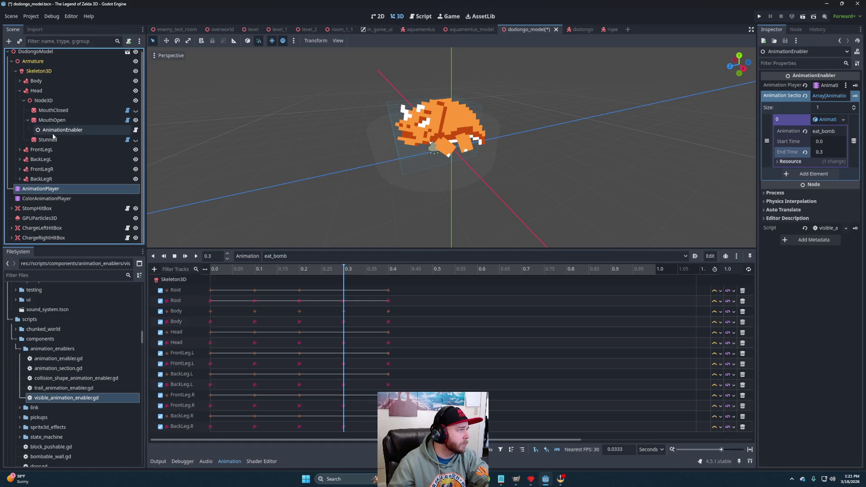
left_click(54, 131)
key("ctrl+d")
left_click_drag(60, 144, 59, 112)
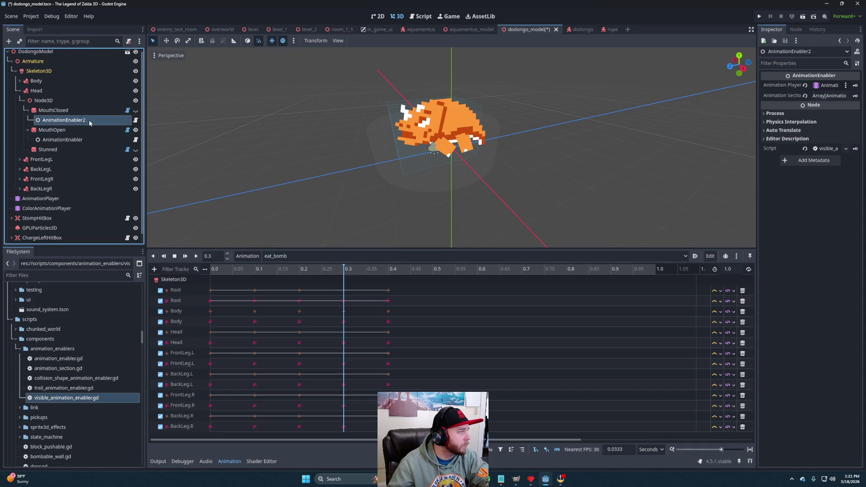
double_click(89, 121)
key("Return")
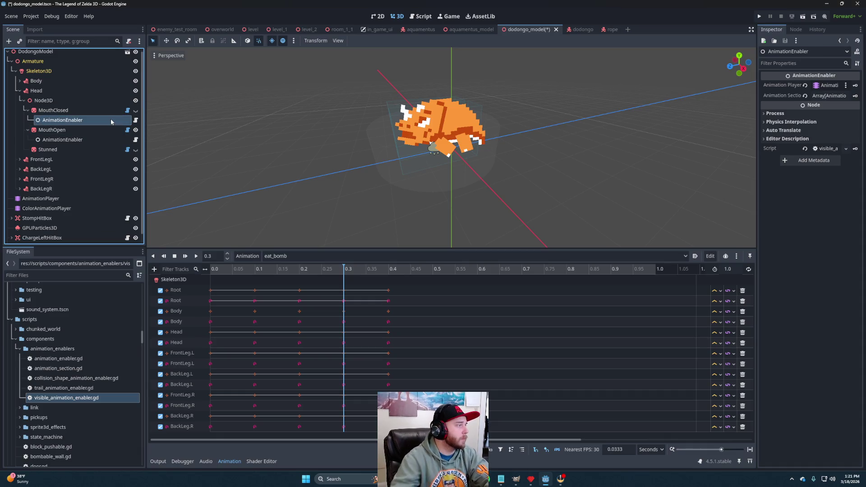
left_click(135, 129)
left_click(135, 110)
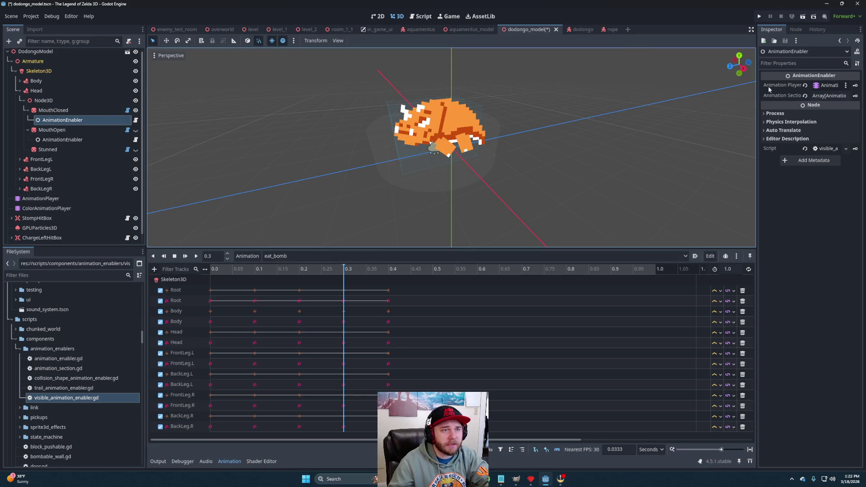
- Set the copied enabler's eat_bomb section to start at 0.3 s
left_click(818, 96)
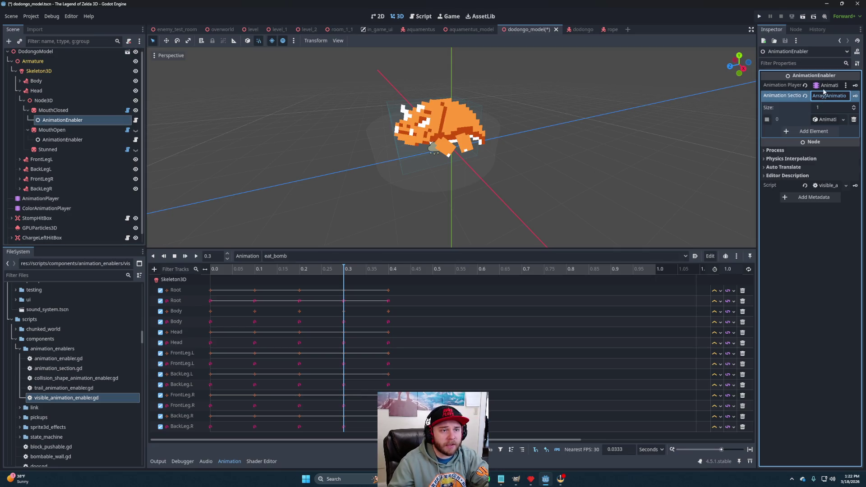
left_click(825, 119)
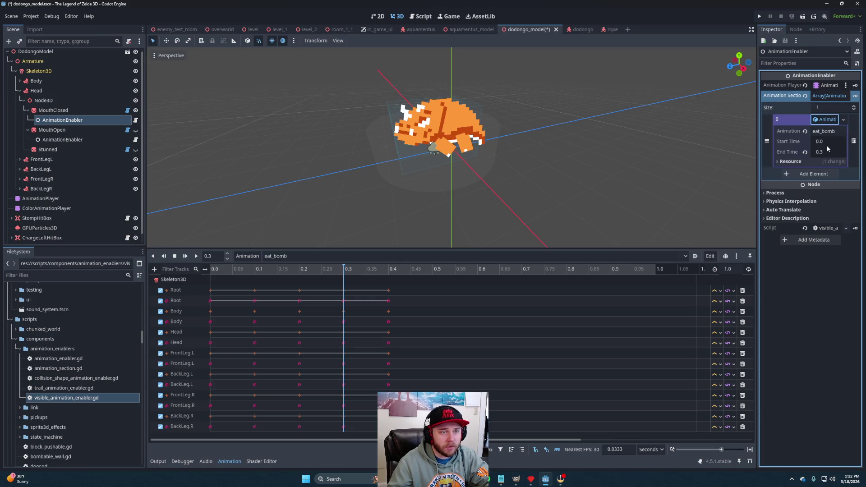
left_click(832, 142)
type("0.3")
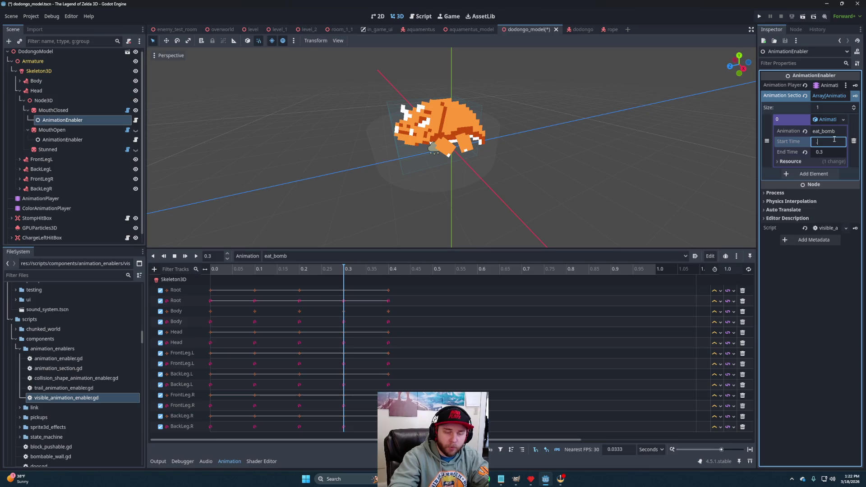
left_click(829, 152)
key("BackSpace")
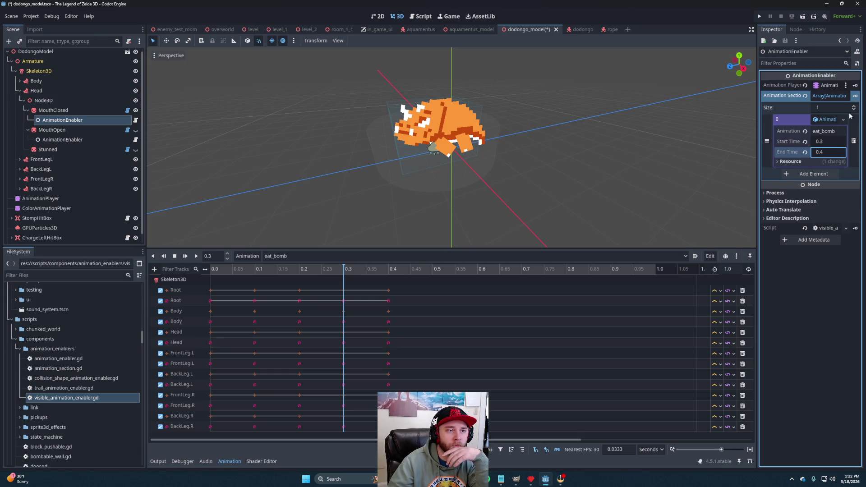
- Add a second, empty animation section entry to the copied enabler
left_click(824, 175)
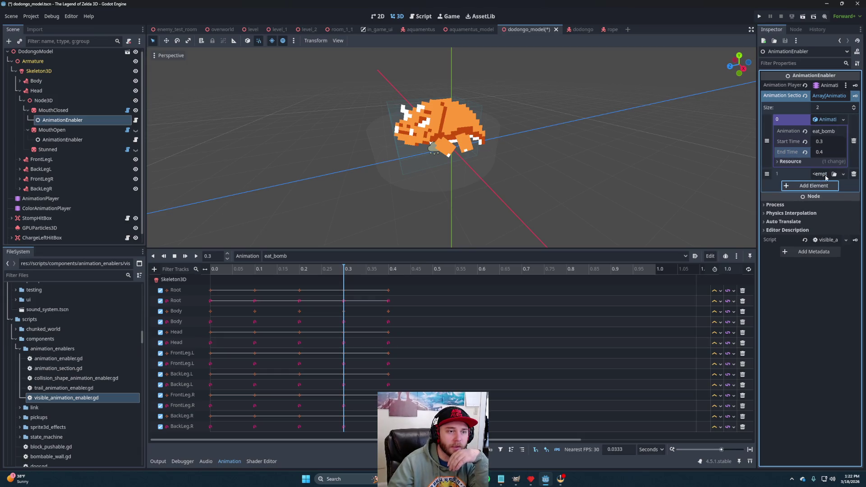
left_click(820, 175)
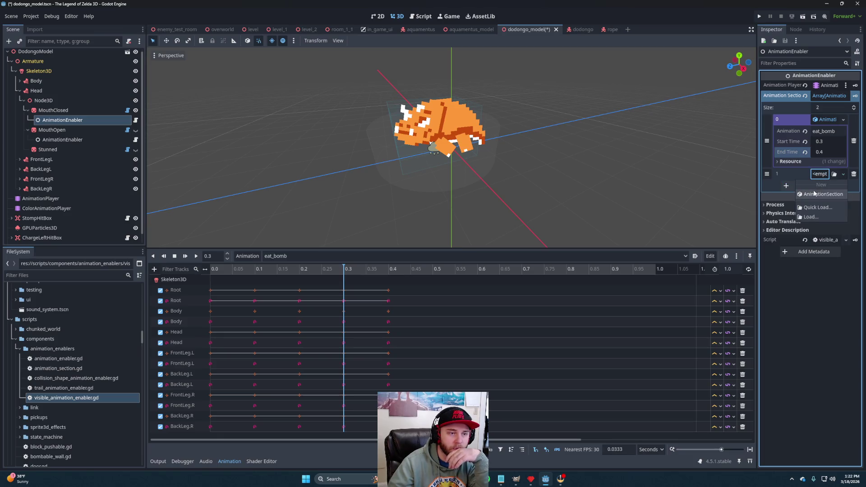
left_click(820, 195)
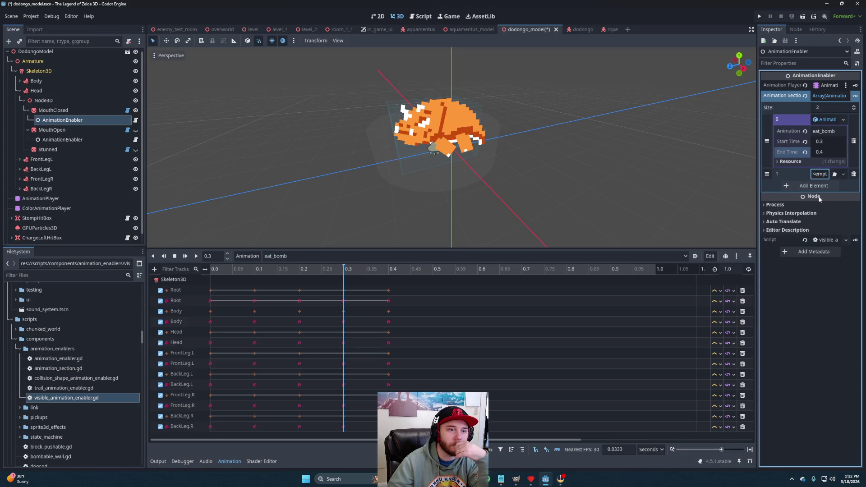
left_click(825, 175)
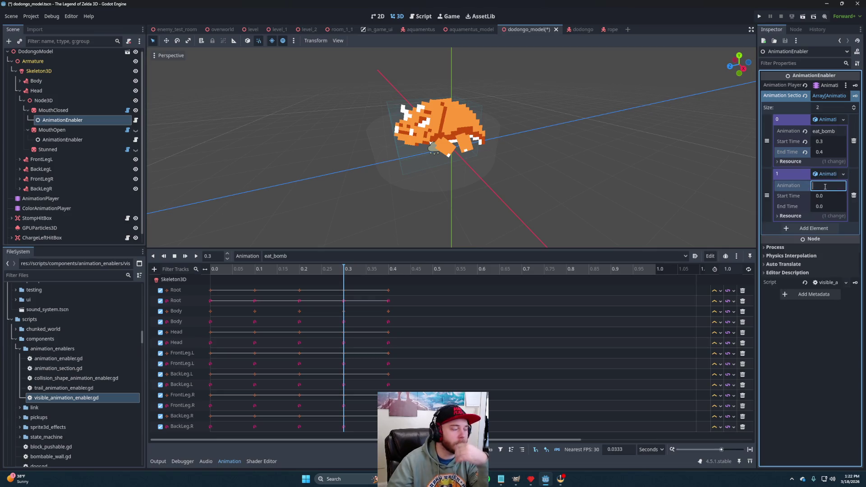
left_click(313, 256)
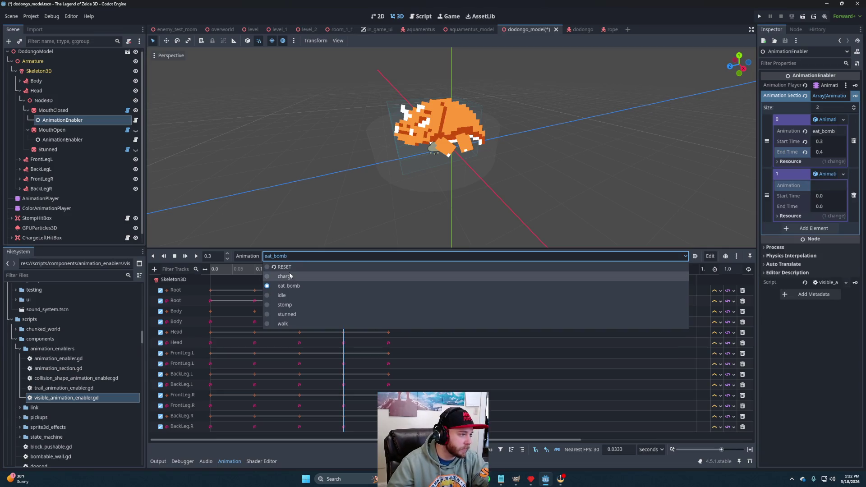
left_click(295, 256)
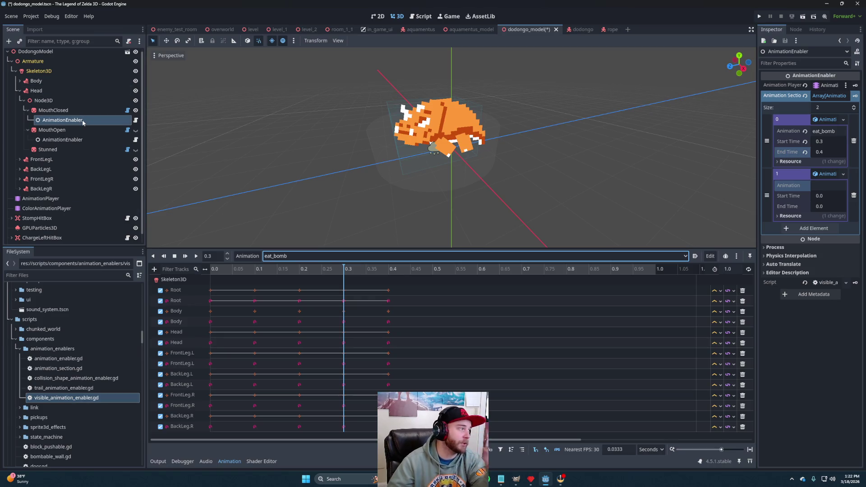
left_click(854, 195)
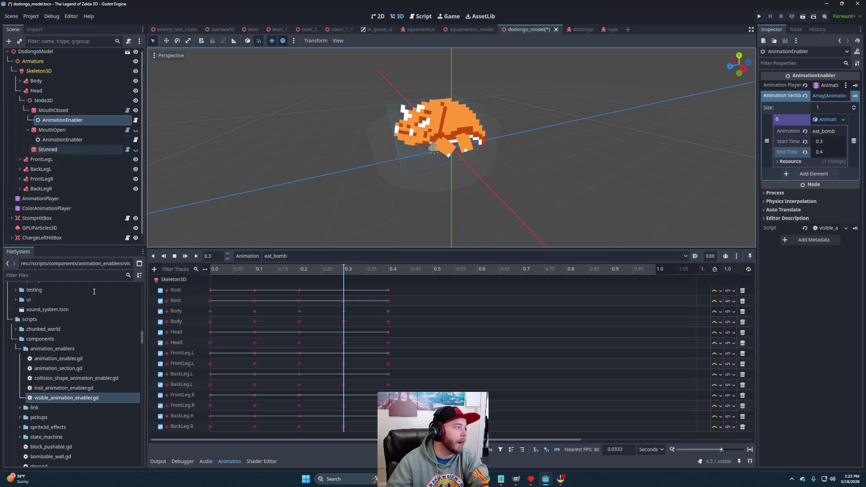
- Duplicate visible_animation_enabler.gd as invisible_animation_enabler.gd
right_click(61, 395)
left_click(101, 369)
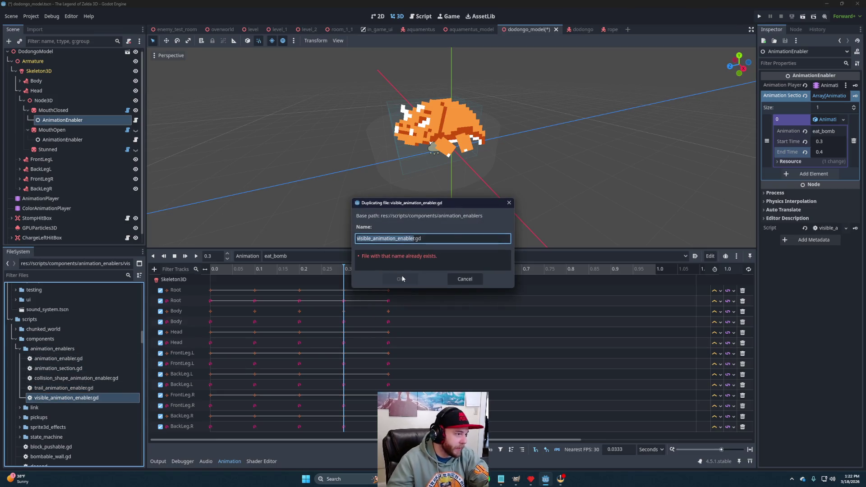
key("Right")
type("in")
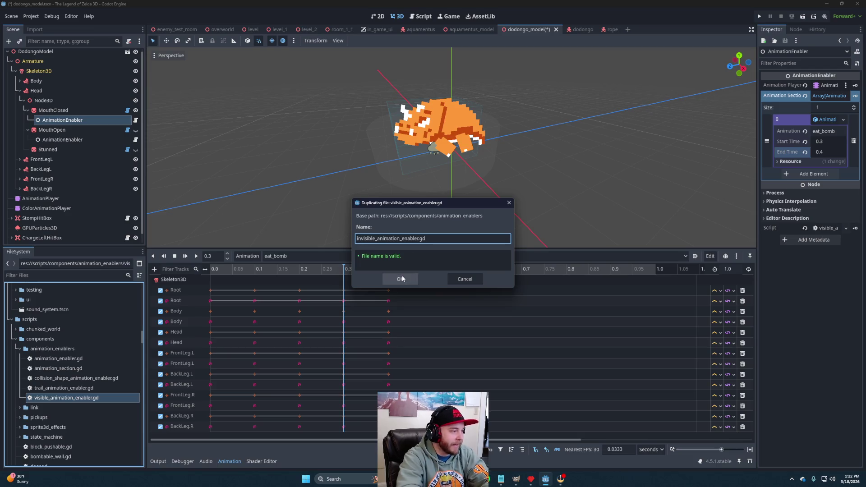
left_click(404, 280)
- Make enable set visible to false and disable set it to true, then save
double_click(62, 388)
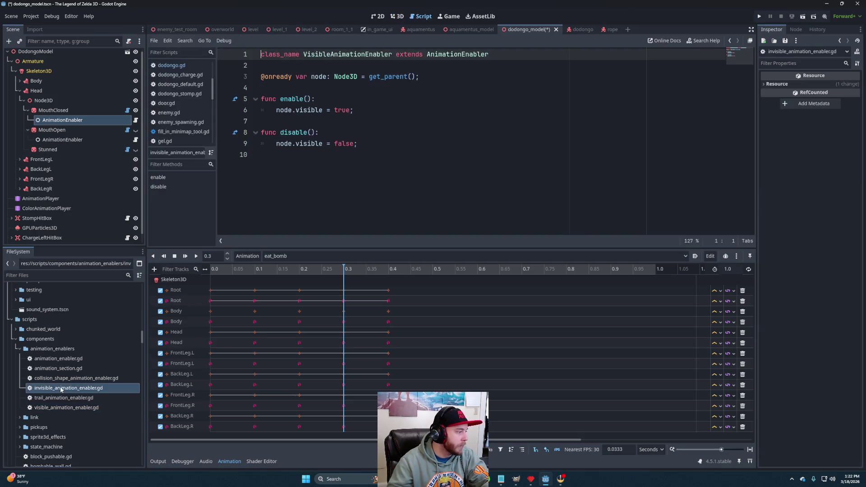
double_click(343, 110)
type("false")
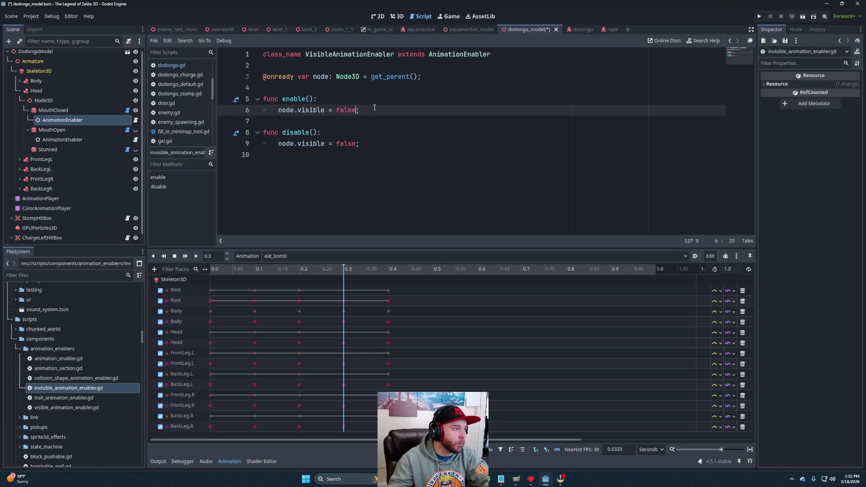
double_click(346, 144)
type("true")
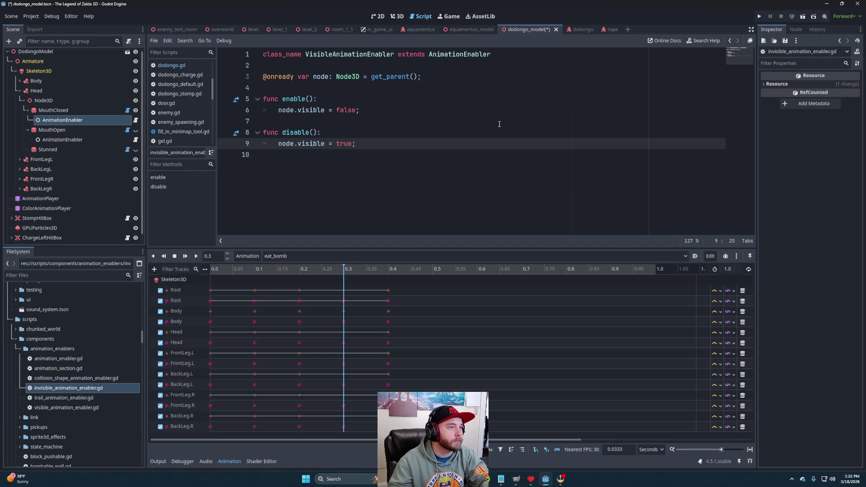
key("ctrl+s")
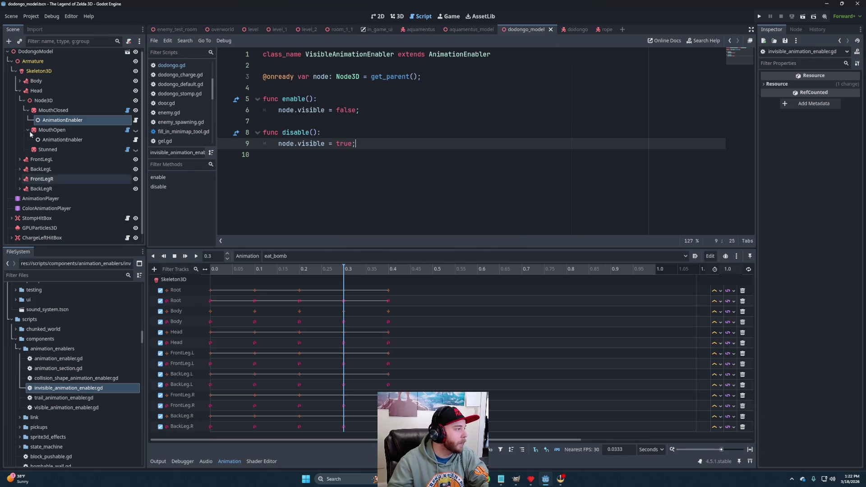
left_click(65, 114)
left_click(65, 119)
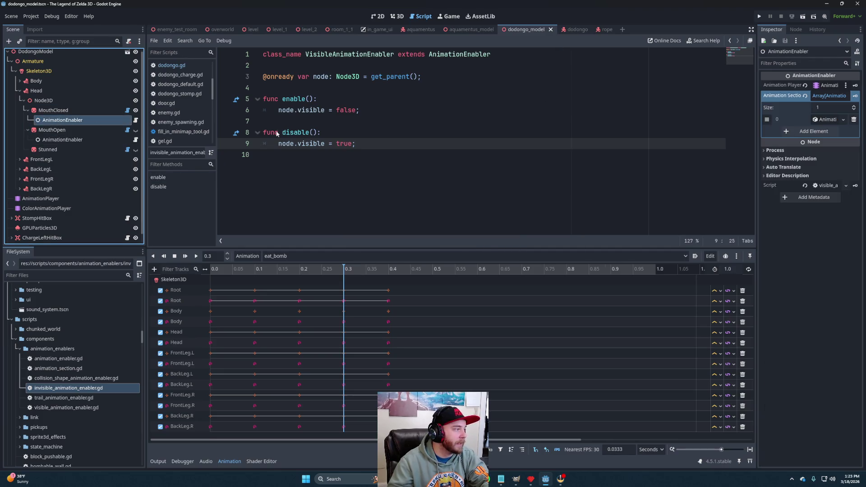
- Attach invisible_animation_enabler.gd to MouthClosed's enabler and set its section to 0.0–0.3
left_click_drag(58, 390, 62, 118)
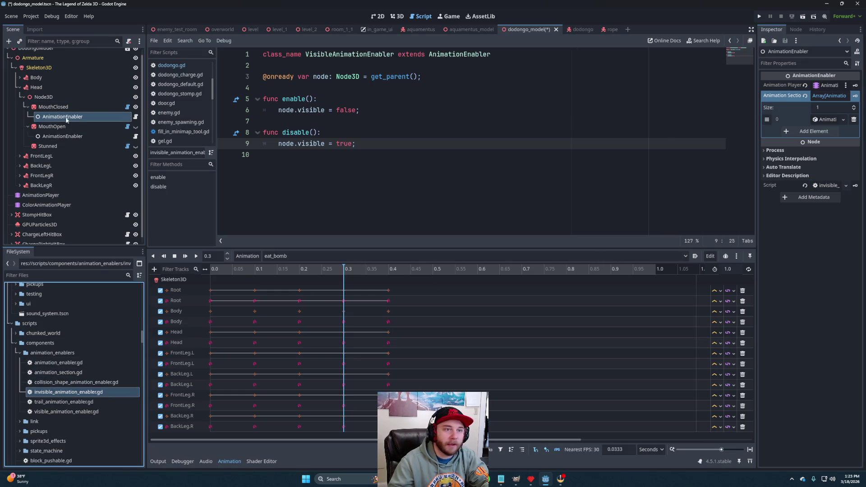
left_click(820, 118)
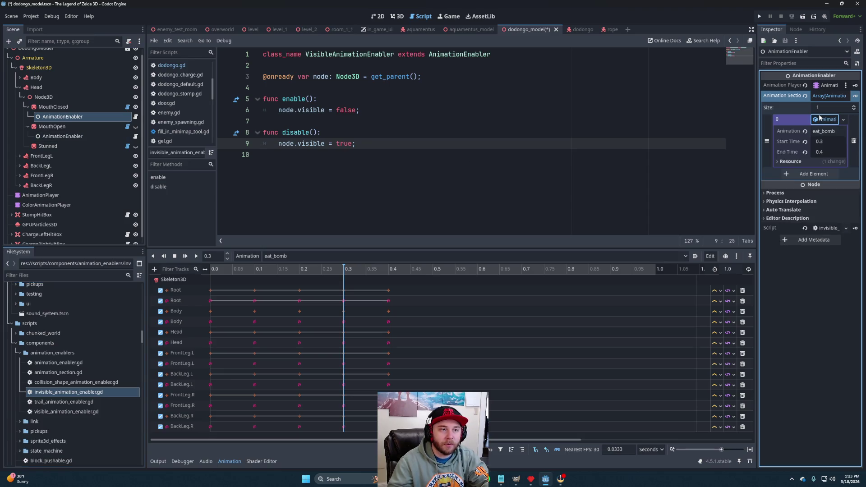
left_click(826, 141)
type("0.0")
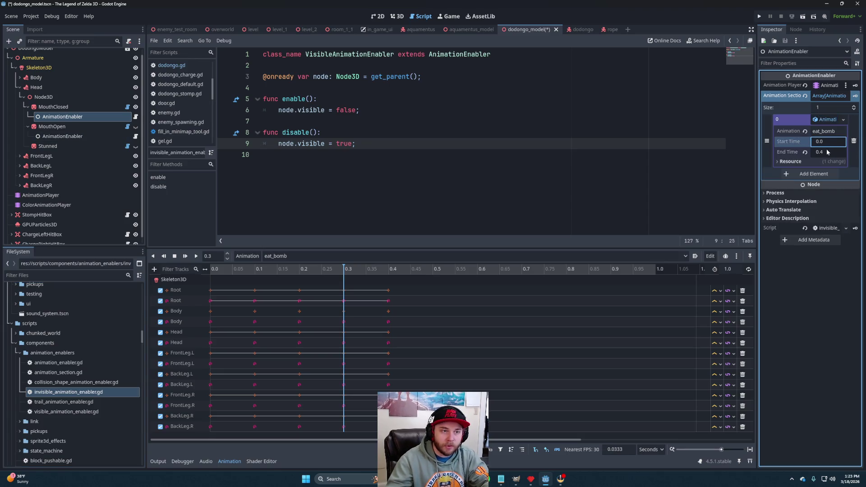
left_click(827, 152)
key("Return")
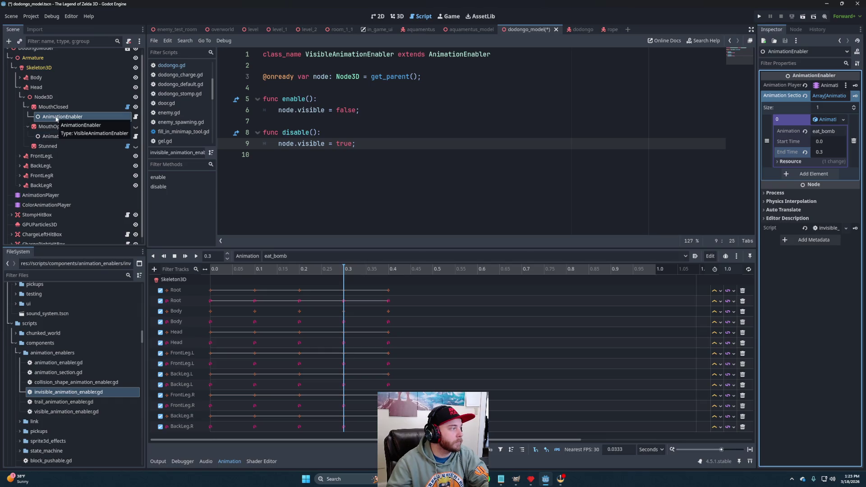
- Rename the script's class_name to InvisibleAnimationEnabler and save it
left_click(307, 54)
key("Delete")
type("Inv")
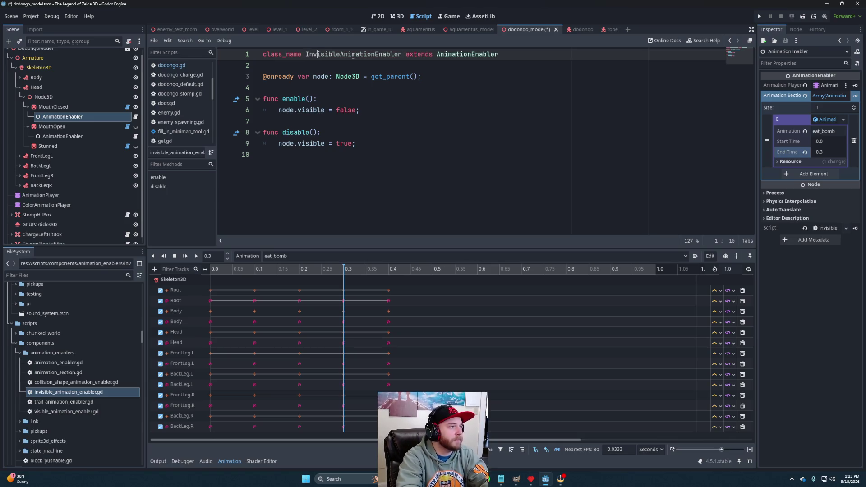
left_click(406, 88)
key("ctrl+s")
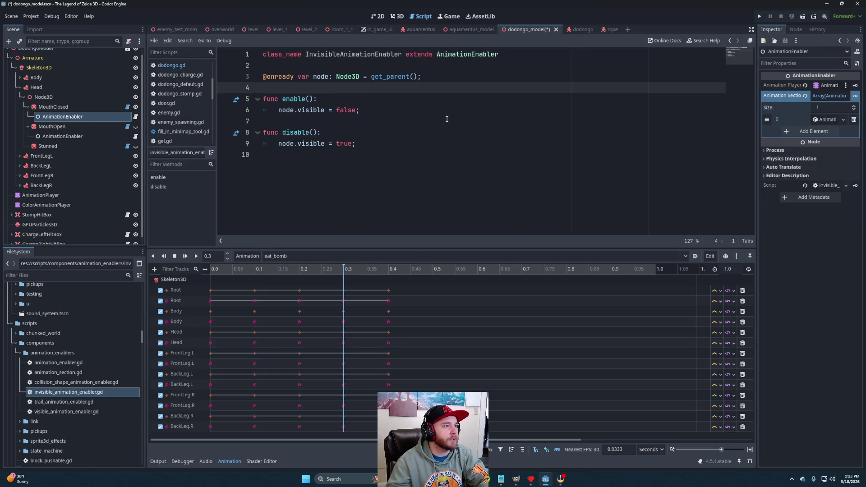
left_click(430, 148)
left_click(400, 170)
left_click(458, 137)
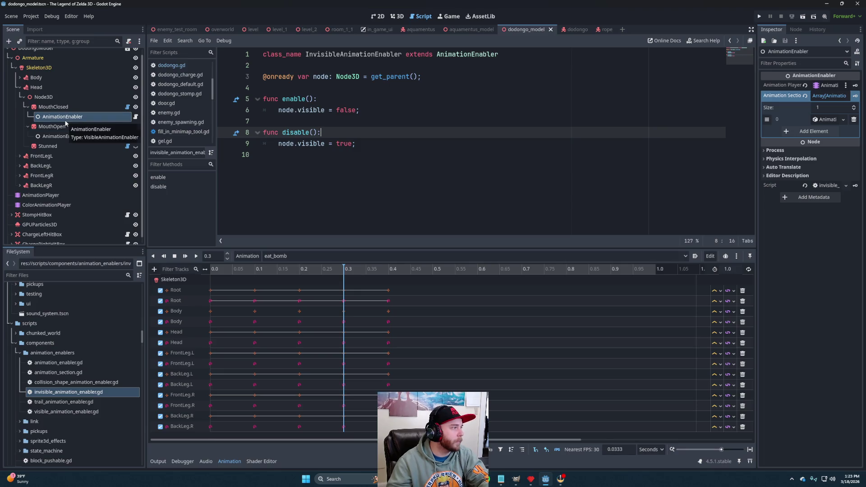
left_click(51, 137)
left_click(90, 107)
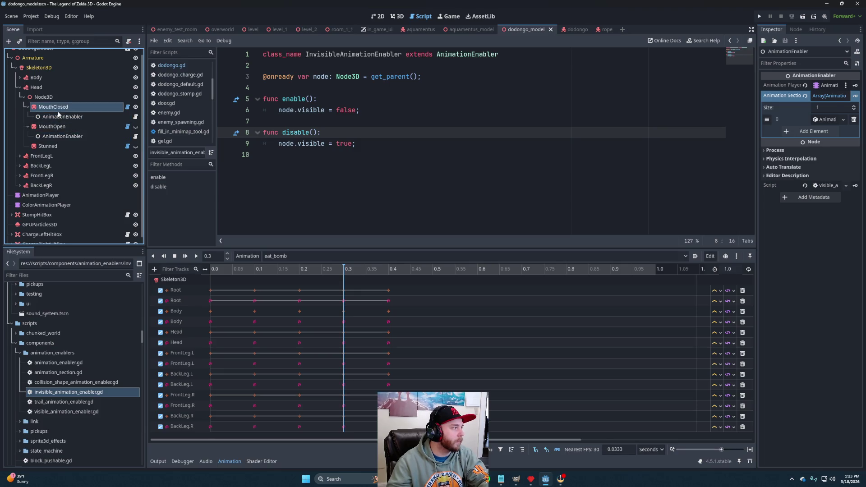
left_click(122, 117)
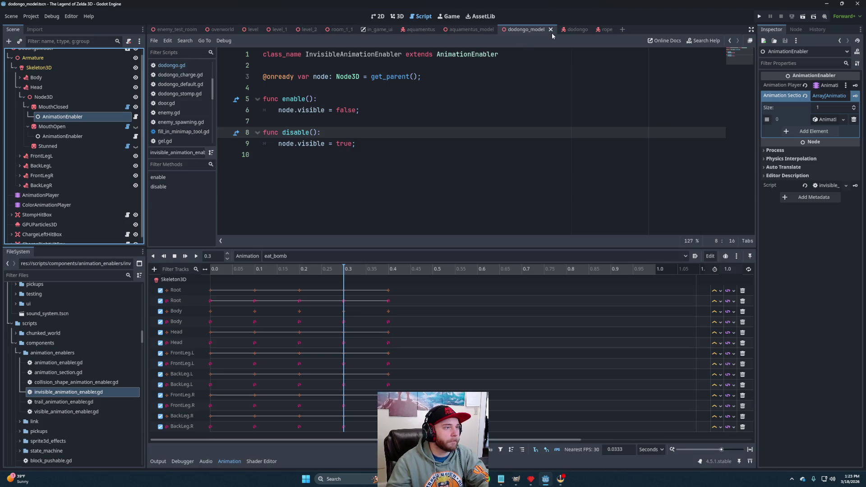
- Preview eat_bomb in the 3D view while orbiting around the Dodongo model
left_click(397, 16)
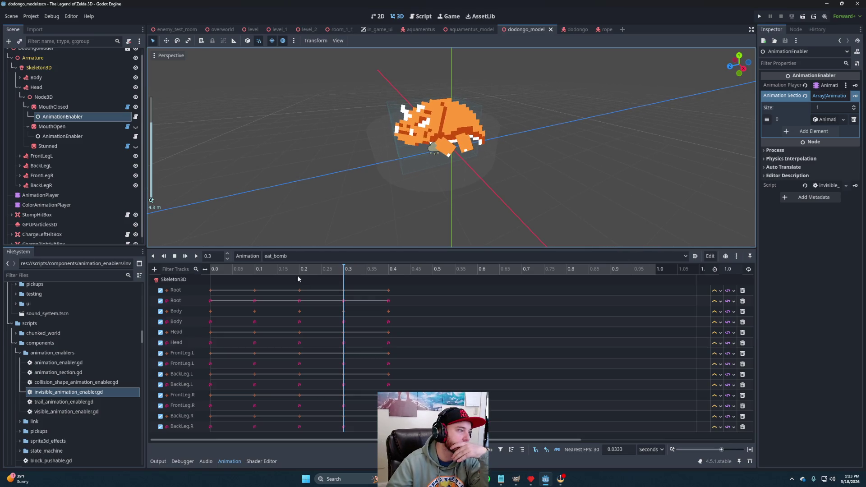
left_click(302, 258)
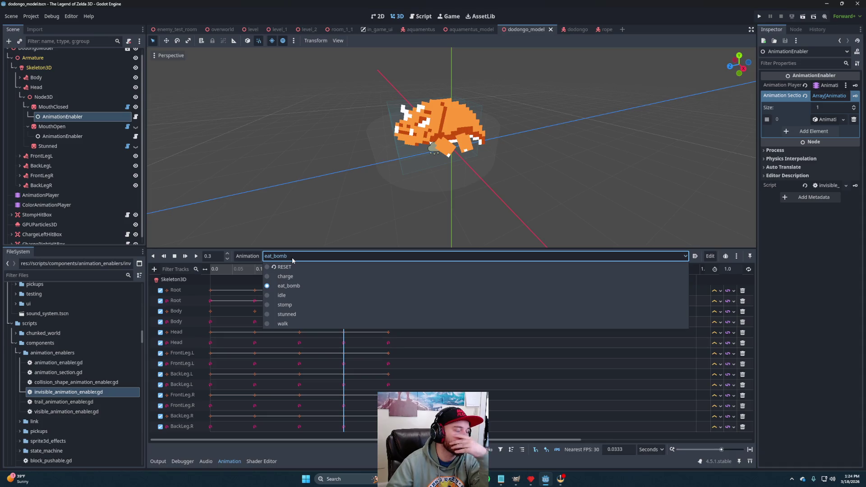
mouse_move(354, 191)
left_mouse_down()
mouse_move(337, 193)
mouse_move(386, 191)
mouse_move(309, 193)
mouse_move(321, 186)
left_mouse_up()
left_click_drag(220, 273, 204, 253)
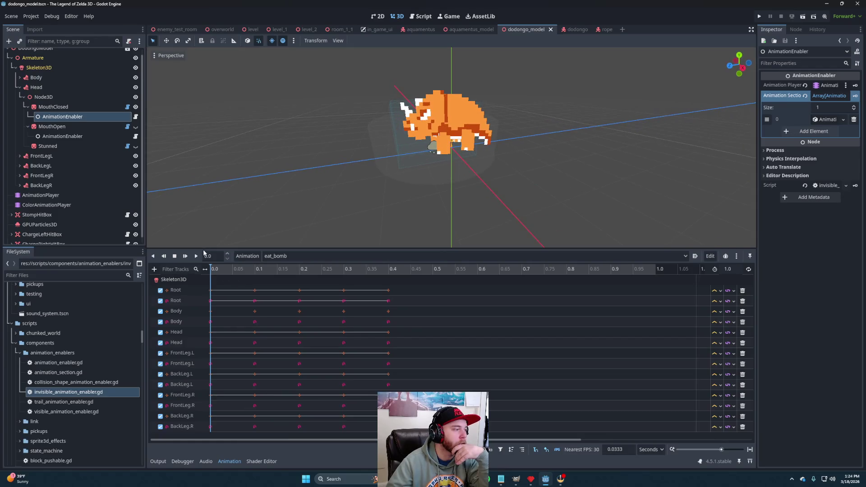
left_click(195, 256)
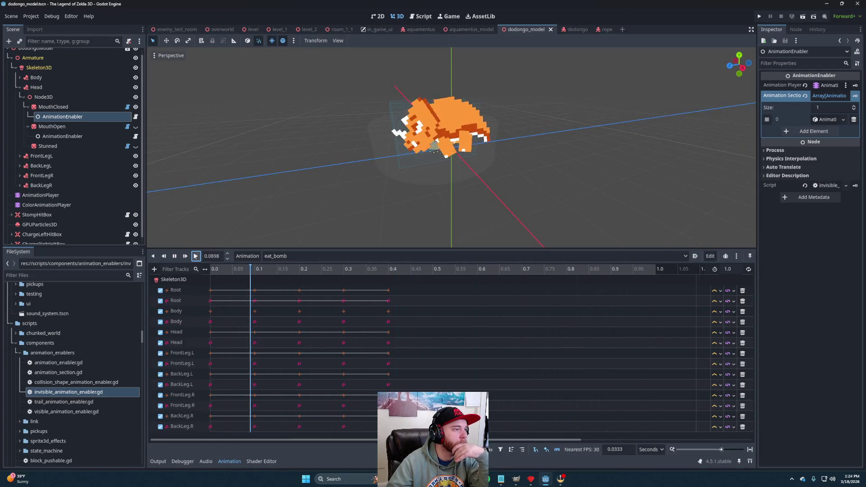
scroll(404, 178, "down", 2)
left_click_drag(404, 178, 497, 178)
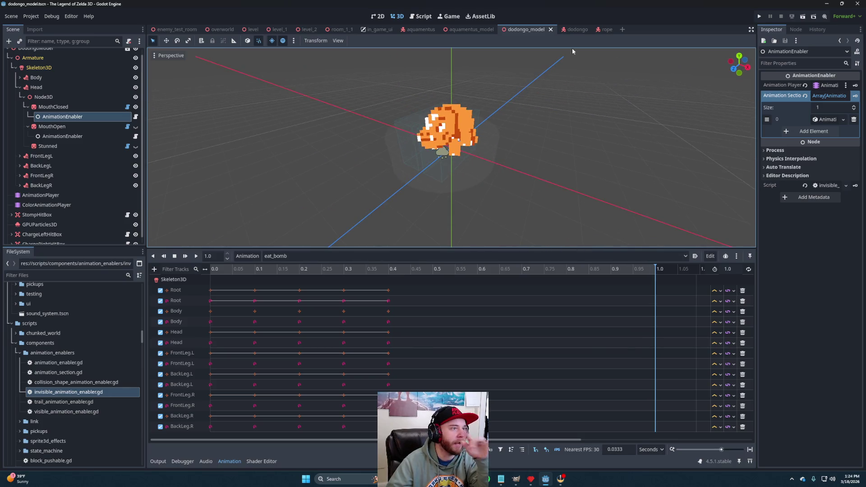
- Start attaching a script to the dodongo scene's EatBomb node, saving it in the state_machine folder
left_click(573, 30)
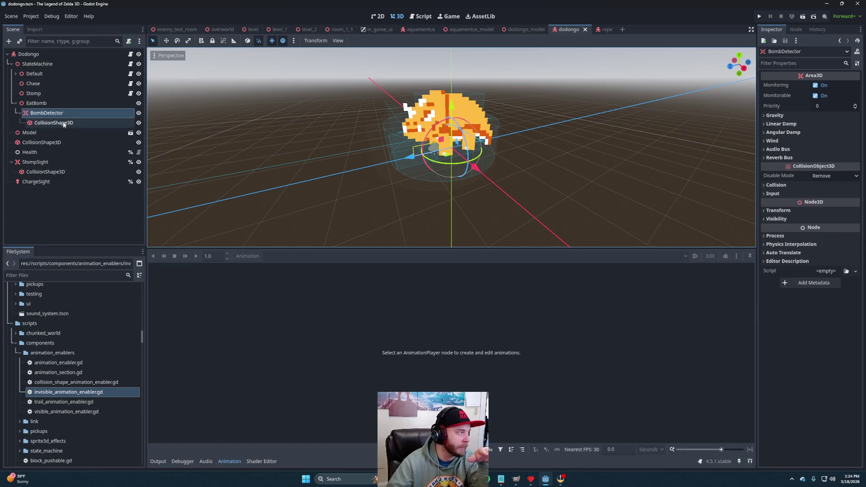
left_click(80, 101)
left_click(129, 41)
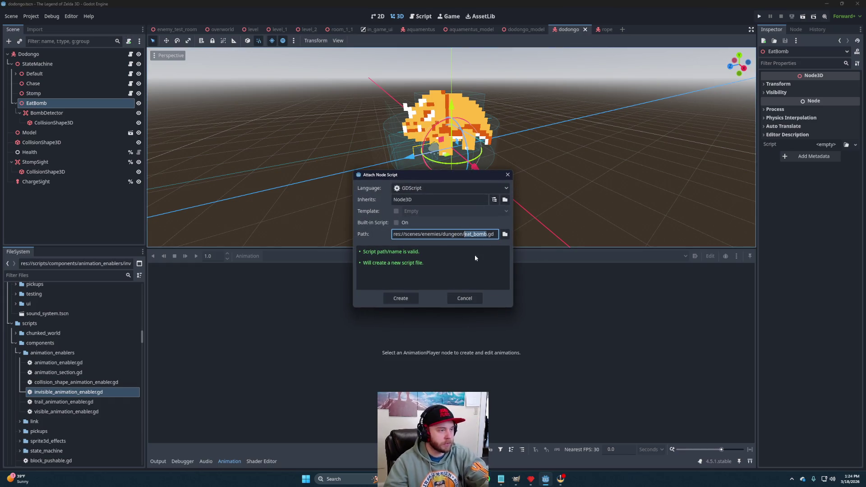
left_click(505, 234)
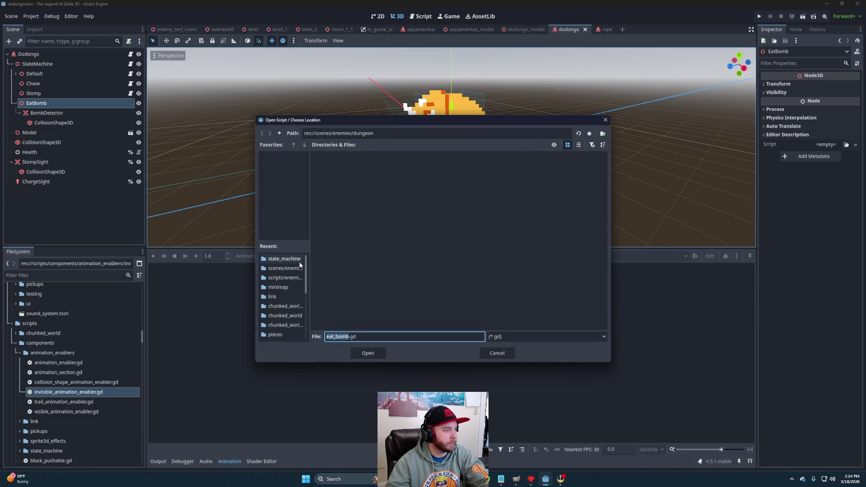
left_click(497, 353)
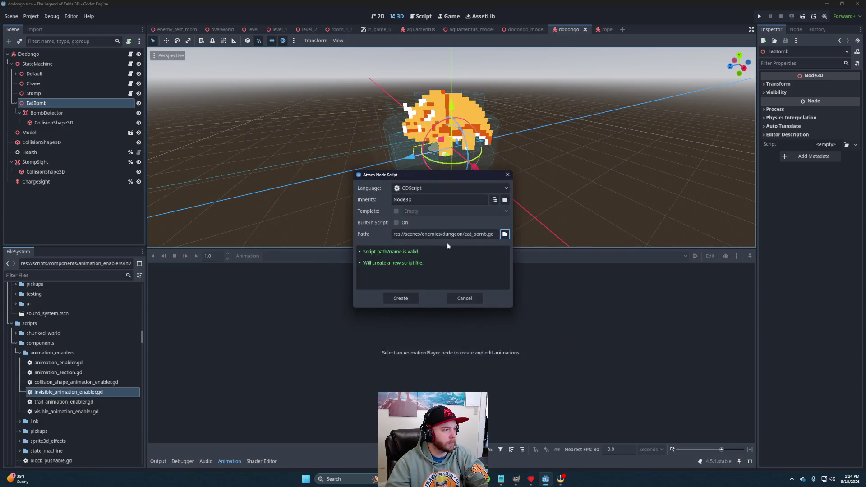
left_click(505, 234)
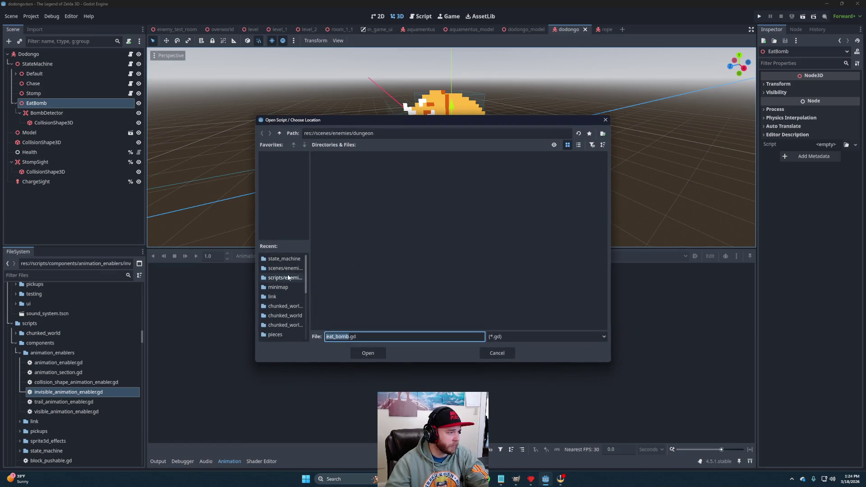
left_click(285, 259)
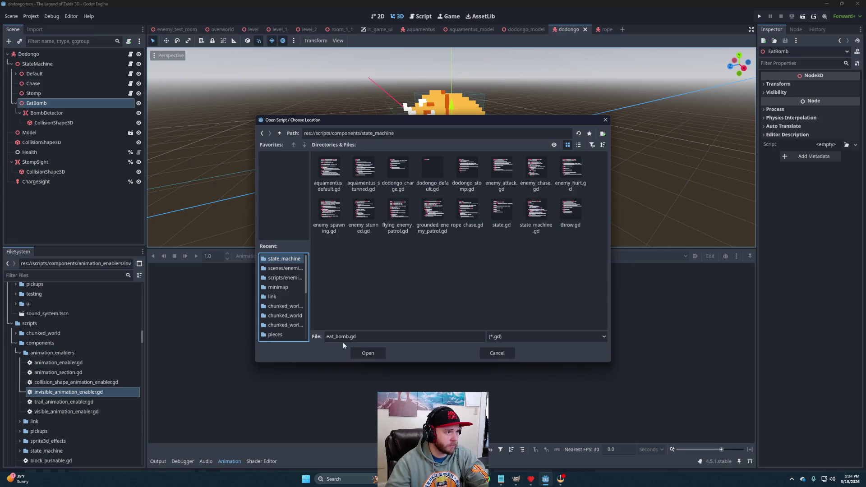
- Name the script dodongo_eat_bomb.gd, make it inherit State, and create it
left_click(325, 337)
type("dodongo")
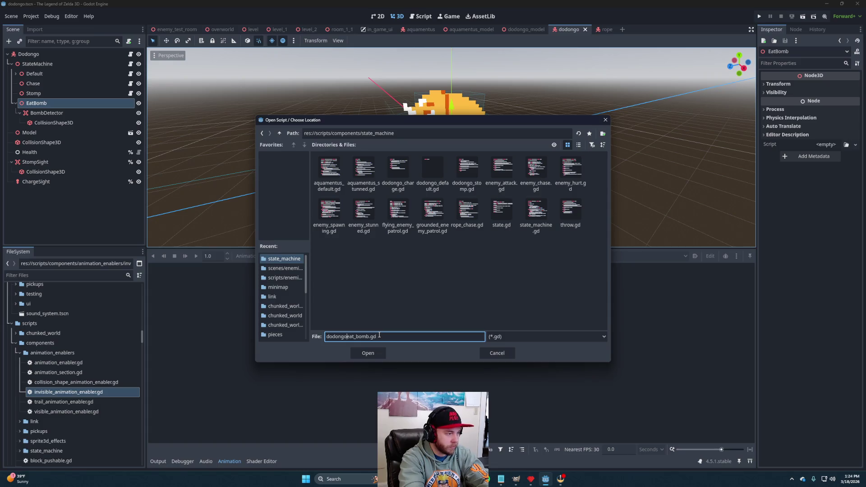
type("_")
left_click(379, 354)
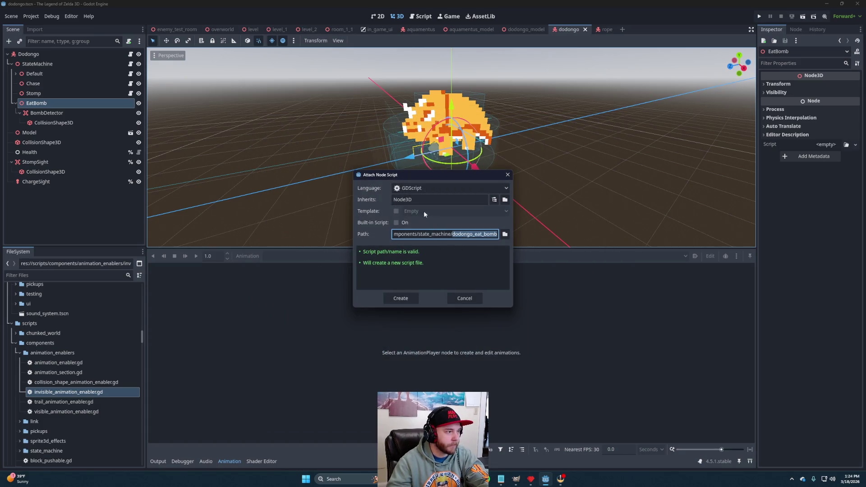
double_click(394, 201)
type("State")
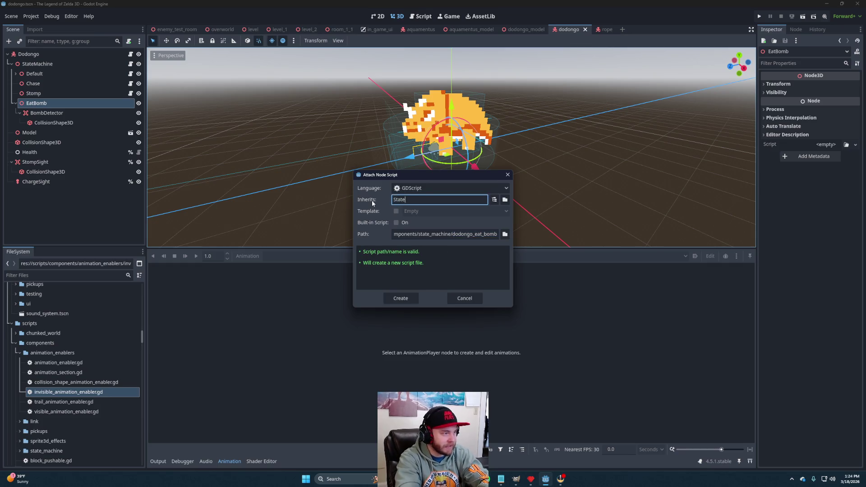
left_click(401, 298)
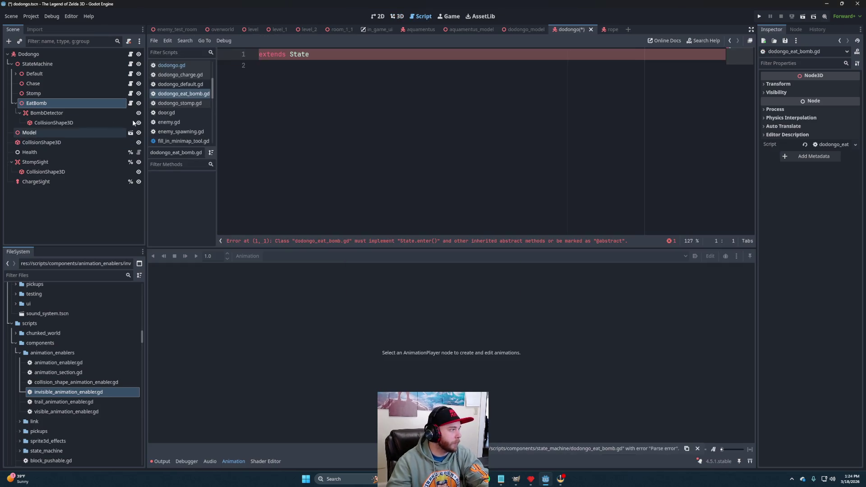
- Add stub enter and exit functions, each containing pass
left_click(309, 65)
key("Return")
type("func en")
key("Return")
key("Return")
type("pas")
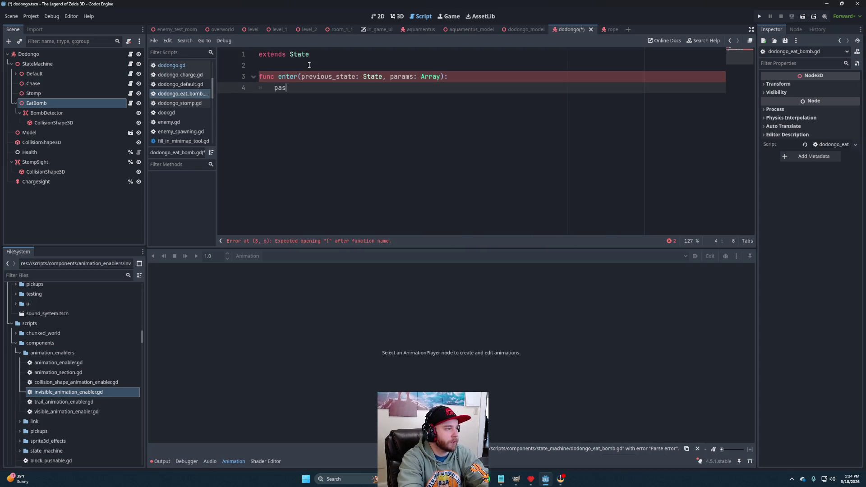
type("s")
key("Return")
key("Return")
type("func ex")
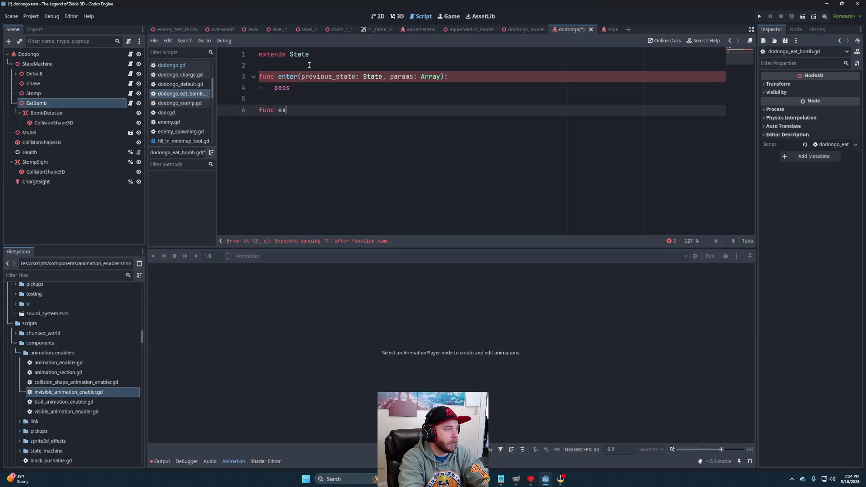
key("Return")
key("Return")
type("pass")
key("Return")
key("Return")
- Add stub update and physics_update functions, each containing pass
type("func ")
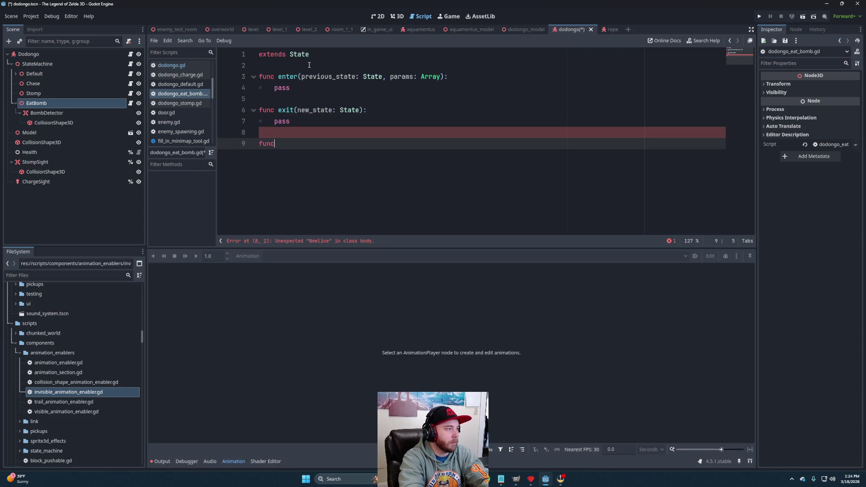
type("up")
key("Return")
key("Return")
type("pass")
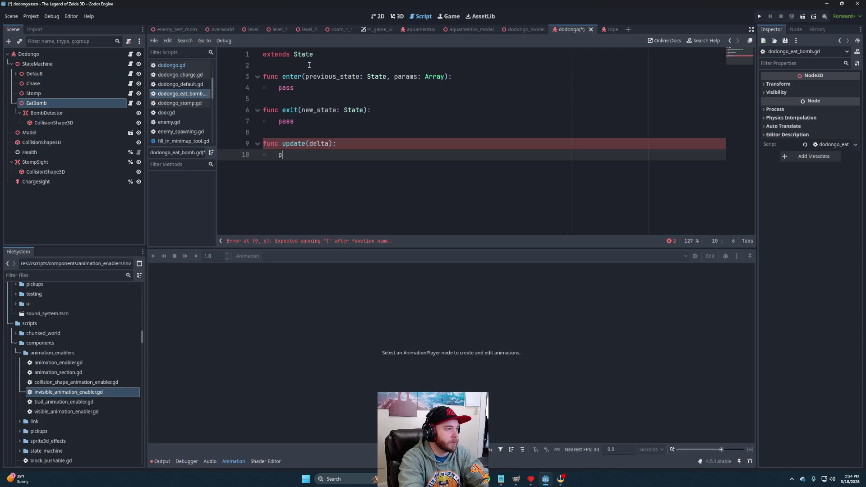
key("Return")
key("Return")
type("func o")
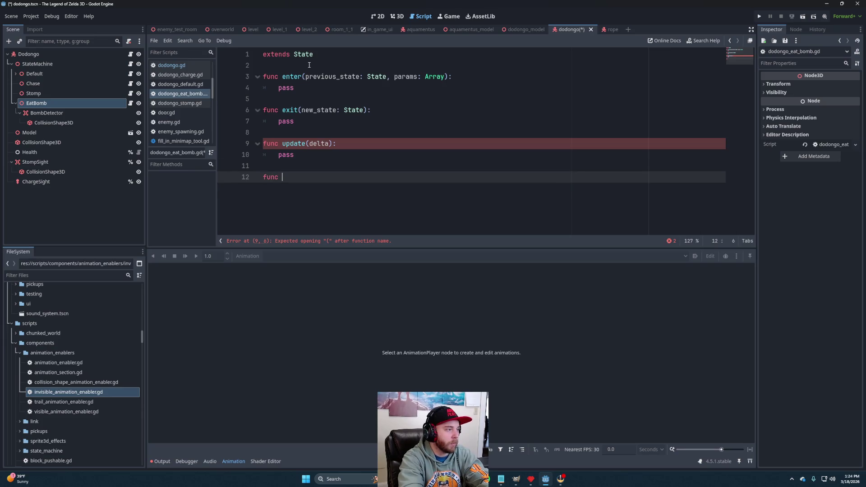
key("BackSpace")
type("phy")
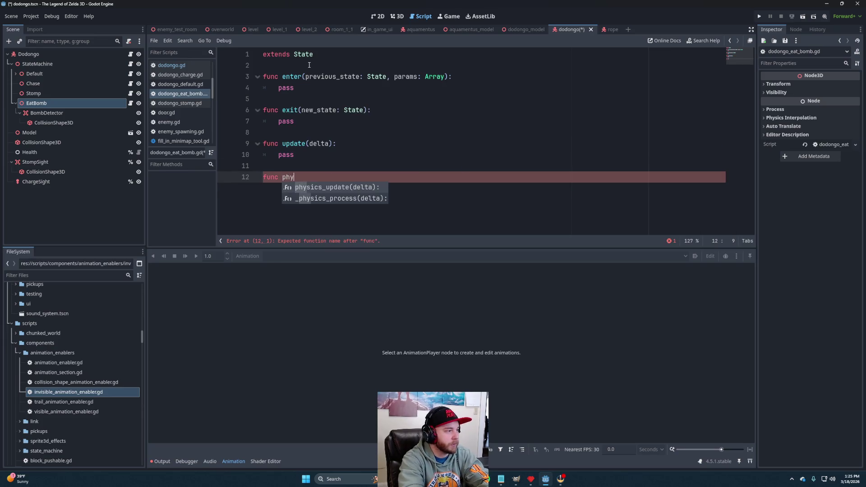
key("Return")
key("Return")
type("ss")
key("Up")
key("Up")
key("Up")
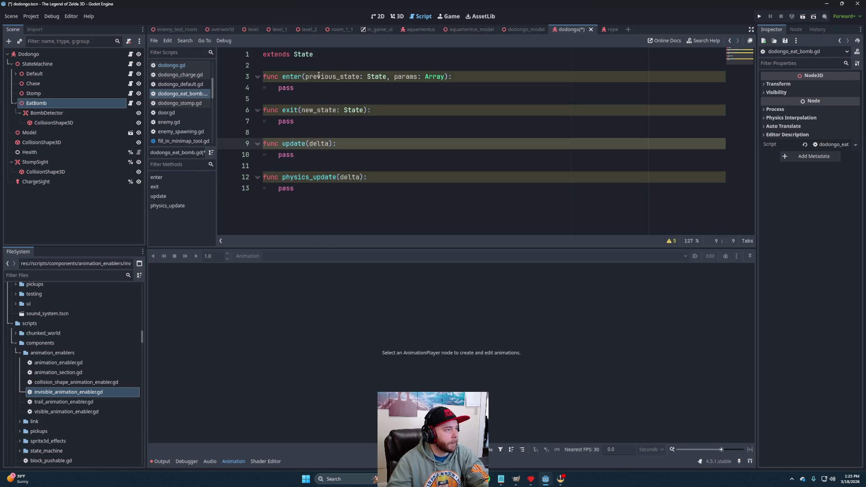
- Replace pass in enter() with character.animation_player.play("eat_bomb") and open a blank line above enter
left_click(306, 86)
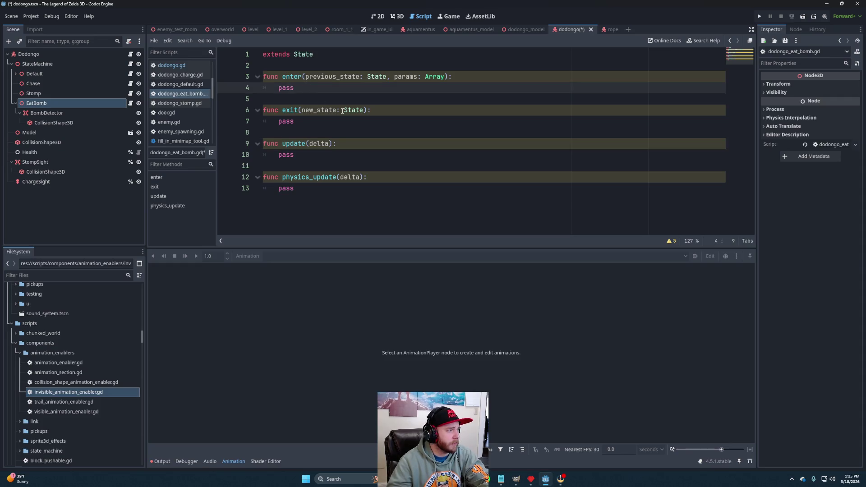
left_click(403, 117)
left_click(363, 86)
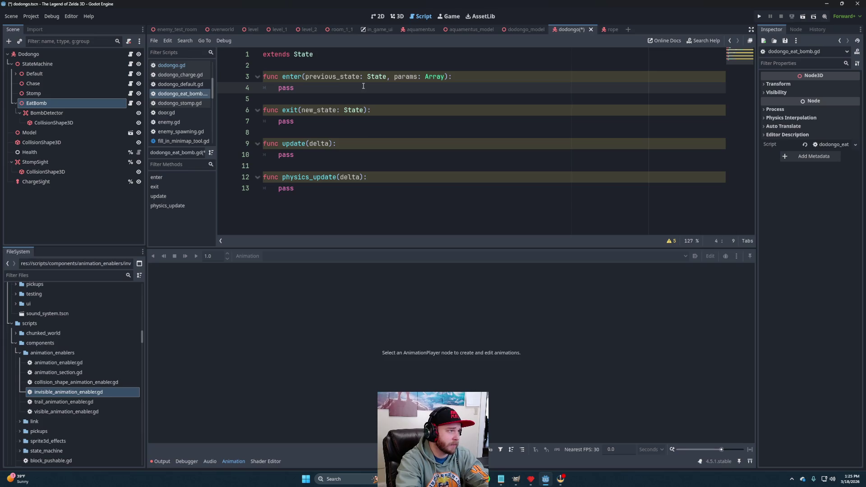
key("BackSpace")
key("BackSpace")
key("BackSpace")
type("character.animation_)")
type("ayer.play(")
type("eat_bomb\");")
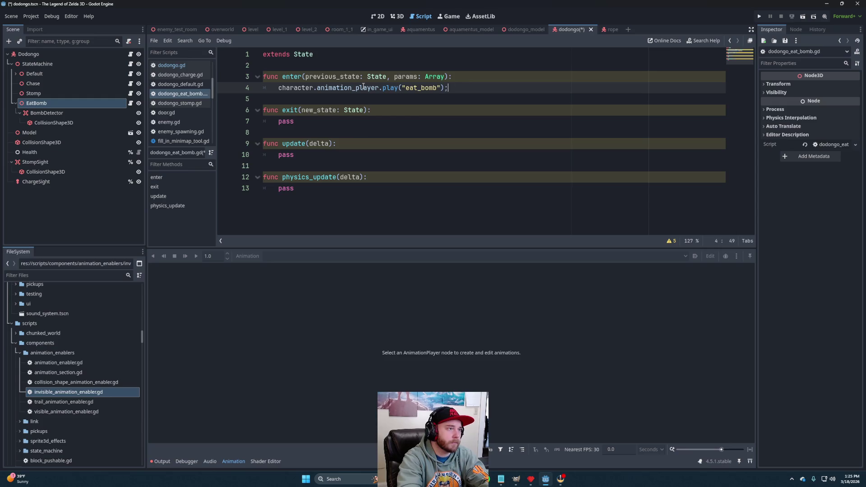
key("Down")
key("Down")
key("Down")
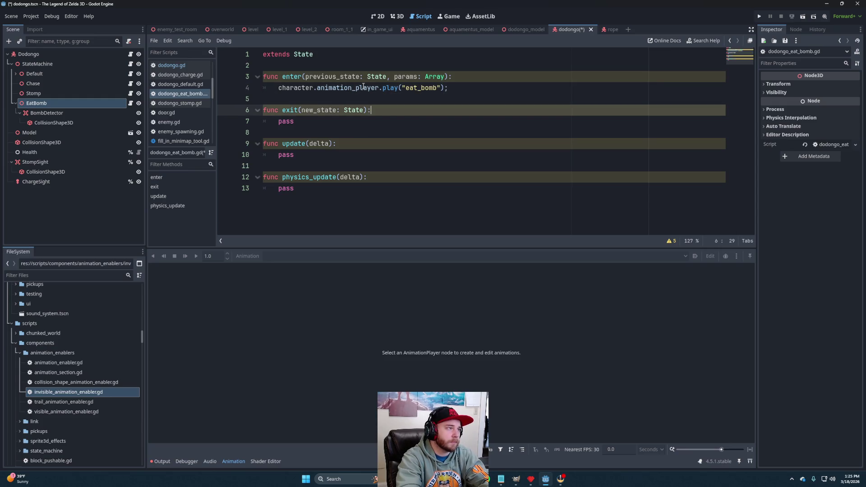
key("Up")
key("Up")
key("Up")
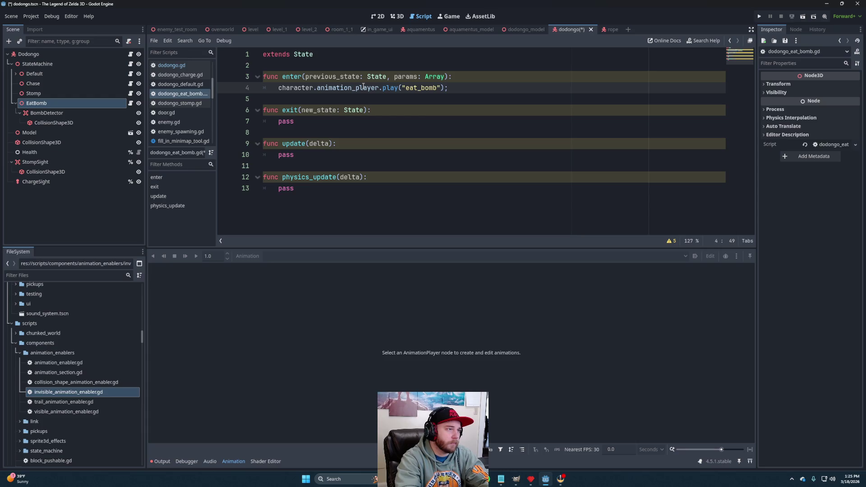
key("Up")
key("Up")
key("Return")
key("Return")
key("Up")
- Declare var bomb above enter() and assign bomb = params[0] inside enter
type("var bomb")
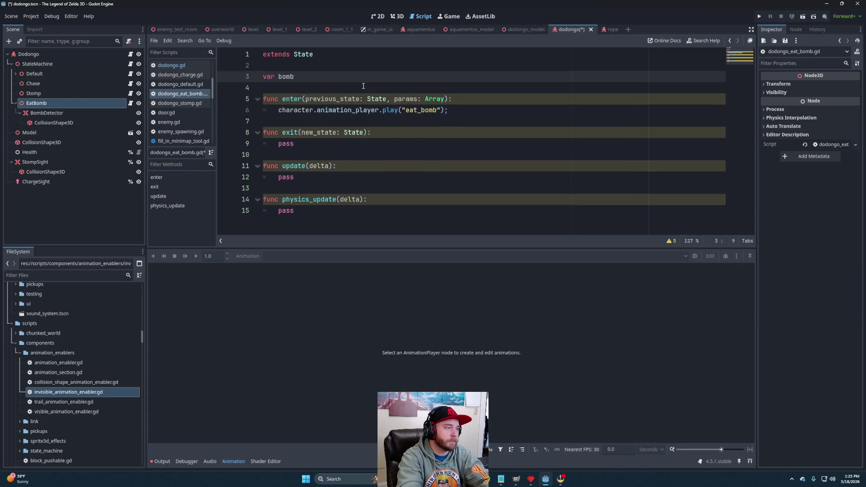
type(";")
key("Down")
key("Down")
key("Down")
key("Up")
key("End")
key("Return")
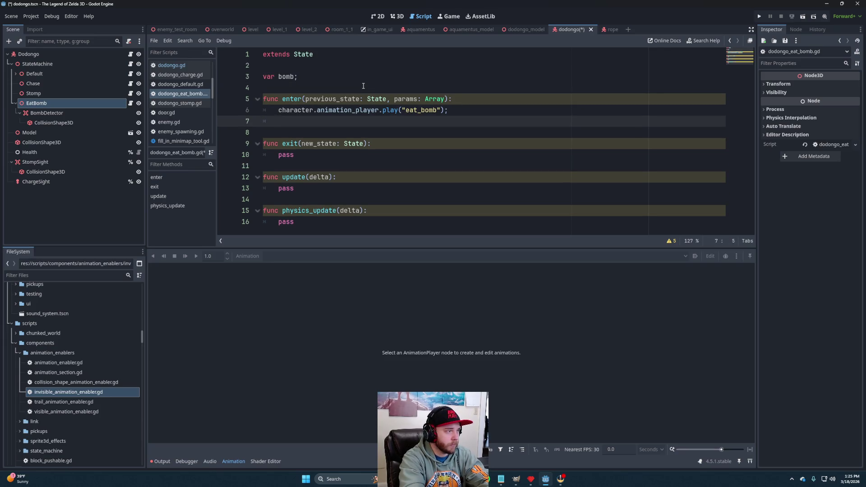
type("= params")
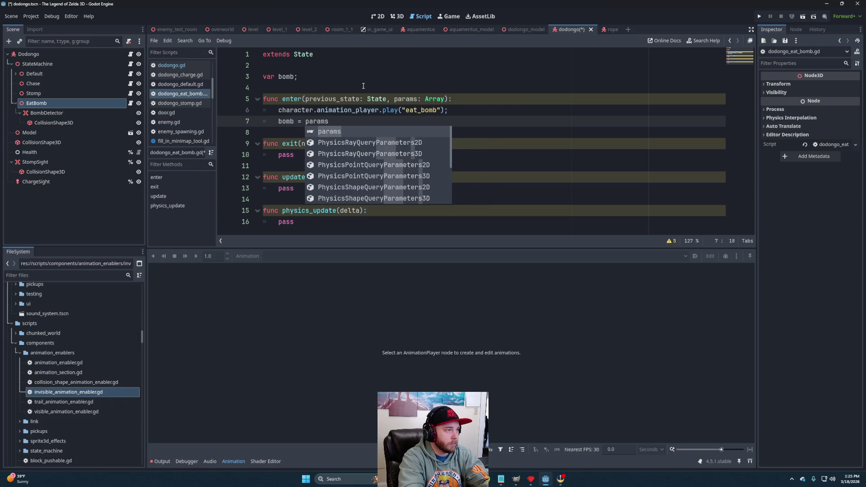
type("[0")
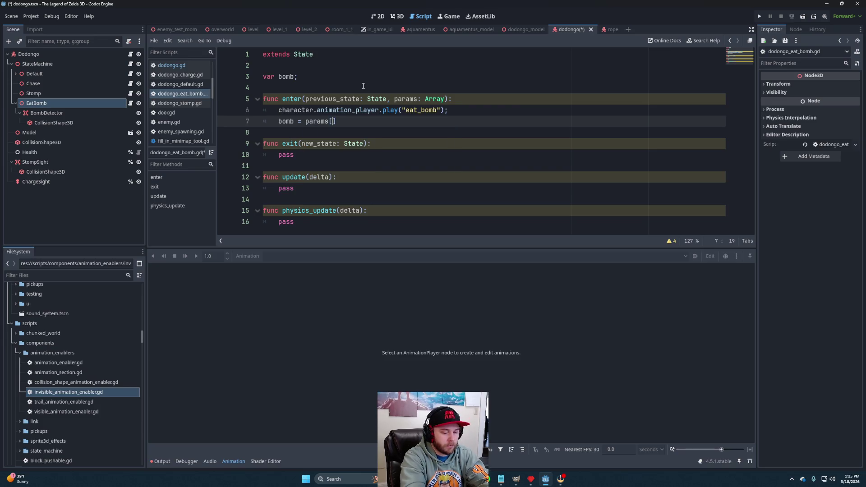
- Rename enter()'s previous_state parameter to _previous_state to mark it unused
key("Down")
key("Up")
key("Down")
key("Up")
key("Up")
key("Up")
key("Up")
key("Up")
key("Down")
key("Down")
key("Down")
key("Down")
key("Up")
key("Up")
key("Down")
key("Down")
key("Down")
key("Up")
key("Down")
key("Up")
key("Down")
key("Up")
key("Down")
key("Up")
key("Up")
key("Up")
key("Down")
key("Down")
key("Down")
key("Up")
key("Up")
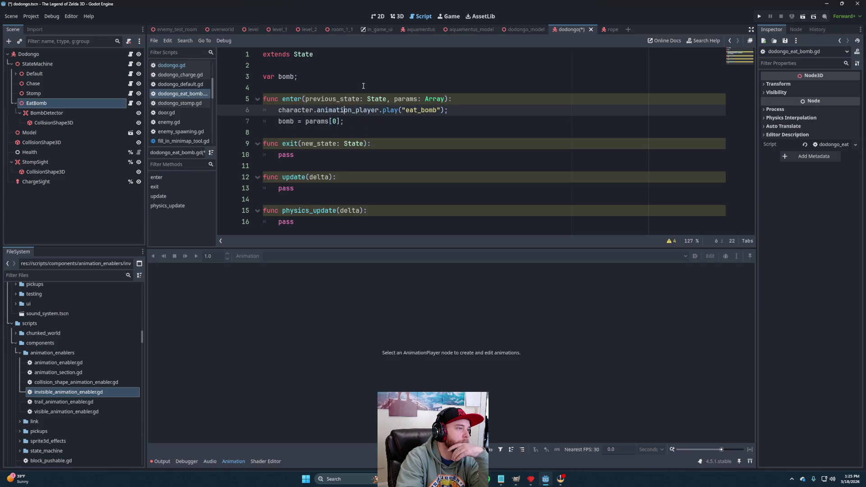
key("Up")
key("Down")
key("Up")
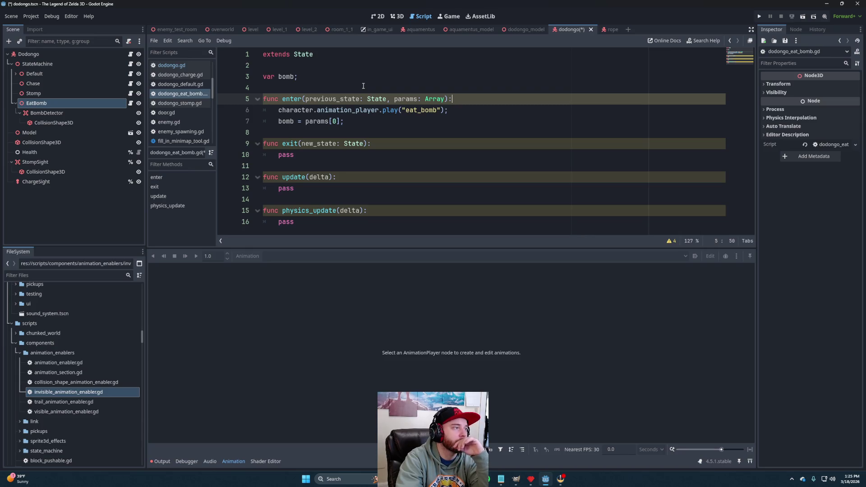
key("Down")
key("Down")
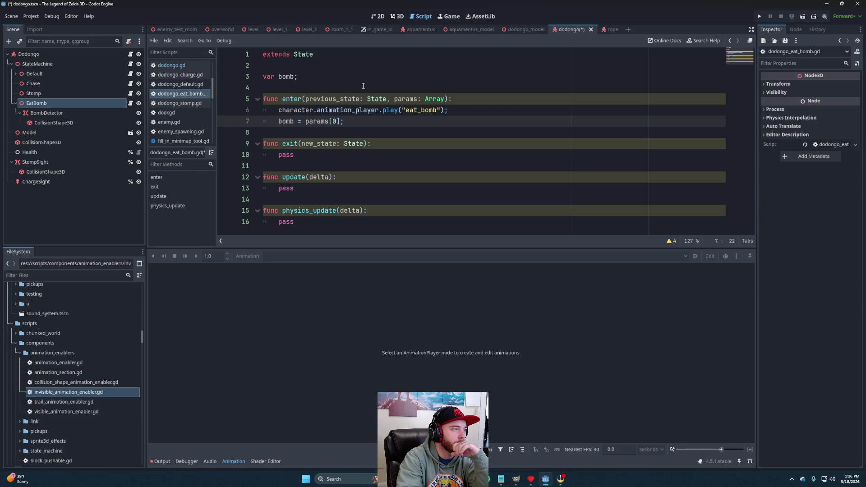
key("Down")
key("Down")
key("Down")
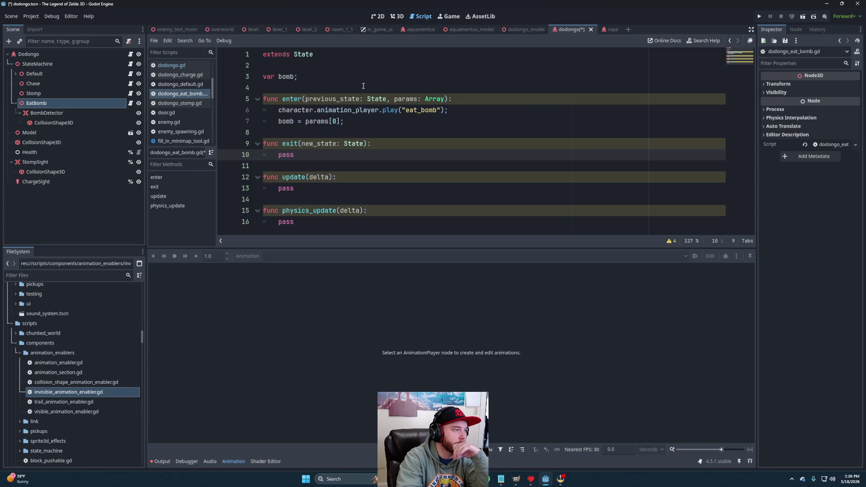
key("Up")
key("Up")
key("Up")
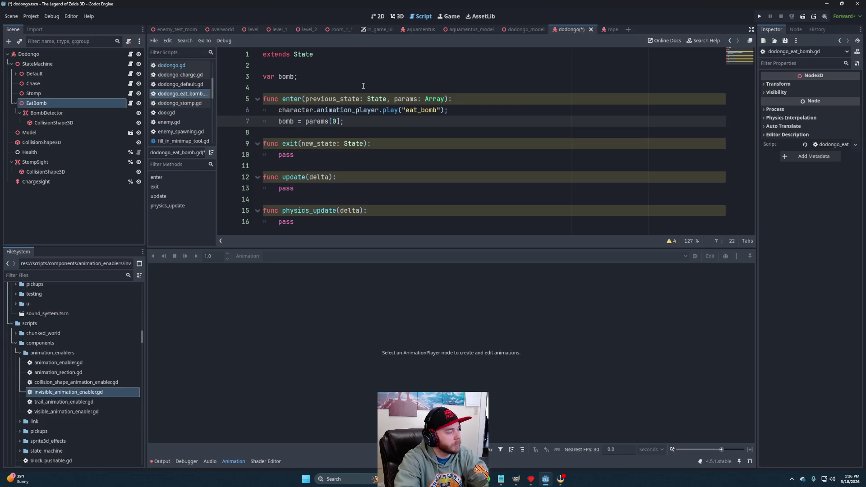
key("Up")
key("Up")
key("End")
key("Down")
key("Down")
key("Down")
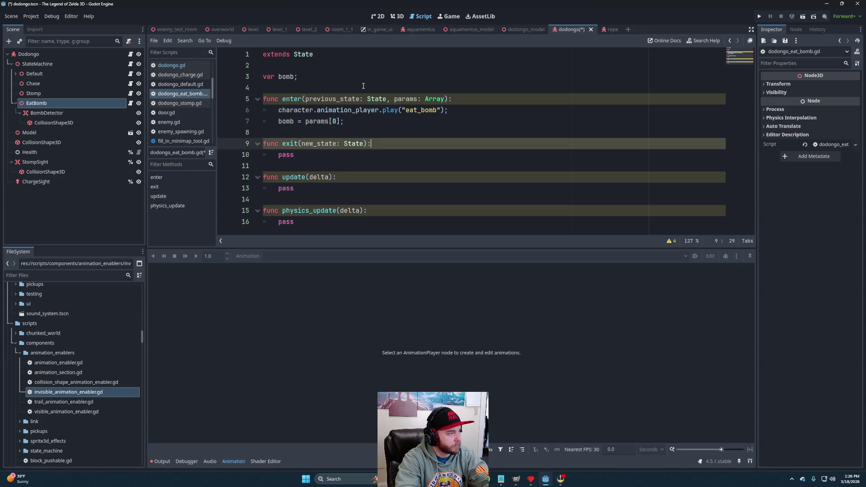
key("Up")
key("Up")
key("Up")
key("Up")
key("Up")
key("Up")
key("Down")
key("Down")
key("Up")
key("End")
key("Up")
key("Up")
key("Down")
key("Down")
key("Down")
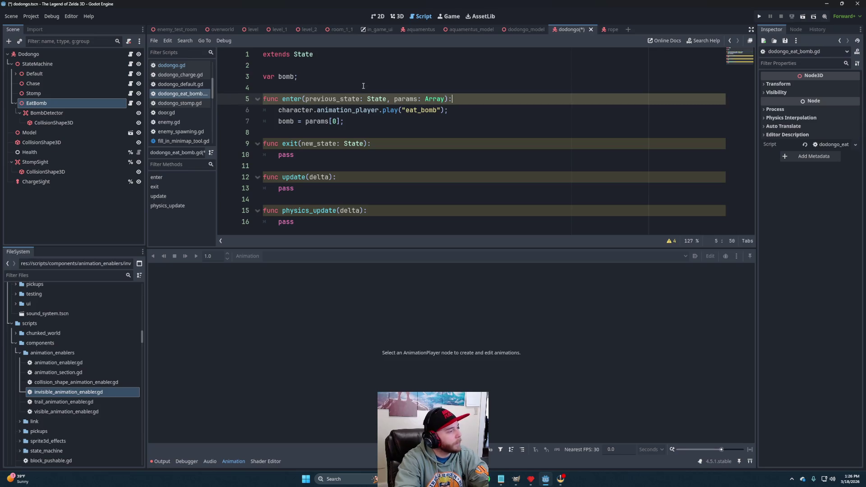
key("Up")
key("Up")
key("Up")
key("Up")
key("Up")
key("Down")
key("Up")
key("Down")
key("Down")
key("Right")
type("_")
- Delete the placeholder pass from the update function
key("Down")
key("Down")
key("Down")
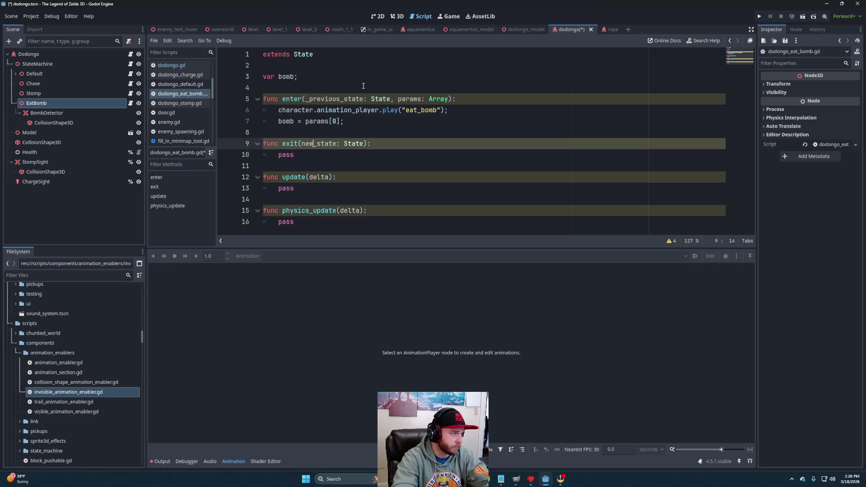
key("Down")
key("Down")
key("Up")
key("Up")
key("Up")
key("Down")
key("BackSpace")
key("BackSpace")
key("BackSpace")
- Begin update() with the unfinished condition 'if character.animation_player'
type("if a")
key("BackSpace")
type("chara")
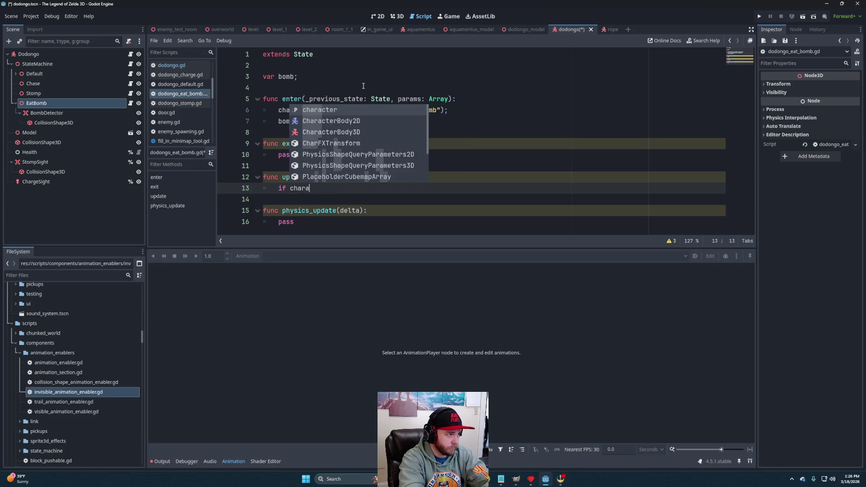
type("cter.animation_player.")
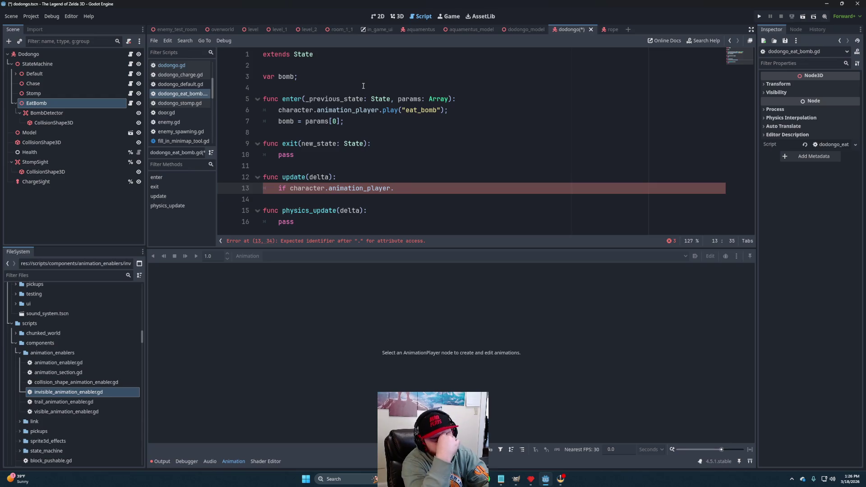
type("is")
key("BackSpace")
key("BackSpace")
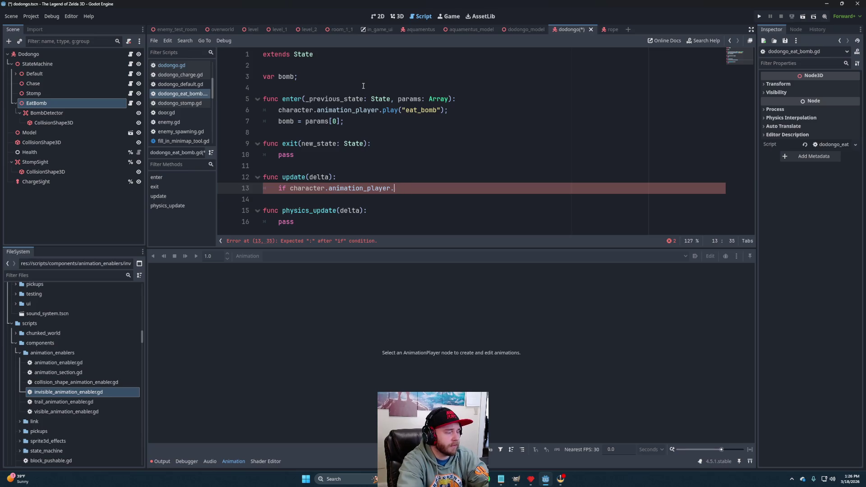
left_click(172, 66)
- In dodongo.gd, test autocomplete for animation_player.current_animation_position on a scratch line after move_and_slide
scroll(435, 192, "up", 8)
scroll(433, 191, "down", 8)
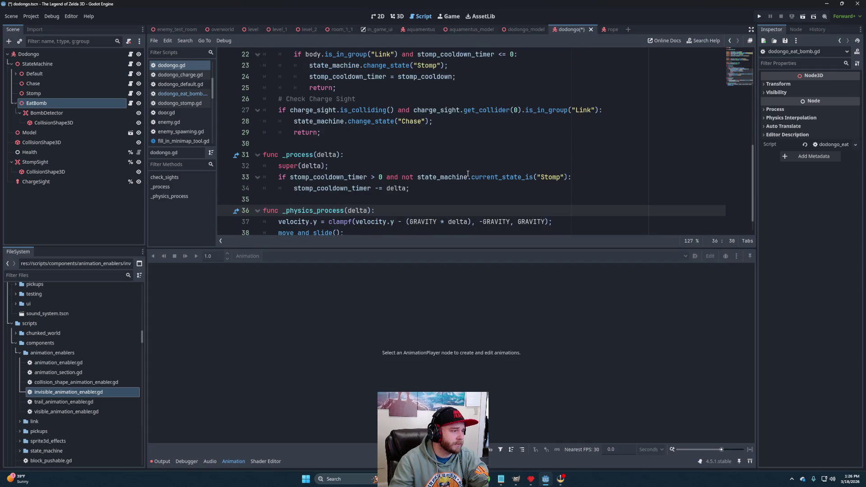
left_click(382, 210)
key("Return")
type("animation_player.")
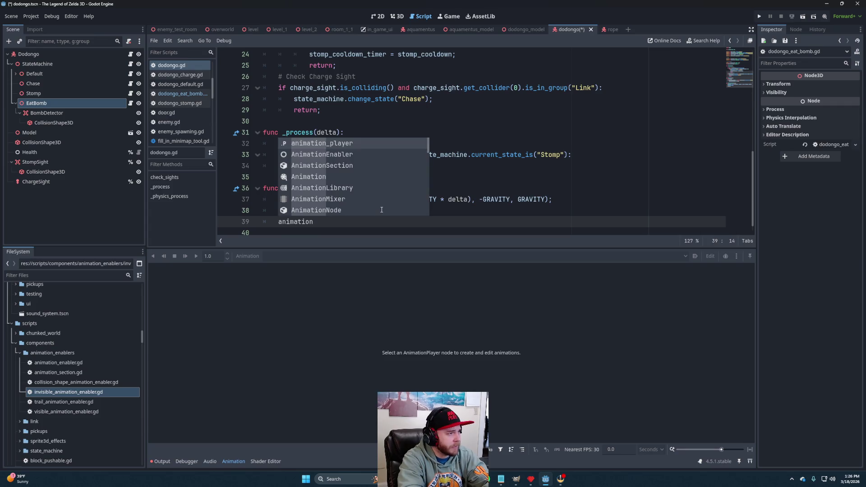
type("get")
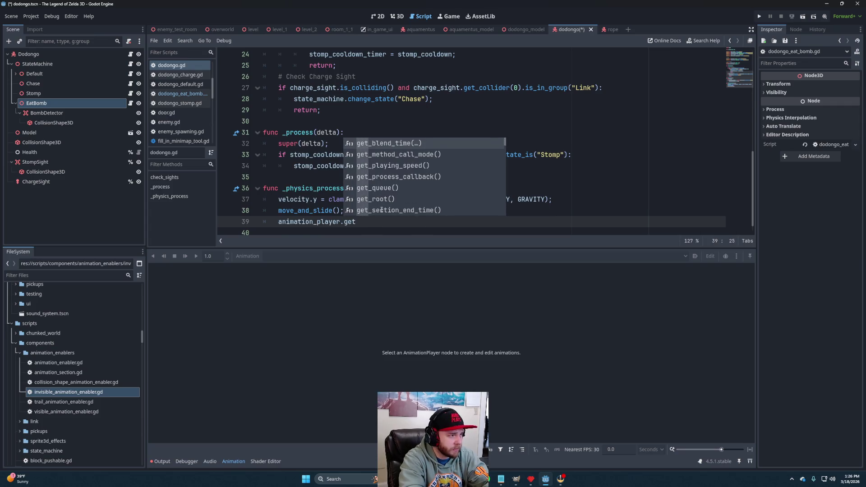
type("_current")
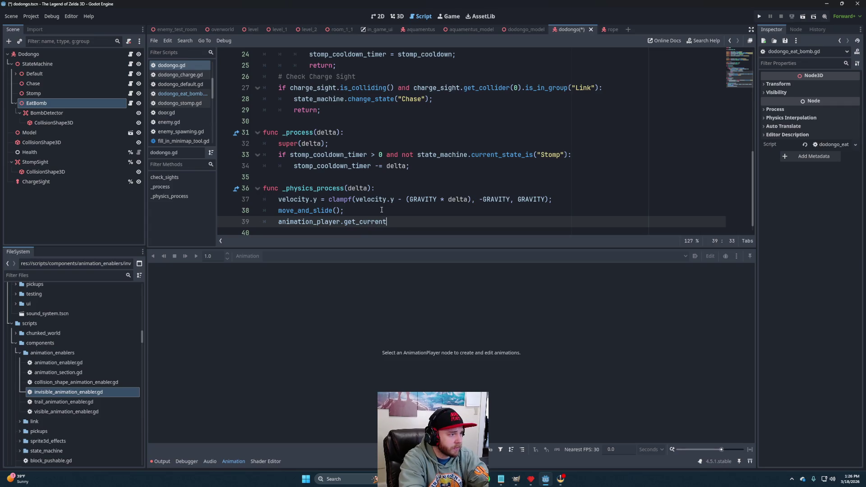
key("BackSpace")
key("BackSpace")
key("BackSpace")
type("curre")
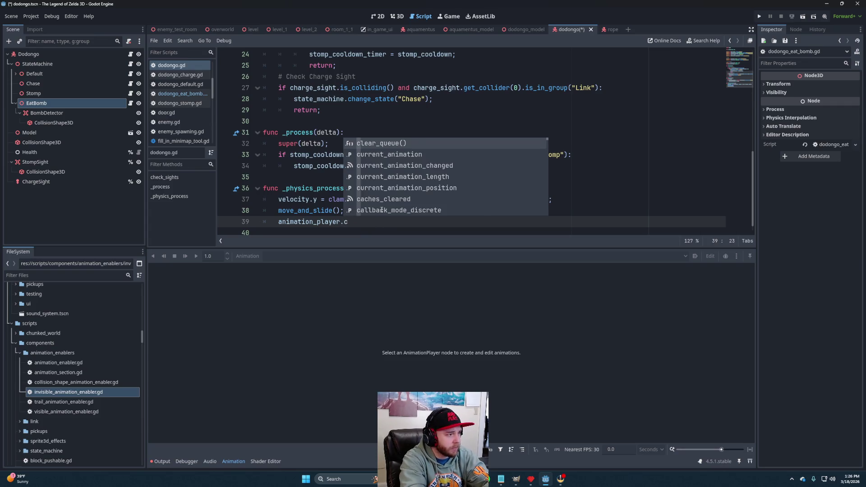
key("Down")
key("Down")
key("Down")
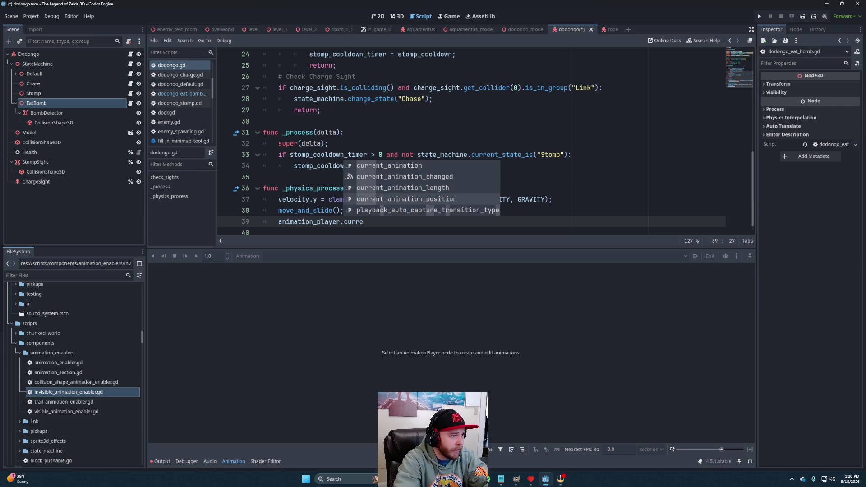
key("Return")
- Delete the scratch line, save dodongo.gd, and append current_animation_position to EatBomb's update condition
key("shift+Left")
key("shift+Left")
key("shift+Left")
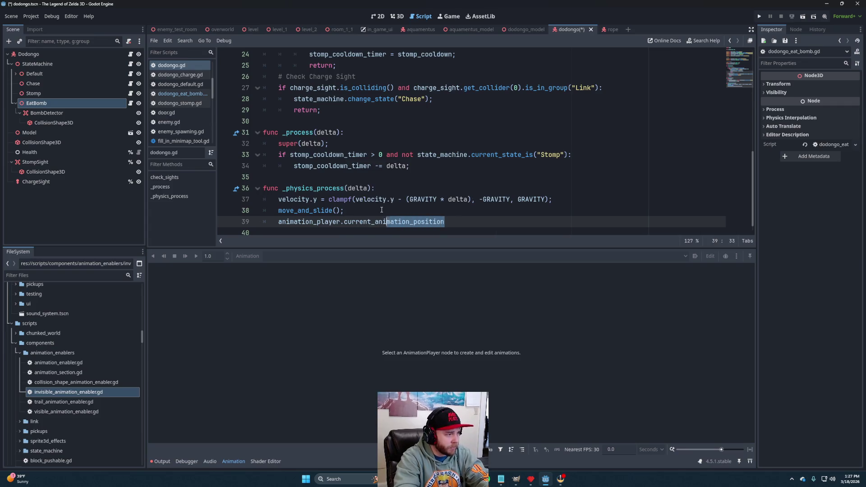
key("BackSpace")
key("ctrl+BackSpace")
key("ctrl+BackSpace")
key("ctrl+BackSpace")
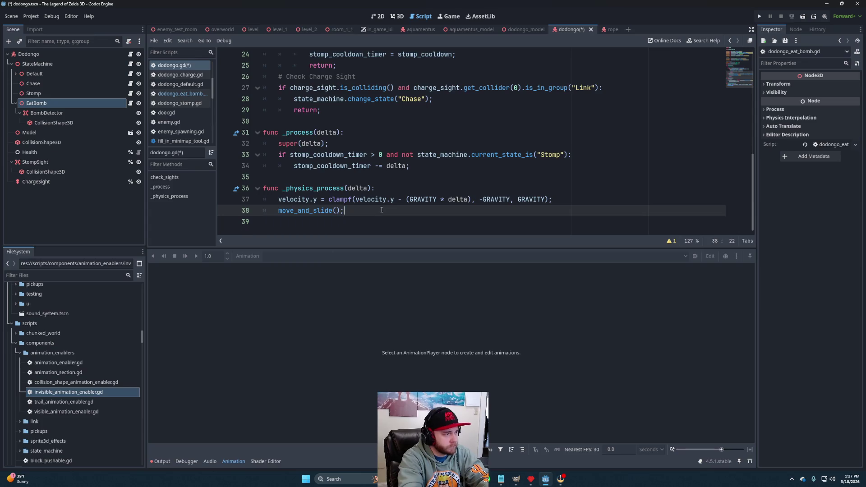
key("ctrl+s")
left_click(185, 94)
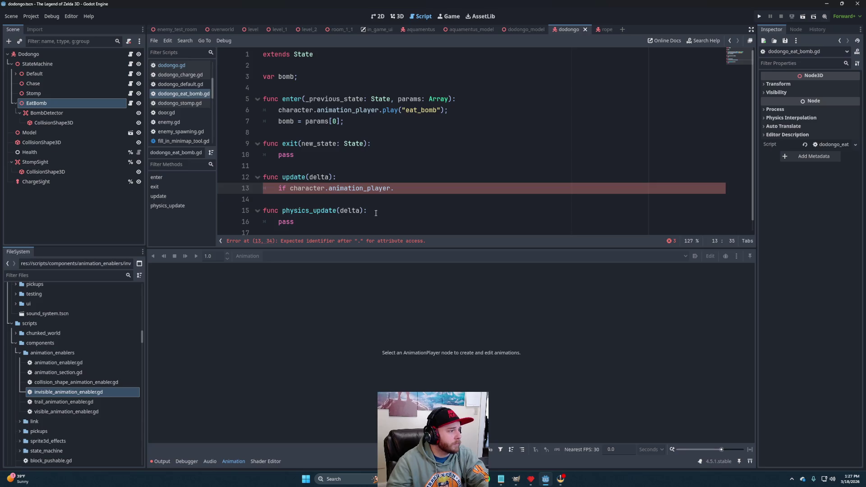
type("current_animation_position >= 0.2 and bomb:")
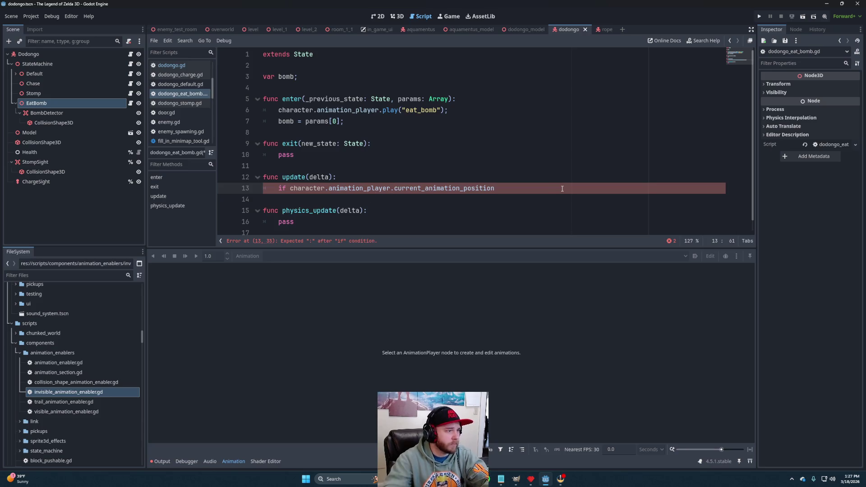
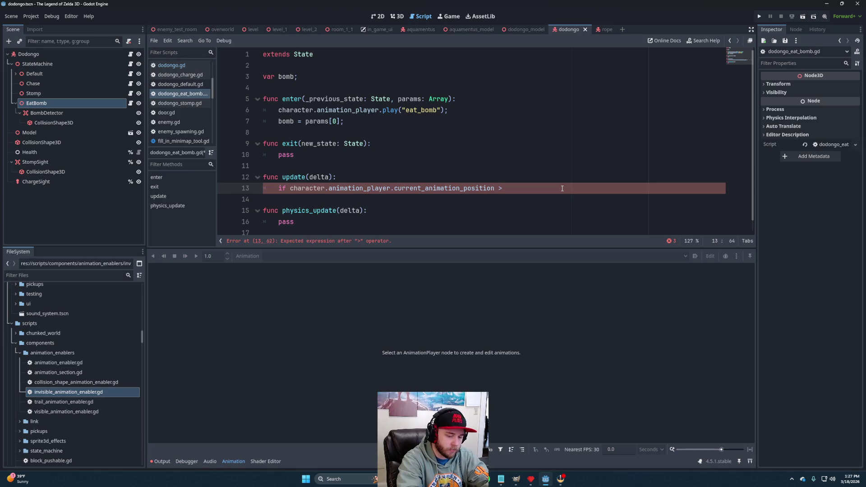
- Finish line 13 as 'current_animation_position >= 0.2 and bomb:' with bomb.queue_free(); in its body
type("0.2")
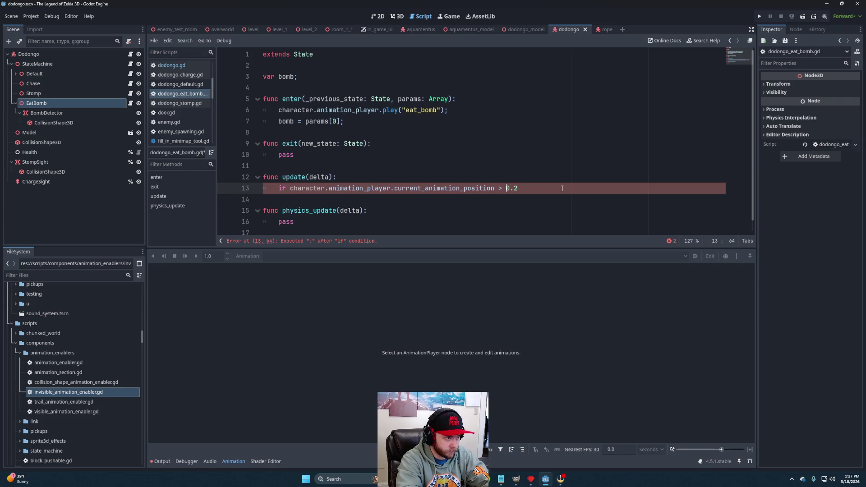
type("=")
type(" and bomb")
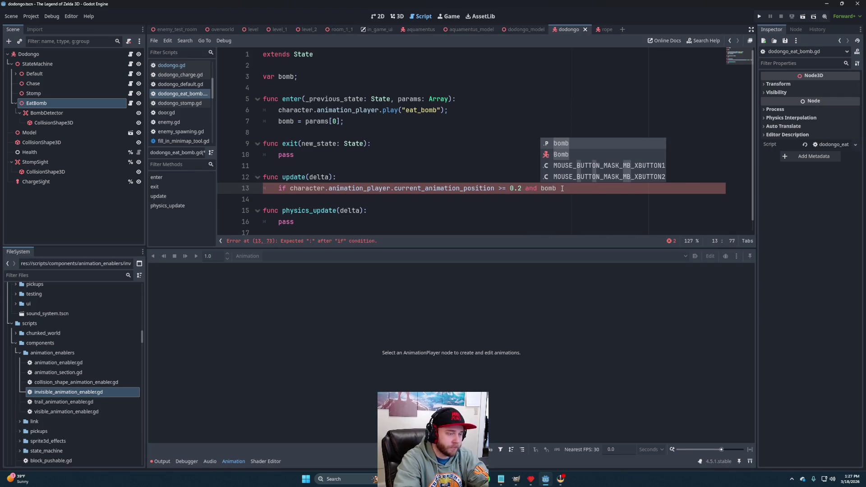
type(":")
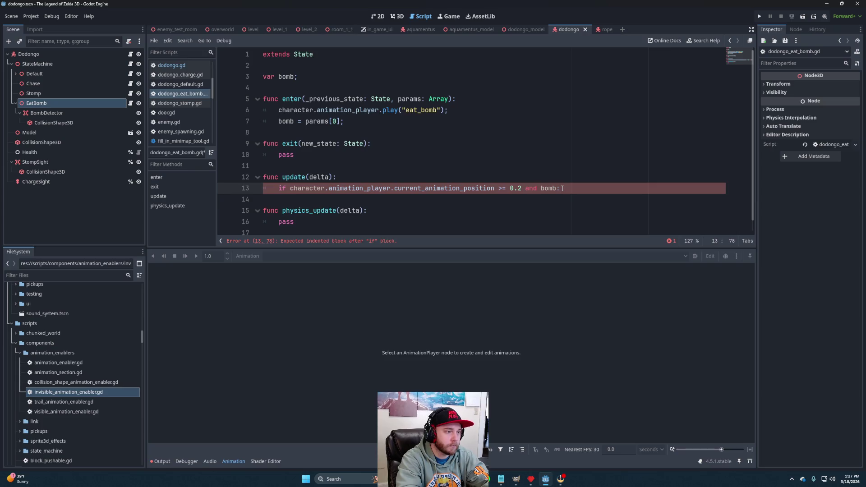
key("Return")
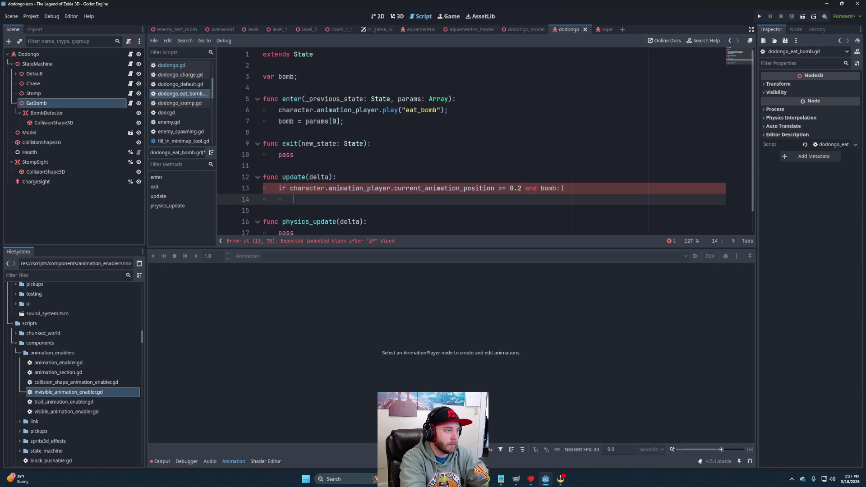
type("bomb.que")
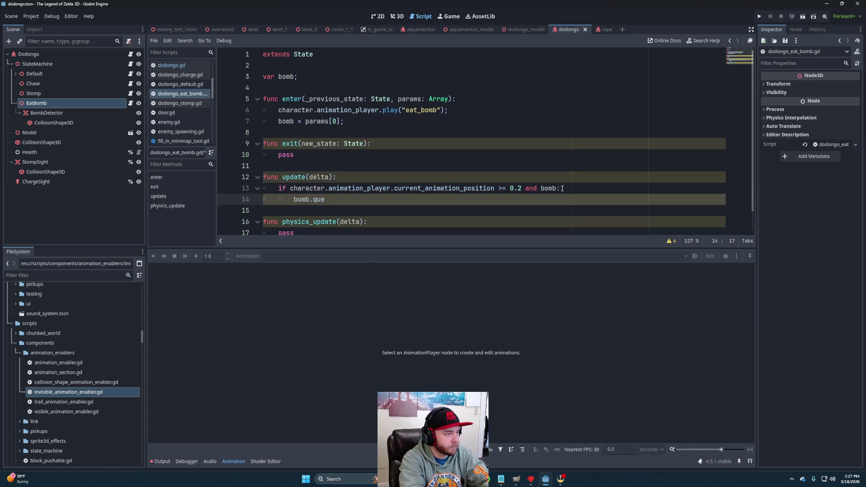
type("ue")
type("_free();'")
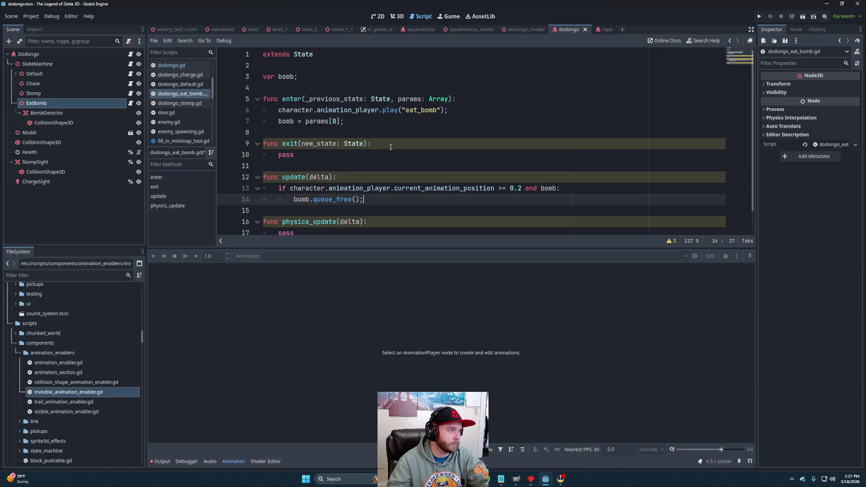
left_click(385, 122)
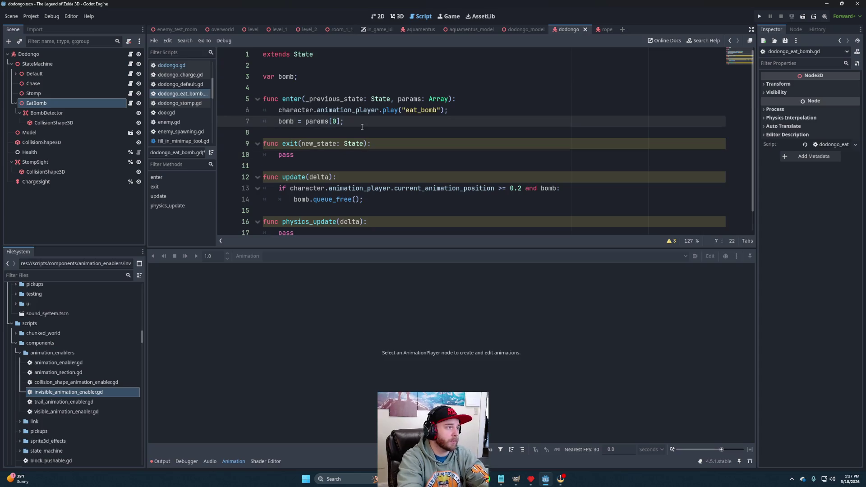
- Add a func animation_finished(anim): with a pass body below var bomb
key("Return")
type("cg")
key("BackSpace")
type("h")
key("Up")
key("Escape")
key("Up")
key("Up")
key("Up")
key("Return")
key("Return")
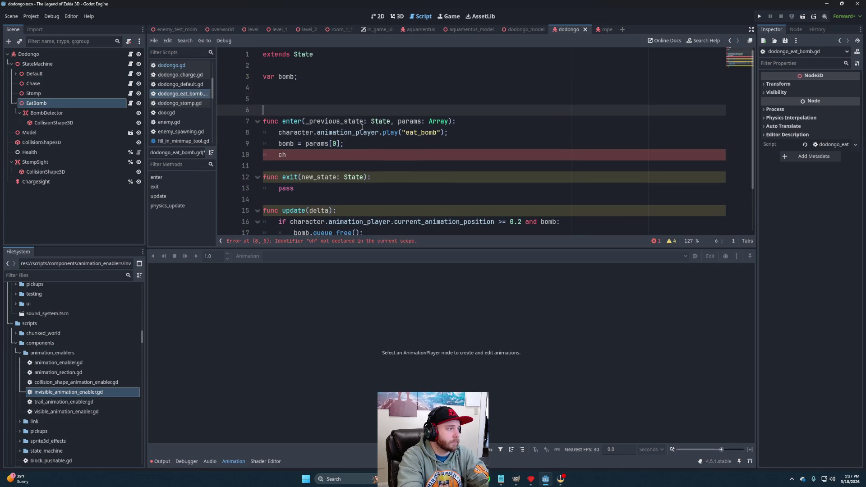
type("cun")
key("BackSpace")
key("BackSpace")
key("BackSpace")
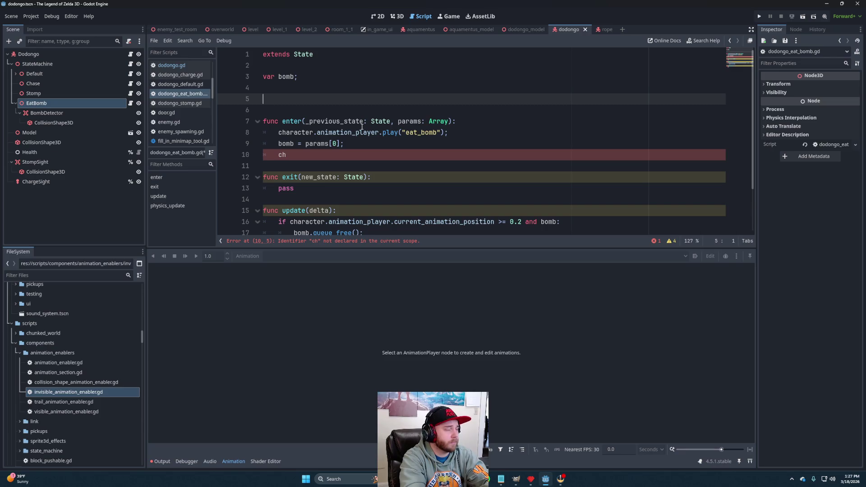
type("fi")
key("BackSpace")
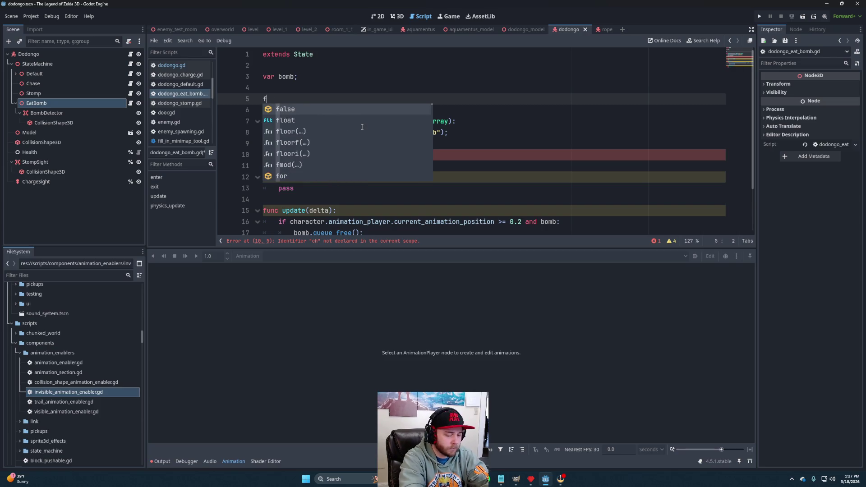
type("unc anima")
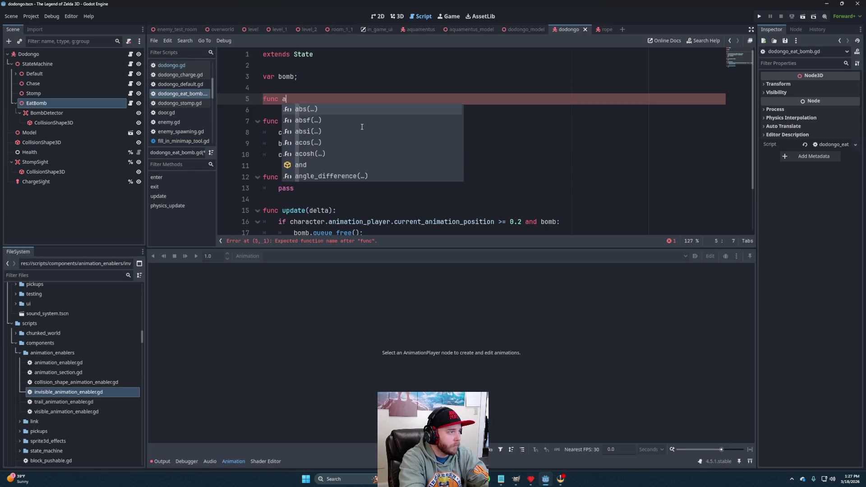
type("tion_finished")
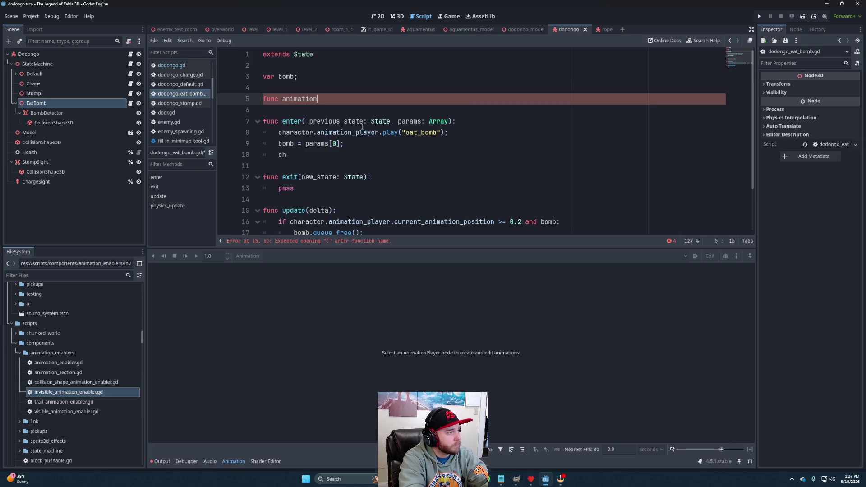
type("(anim):")
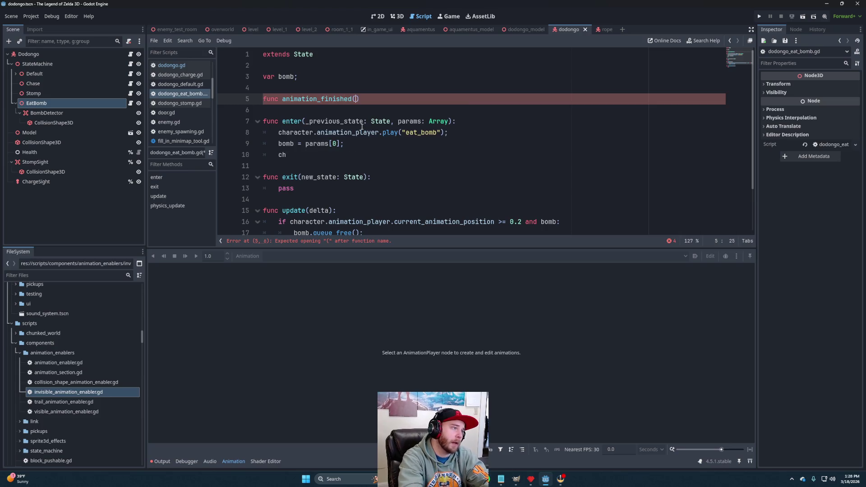
key("Return")
type("pass")
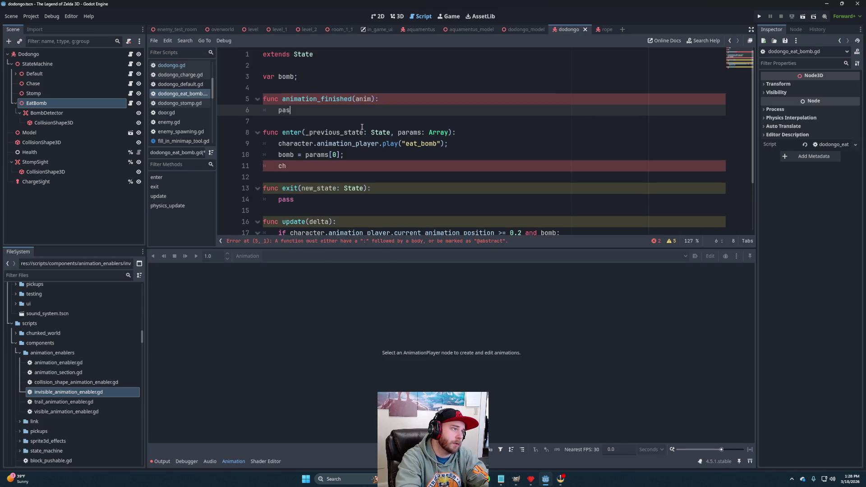
- In enter(), connect character.animation_player.animation_finished to animation_finished
key("Down")
key("Down")
key("Down")
key("Up")
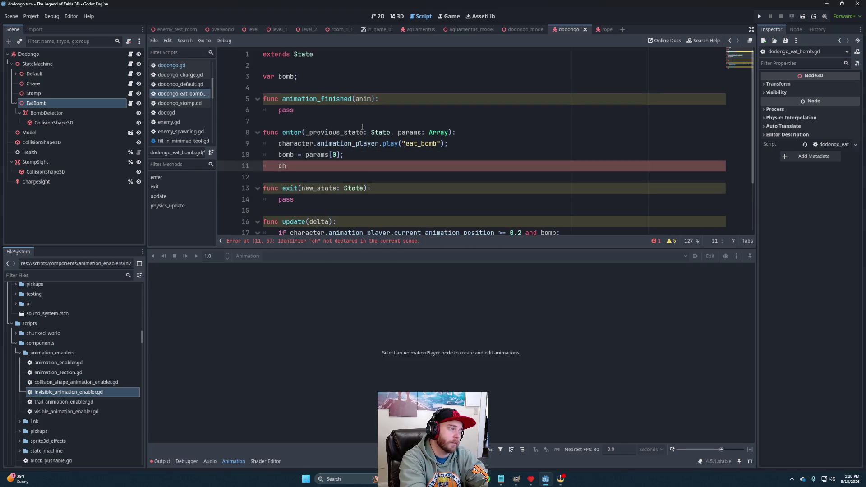
type("aractr")
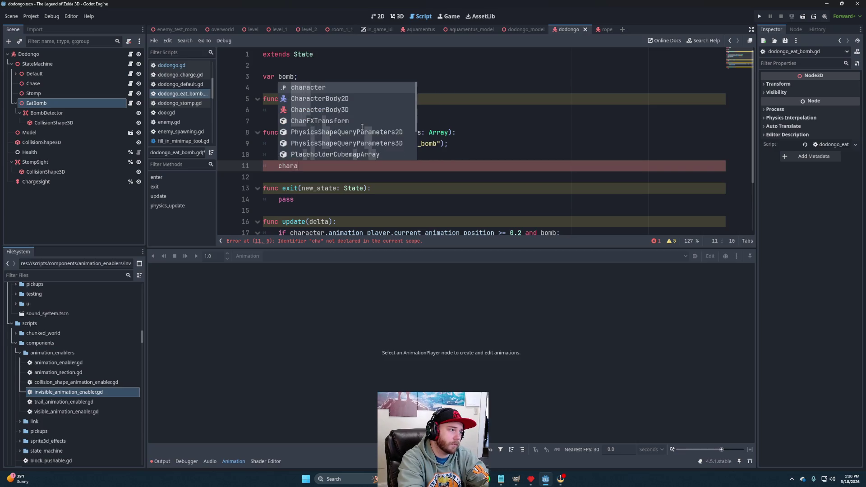
key("BackSpace")
type("er.animatio")
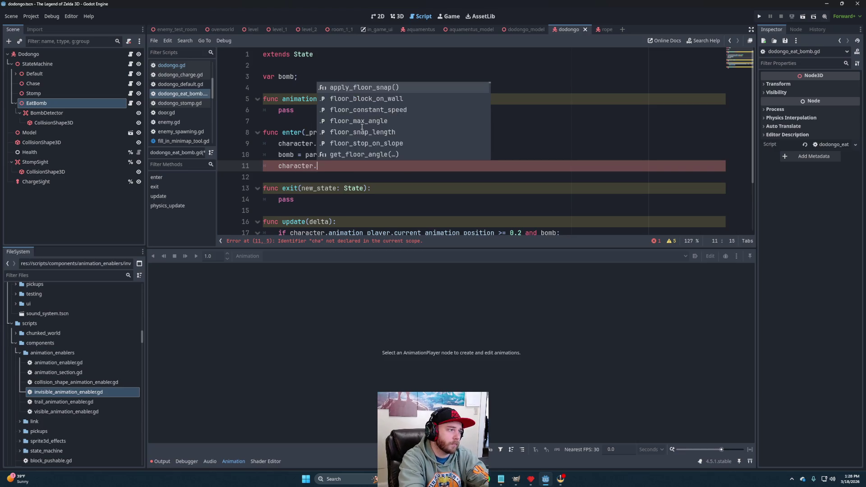
type("n")
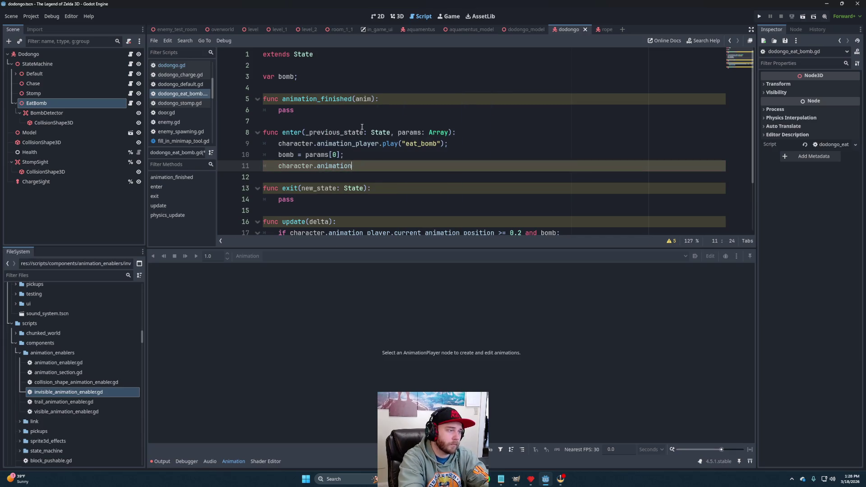
type("_player.")
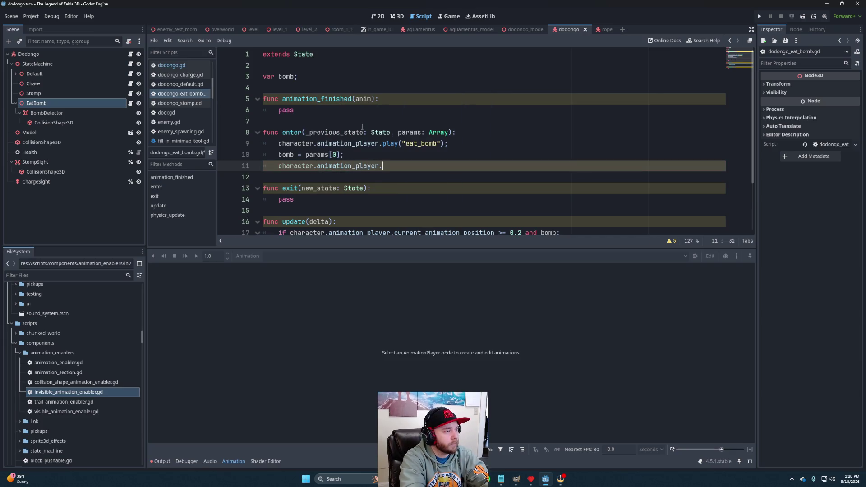
type("animation_fin")
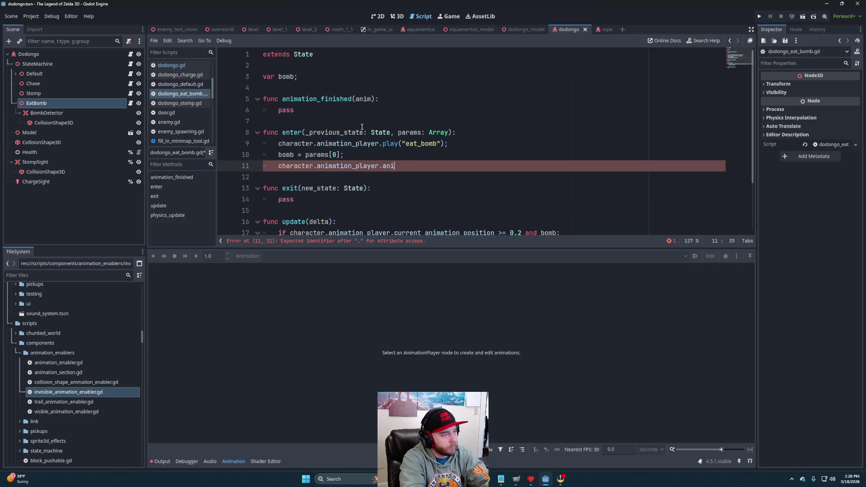
type("ished.con")
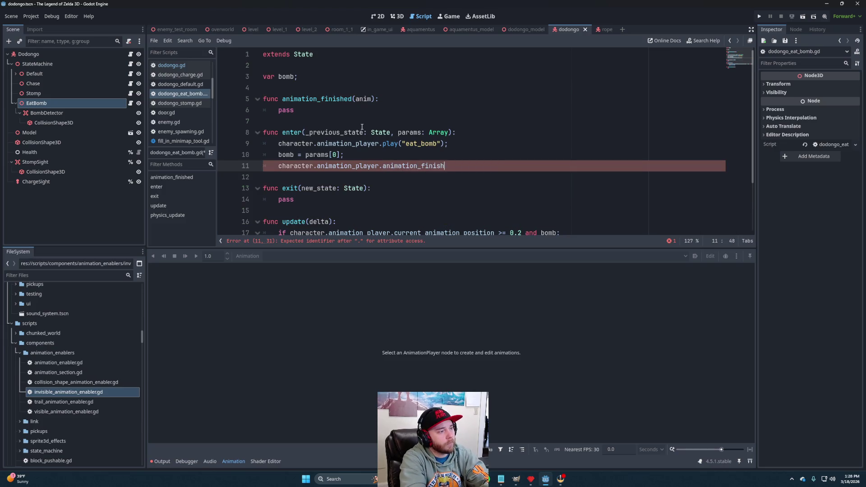
type("nect")
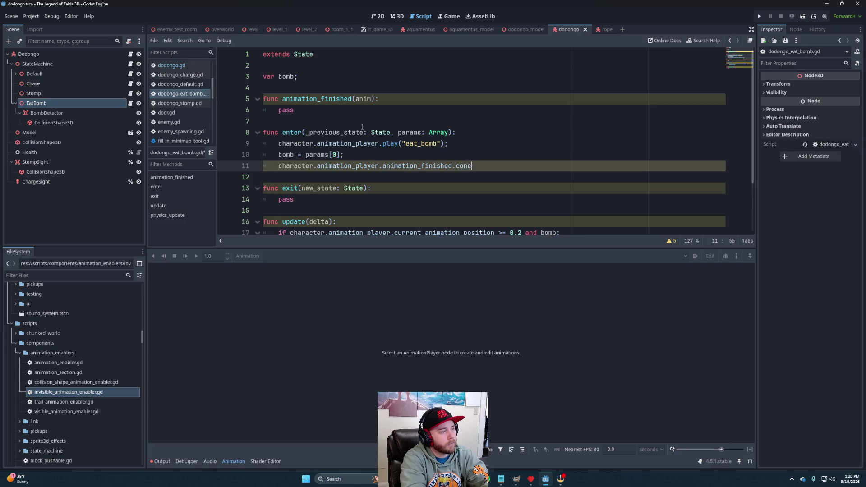
type("(")
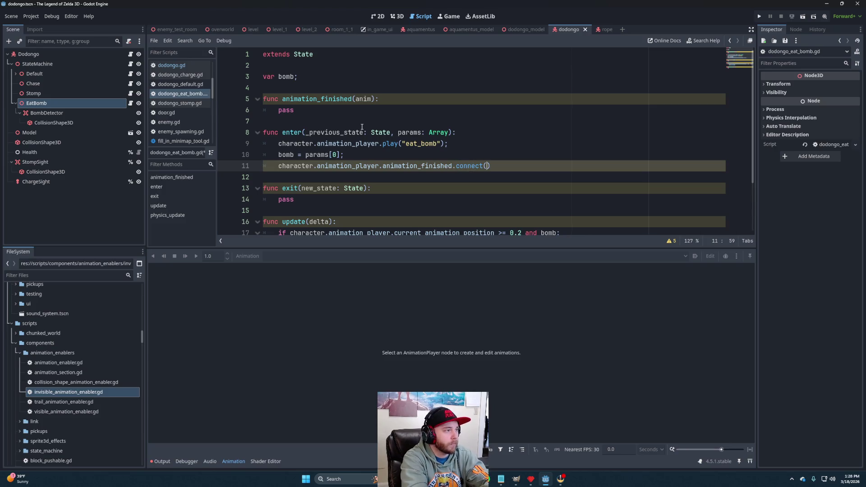
type("animation_fhi")
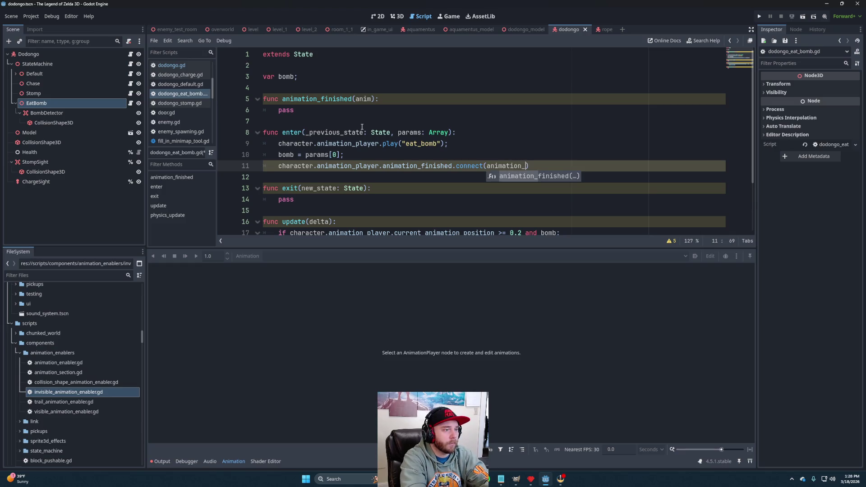
type("nis")
key("BackSpace")
key("BackSpace")
key("BackSpace")
type("inisg")
key("BackSpace")
type("hed")
key("End")
- Replace pass in exit() with the matching disconnect line and rename its parameter to _new_state
key("shift+Up")
key("ctrl+c")
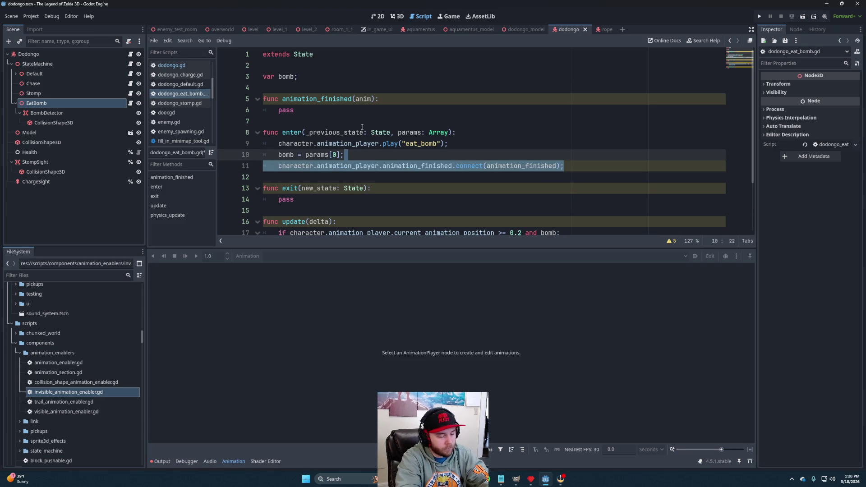
key("Down")
key("Down")
key("Down")
key("shift+Up")
key("ctrl+v")
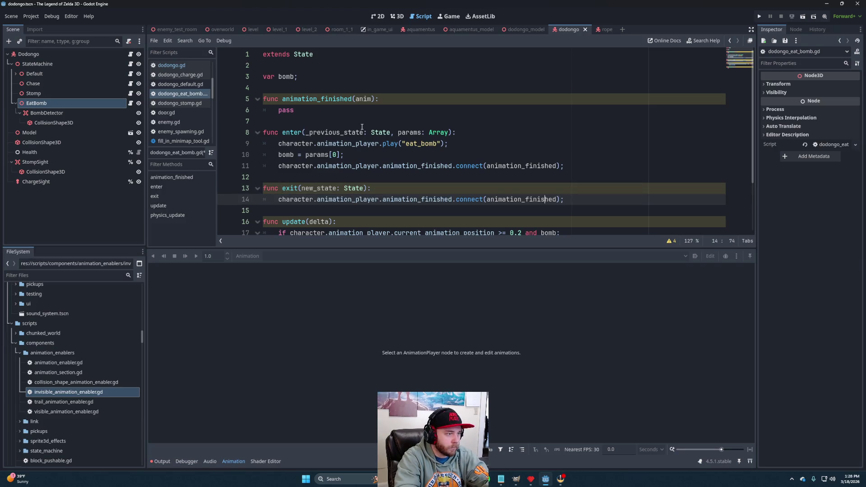
type("dis")
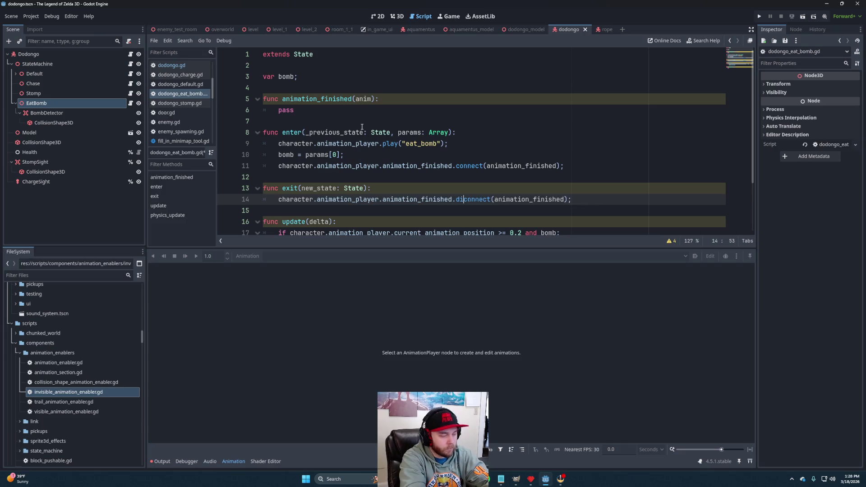
key("Up")
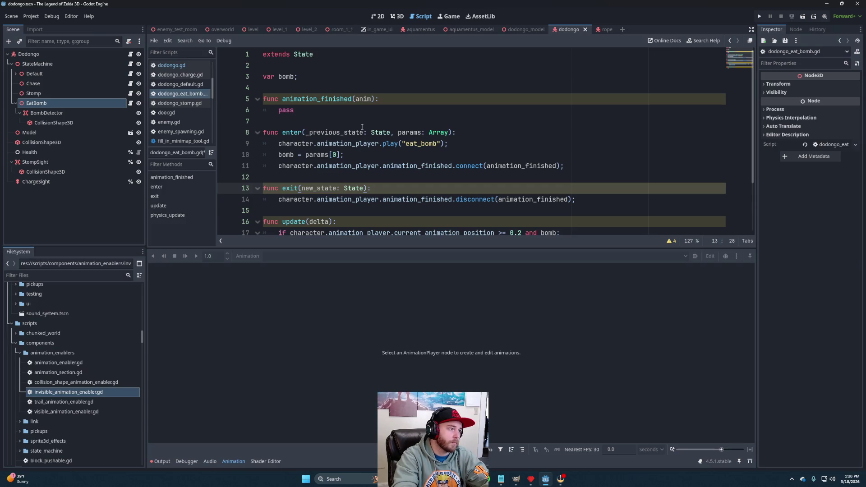
type("_")
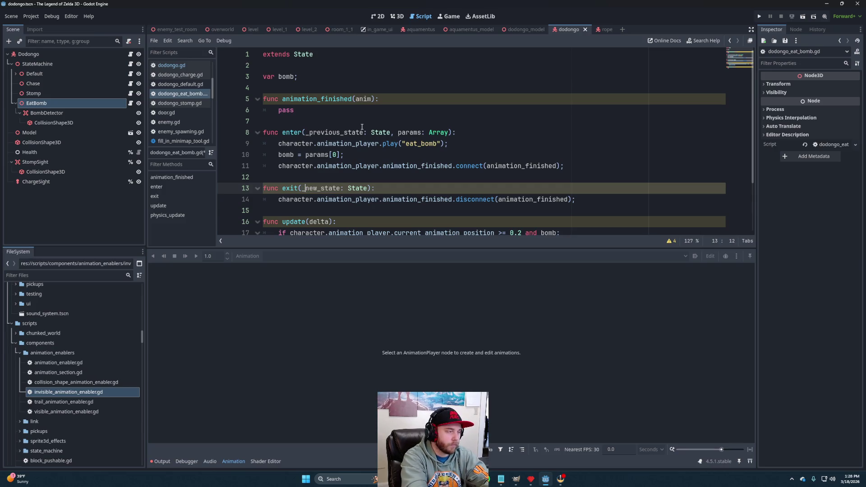
left_click(407, 175)
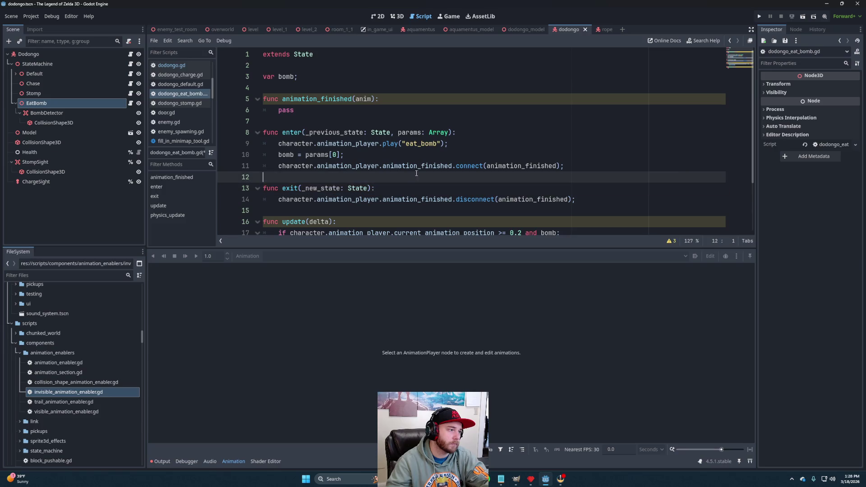
- Rename update's delta parameter to _delta
left_click(561, 166)
scroll(543, 162, "down", 2)
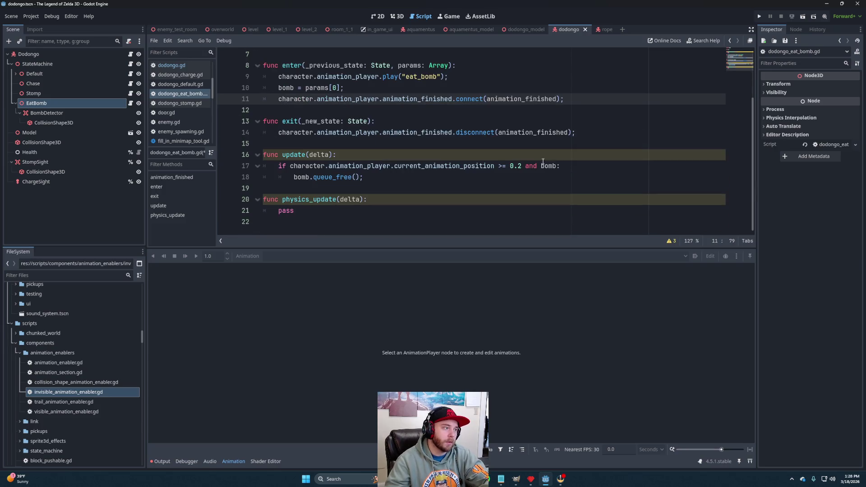
left_click(384, 173)
left_click(309, 155)
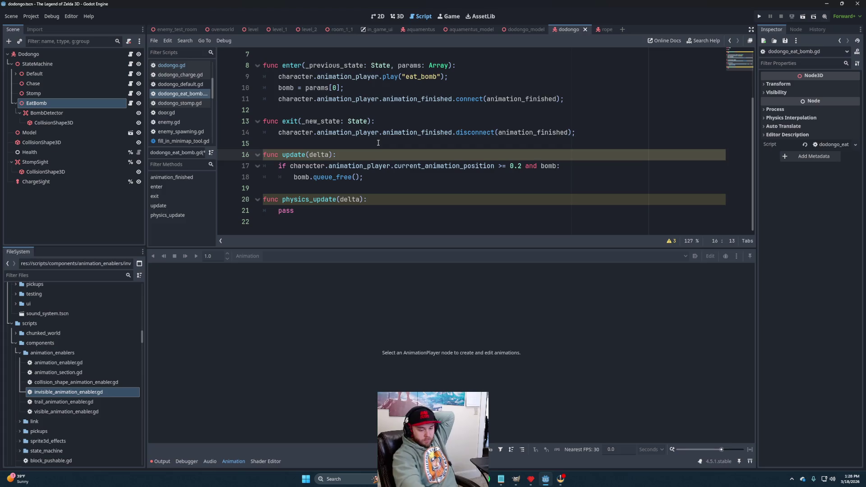
type("_")
- Replace pass in physics_update with velocity.x = 0; and velocity.z = 0;
scroll(378, 143, "up", 3)
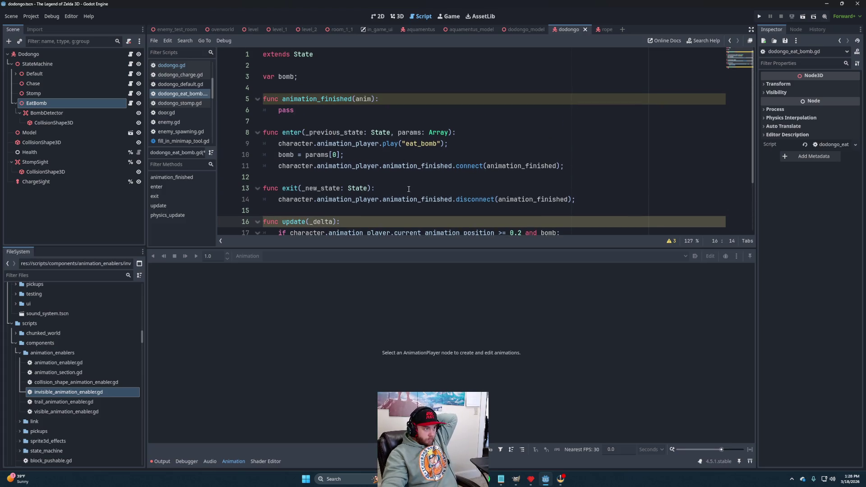
scroll(352, 207, "down", 3)
left_click(341, 199)
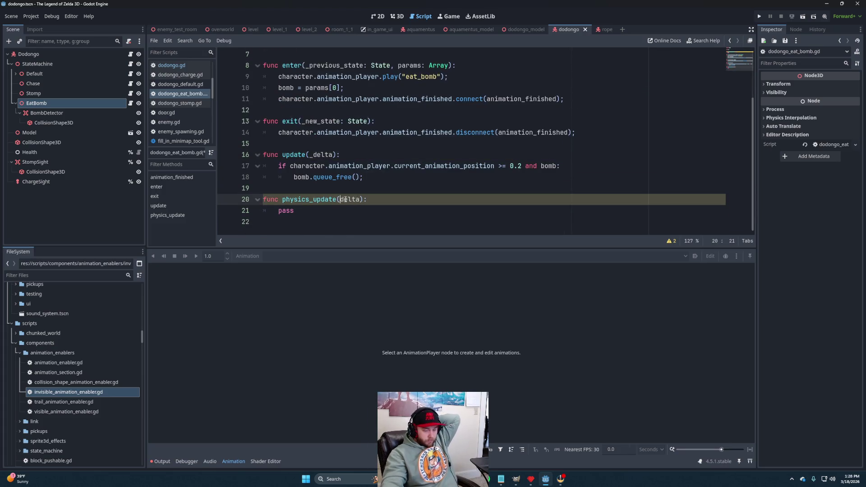
key("Down")
key("BackSpace")
key("BackSpace")
key("BackSpace")
type("vek")
key("BackSpace")
type("loc")
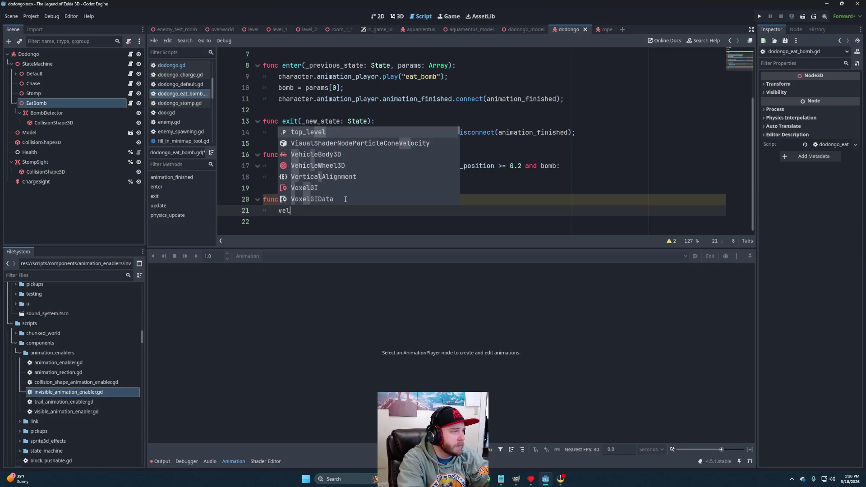
type("ity.x ")
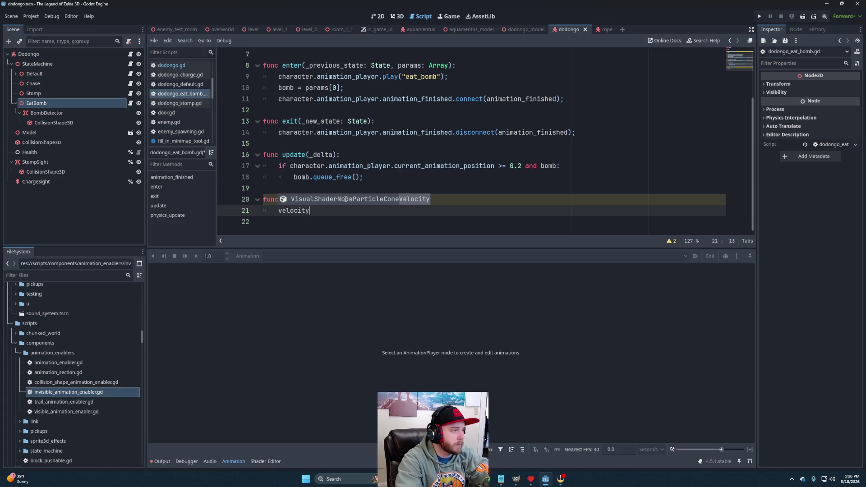
type("= ")
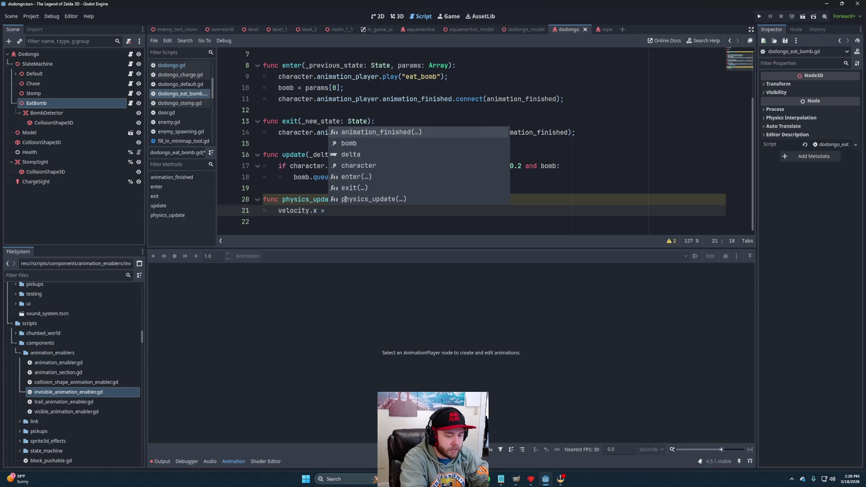
type("0;")
key("Return")
type("veloc")
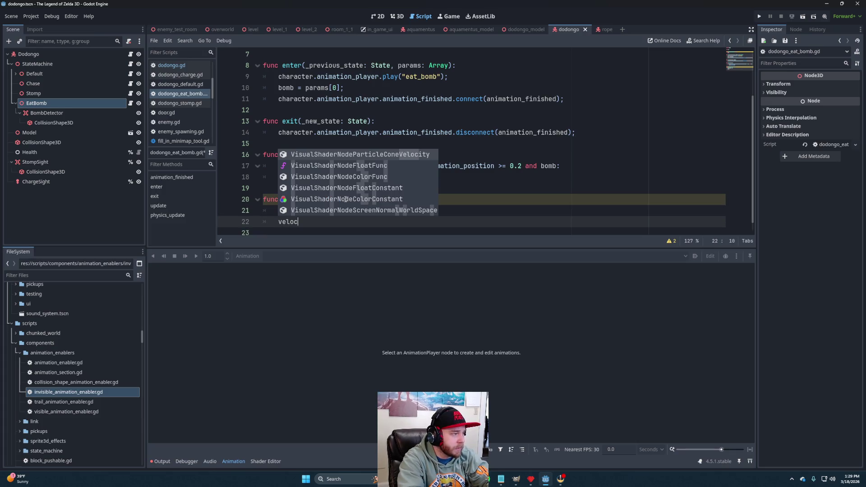
type("ity.y")
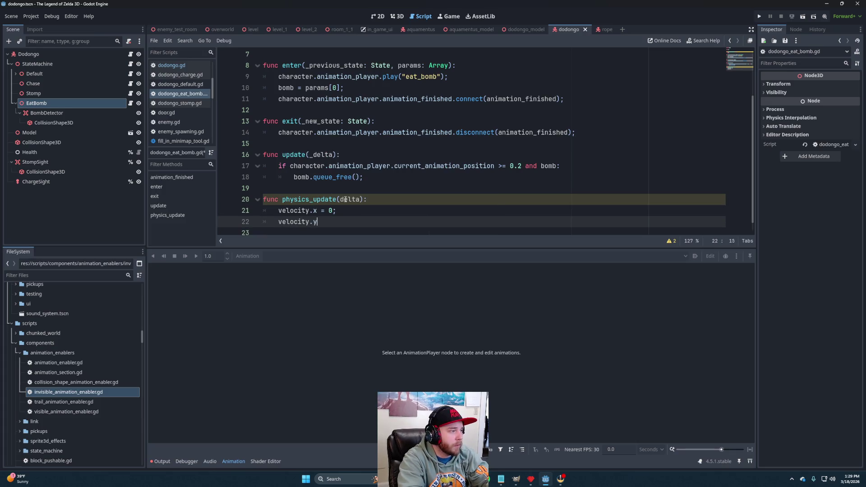
key("ctrl+BackSpace")
key("ctrl+BackSpace")
key("ctrl+BackSpace")
type("veloc")
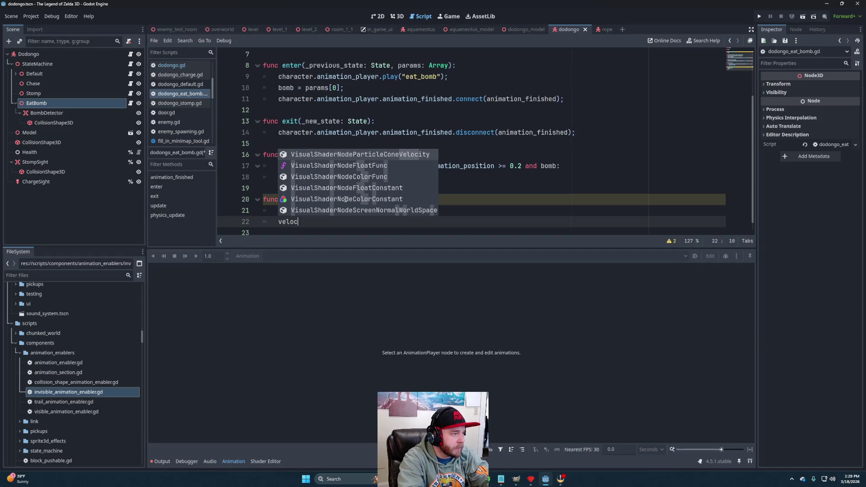
type("ity.y = ")
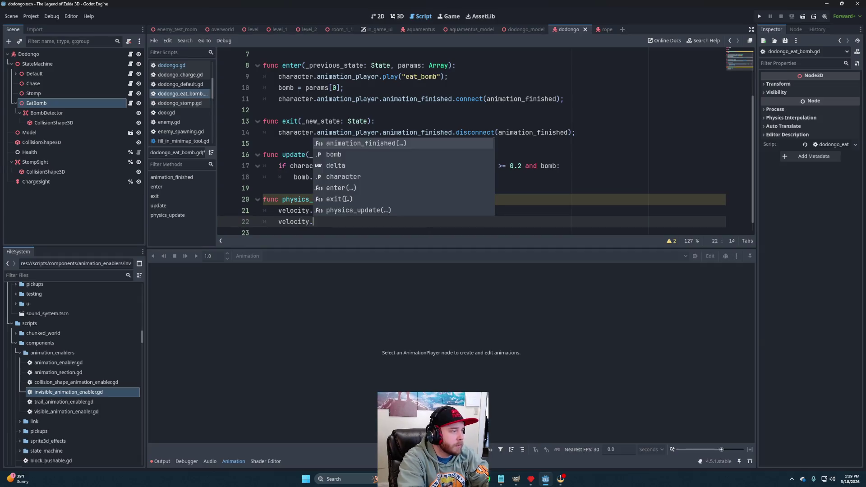
type("0;")
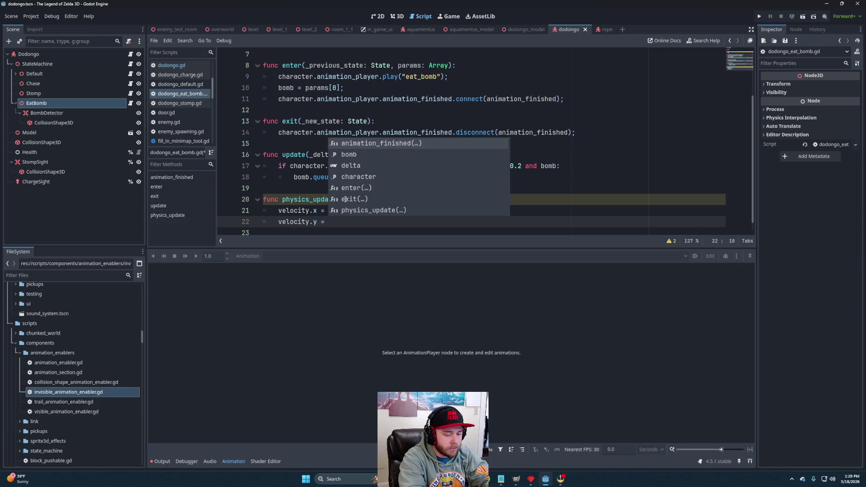
key("BackSpace")
key("BackSpace")
key("BackSpace")
type("z")
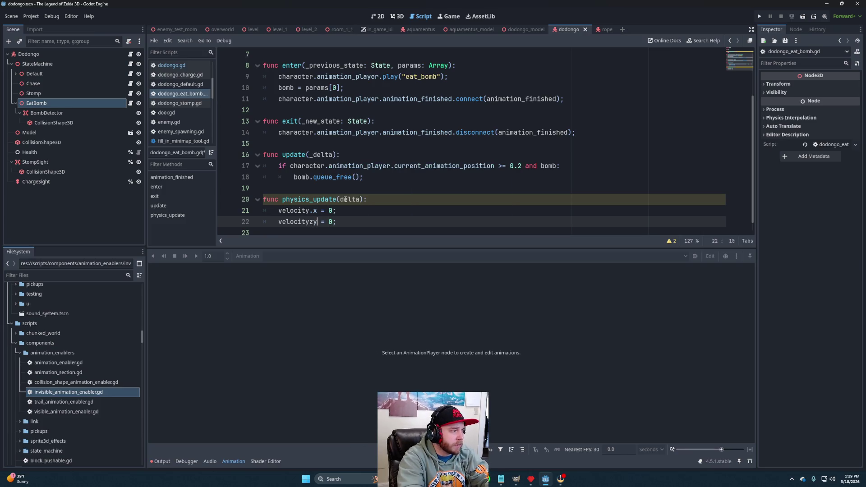
key("Left")
key("Left")
key("Left")
type(".")
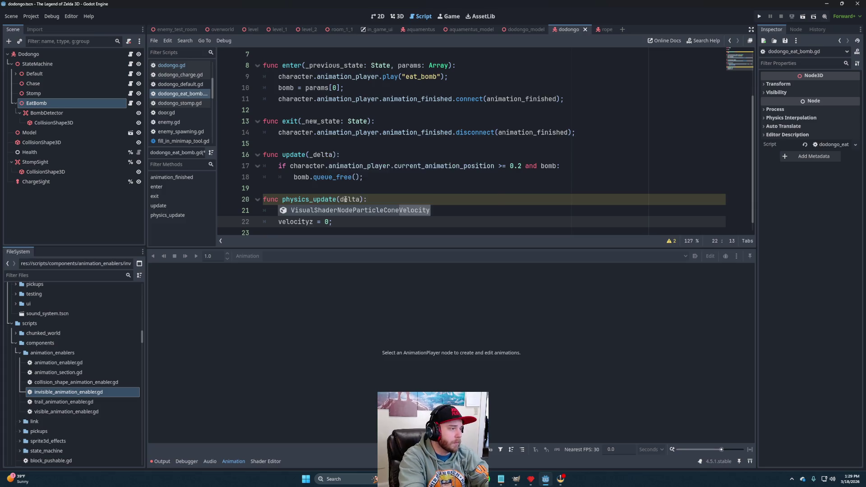
key("BackSpace")
type(".")
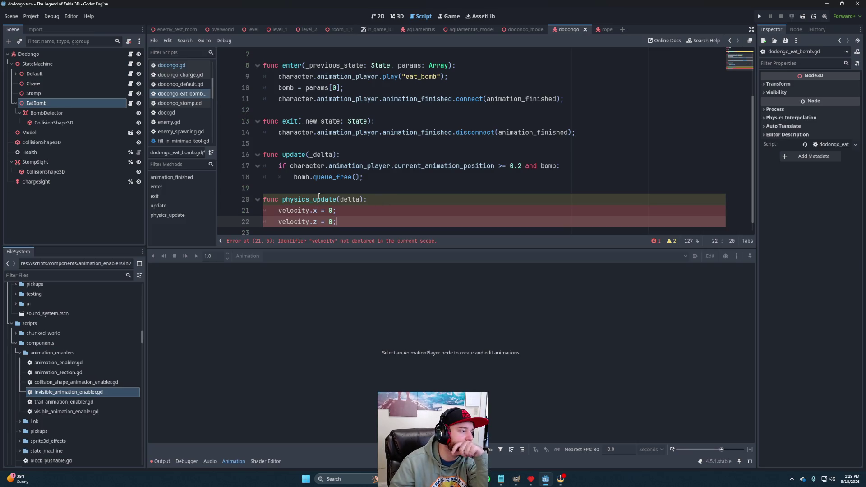
- Prefix both velocity lines with character. so they zero character.velocity.x and .z
left_click(287, 211)
key("Home")
type("character.")
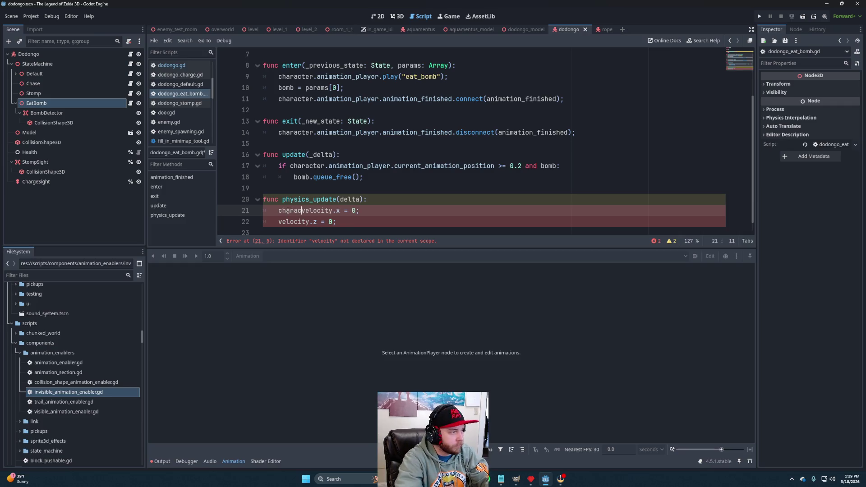
key("Escape")
key("Down")
key("Home")
type("c")
type("hj")
key("BackSpace")
type("aractrer.")
key("Left")
key("Left")
key("Left")
type("r")
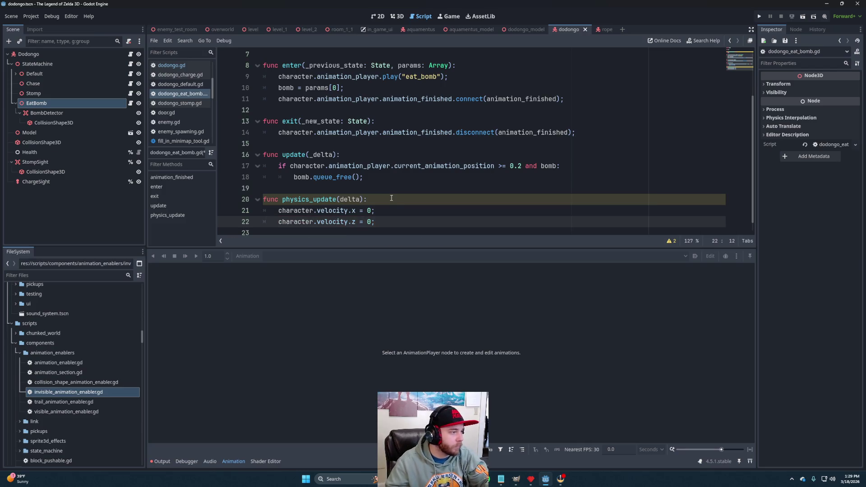
scroll(395, 212, "up", 2)
- Replace pass in animation_finished with if anim == "eat_bomb": character.animation_player.play("stunned");
left_click(348, 110)
scroll(469, 139, "down", 2)
scroll(460, 152, "up", 2)
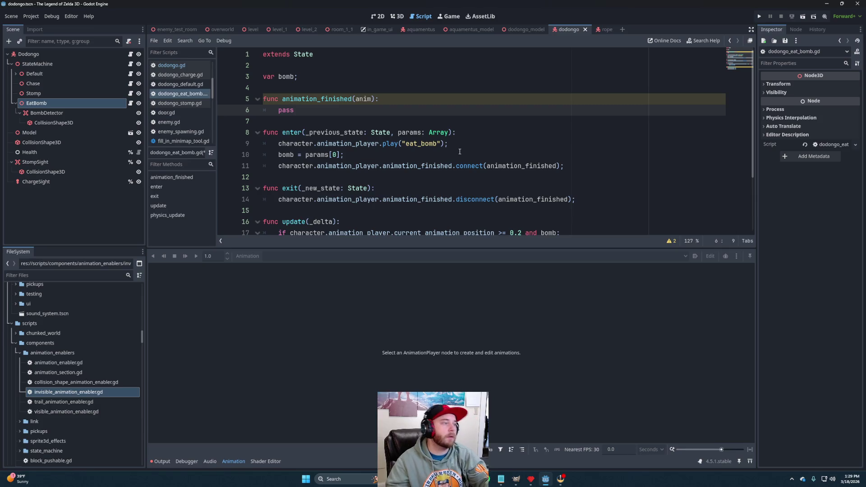
key("BackSpace")
key("BackSpace")
key("BackSpace")
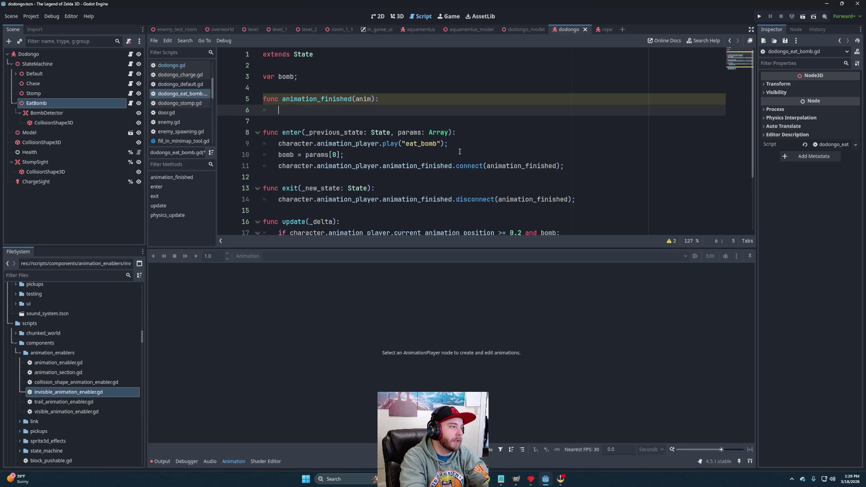
type("if anim")
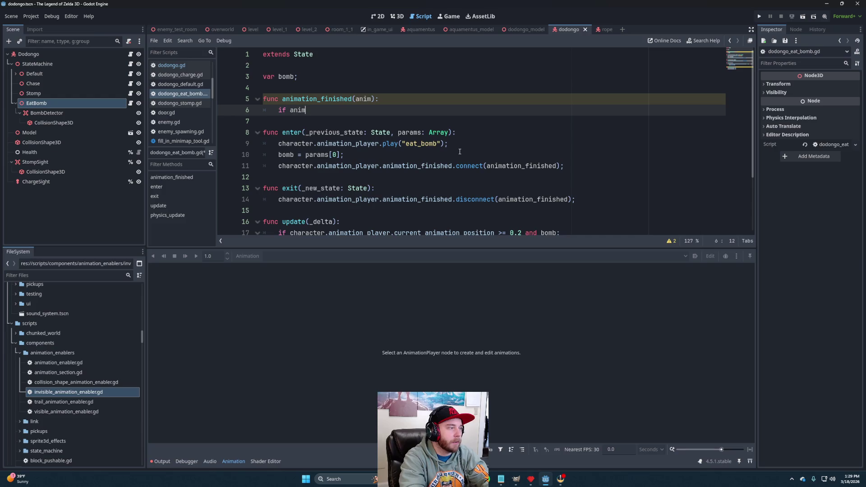
type("== \"ea")
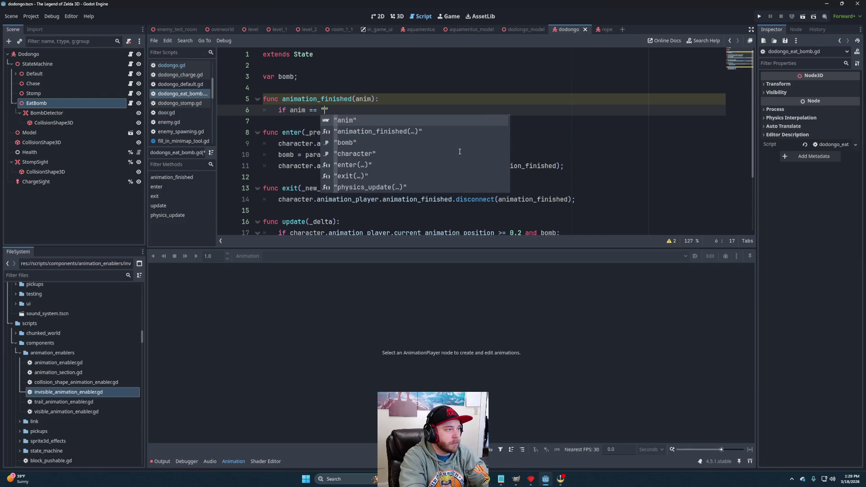
type("t_bom")
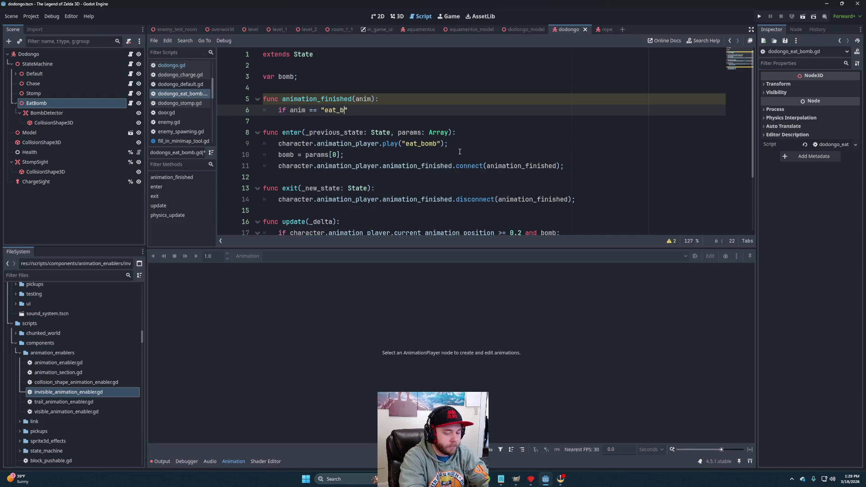
type("c")
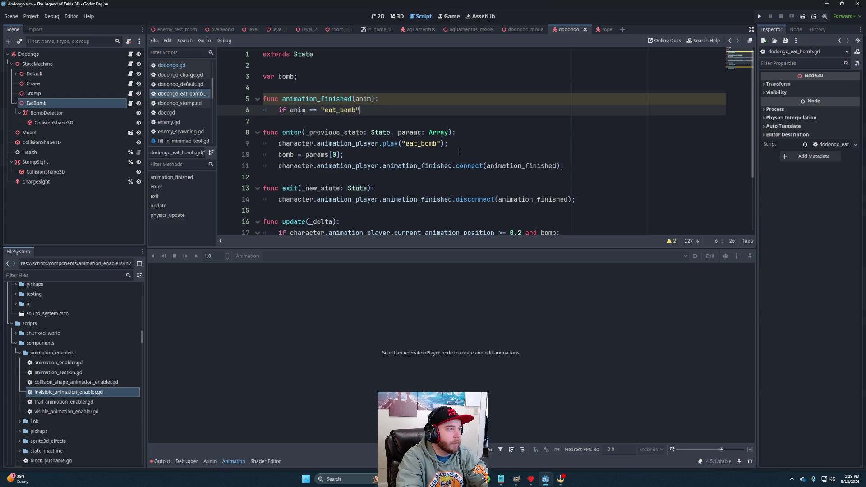
type(":")
key("Return")
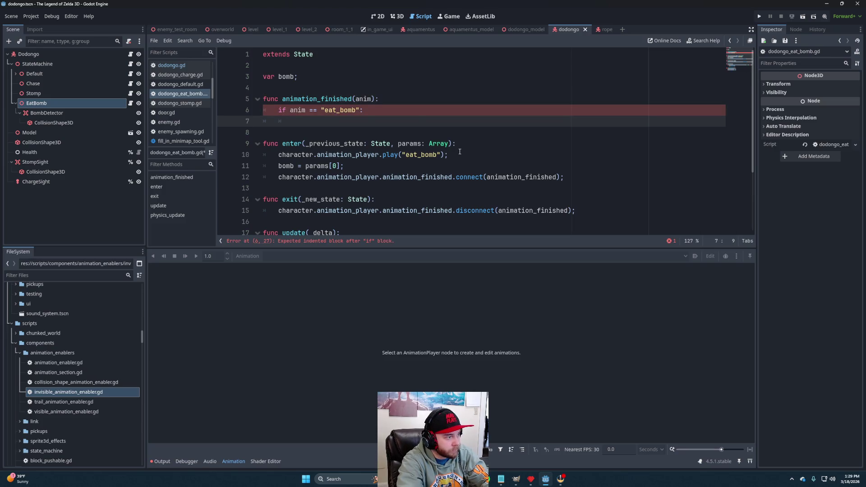
type("animat")
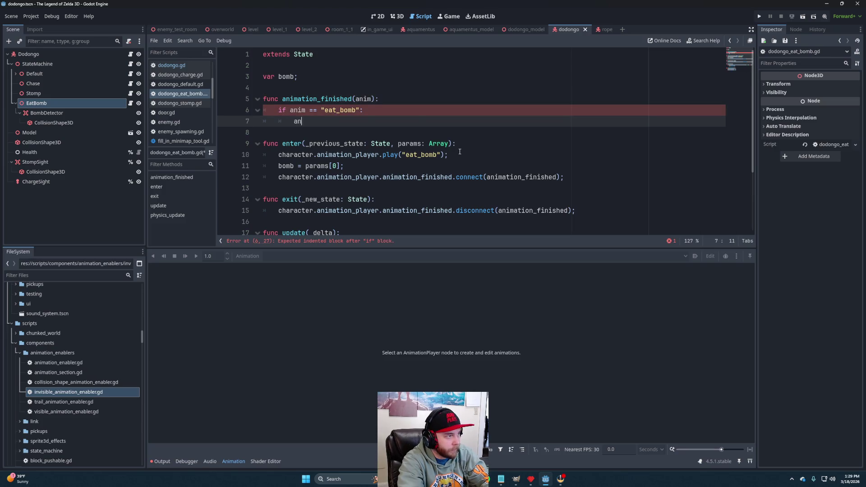
key("BackSpace")
key("BackSpace")
key("BackSpace")
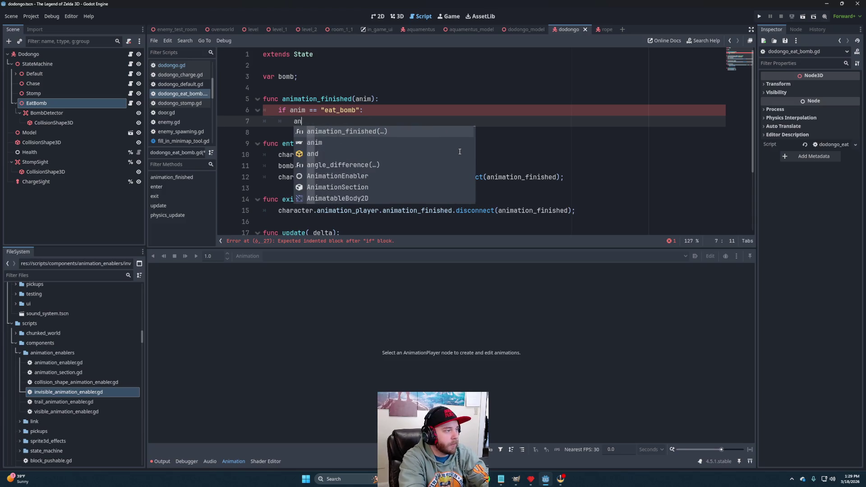
type("character.animation_")
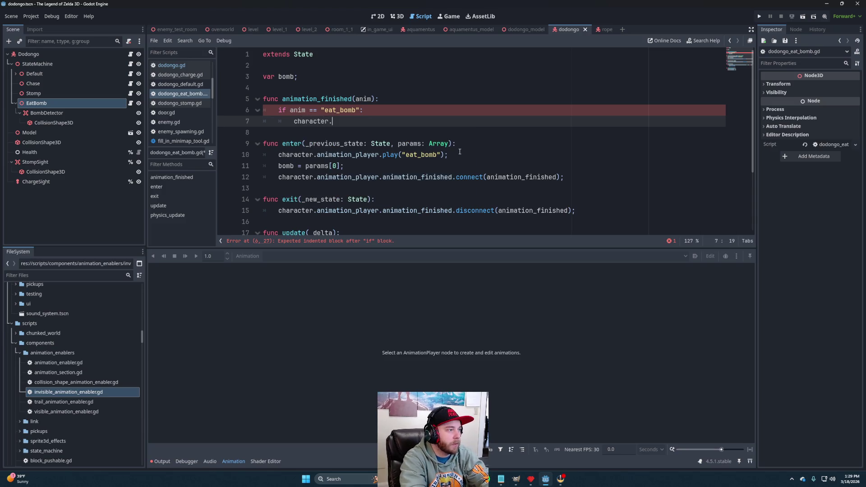
type("player.")
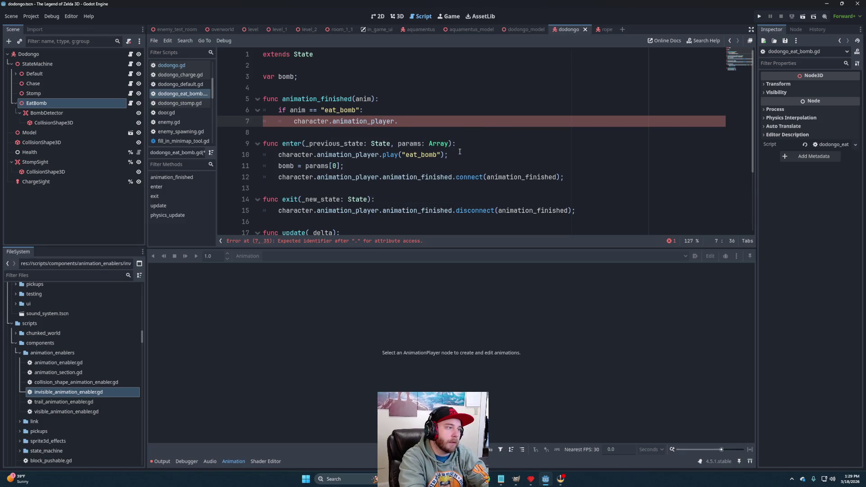
type("play(\"s")
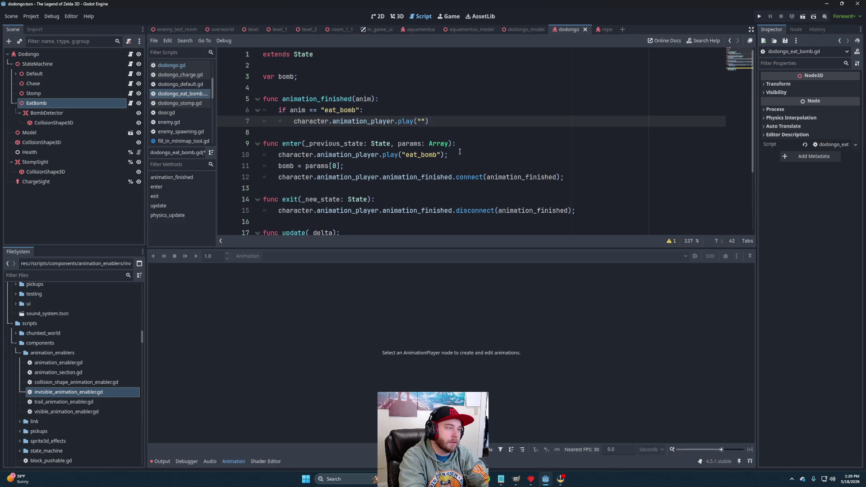
type("tunned\"")
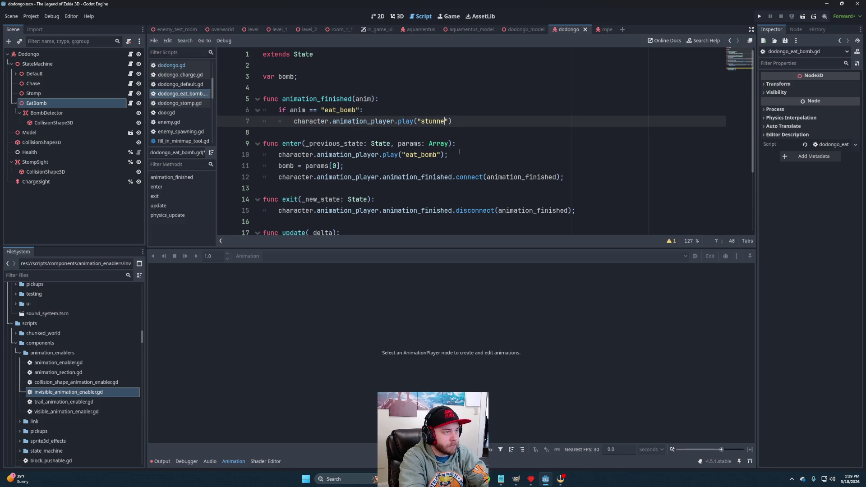
type(");")
key("Return")
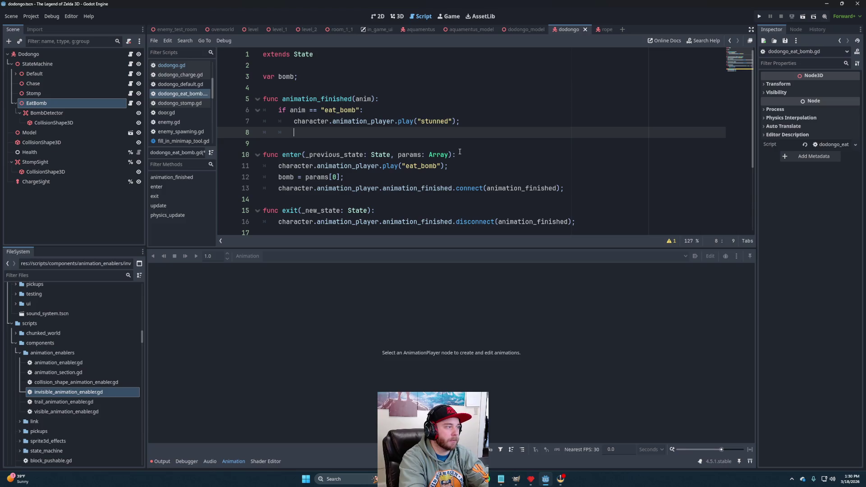
- Type character.heath -= character.health.max_health/2.0, checking health.gd for the max_health variable
type("character.heath -= ")
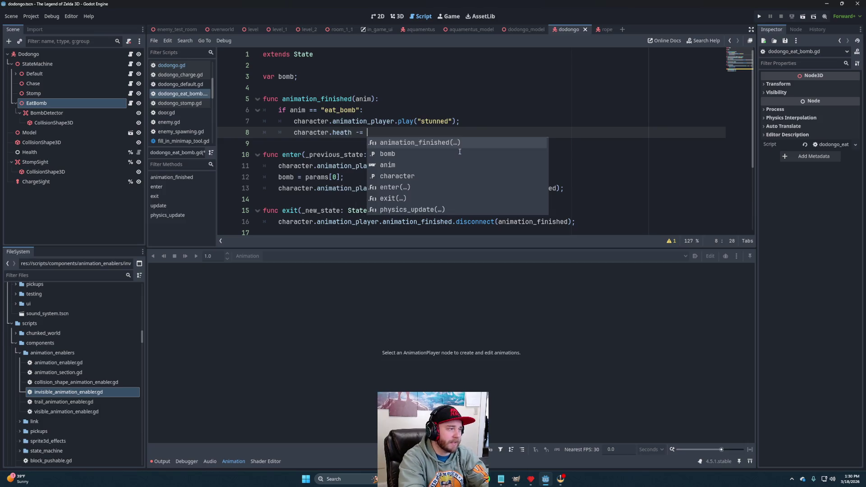
type("char")
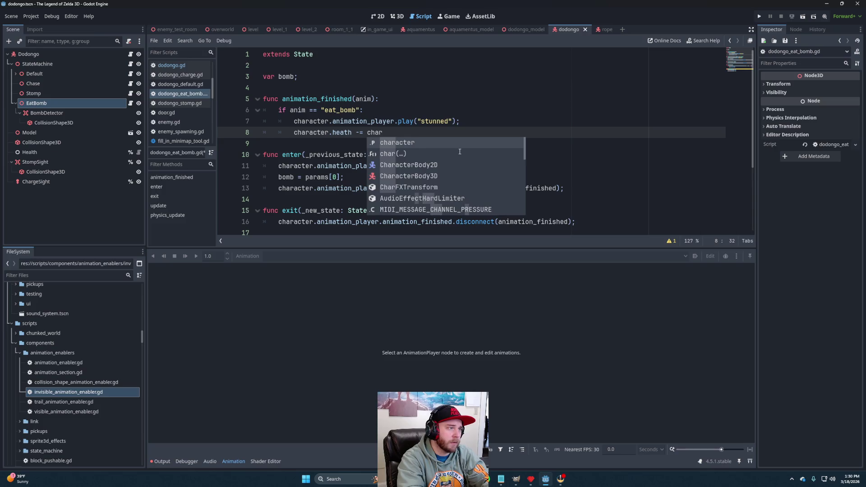
type("acter.health")
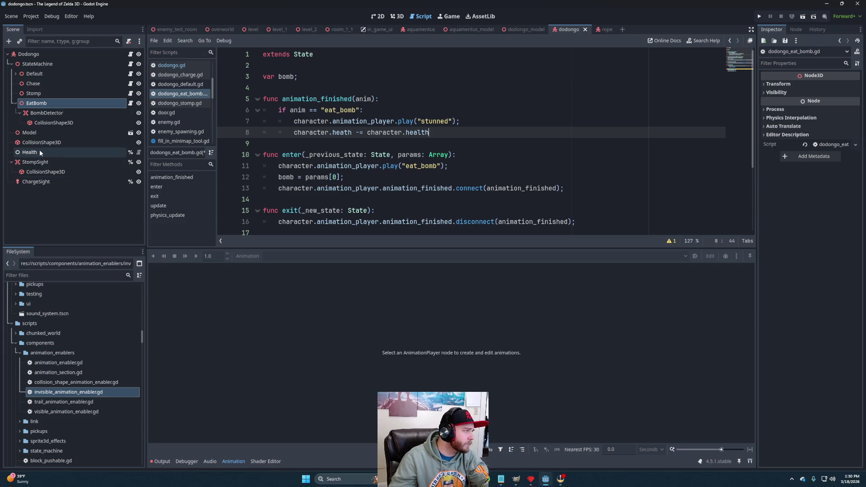
left_click(140, 154)
left_click(139, 153)
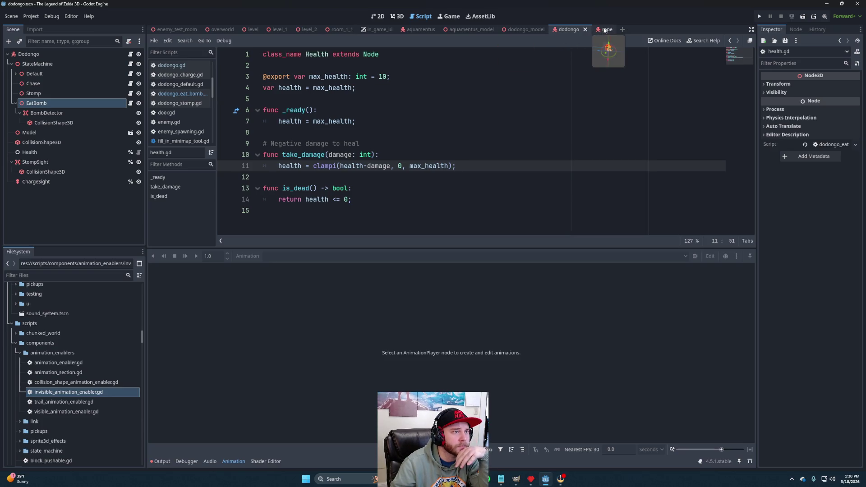
left_click(198, 93)
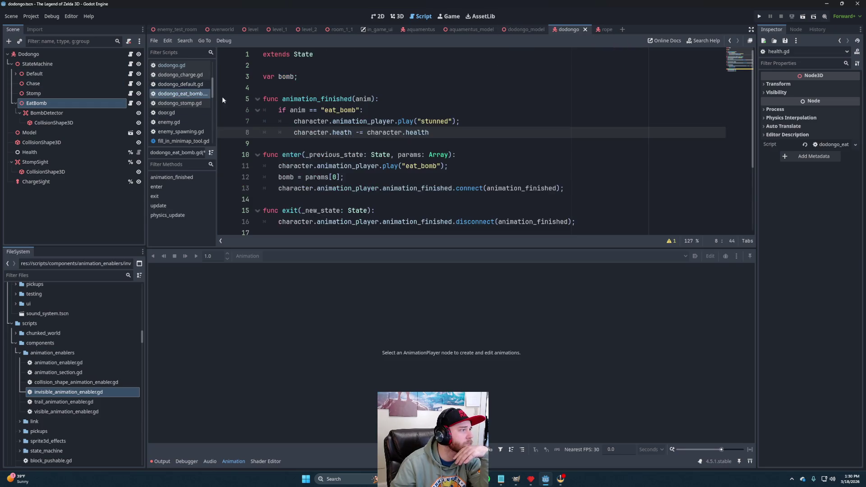
type(".maxx")
key("BackSpace")
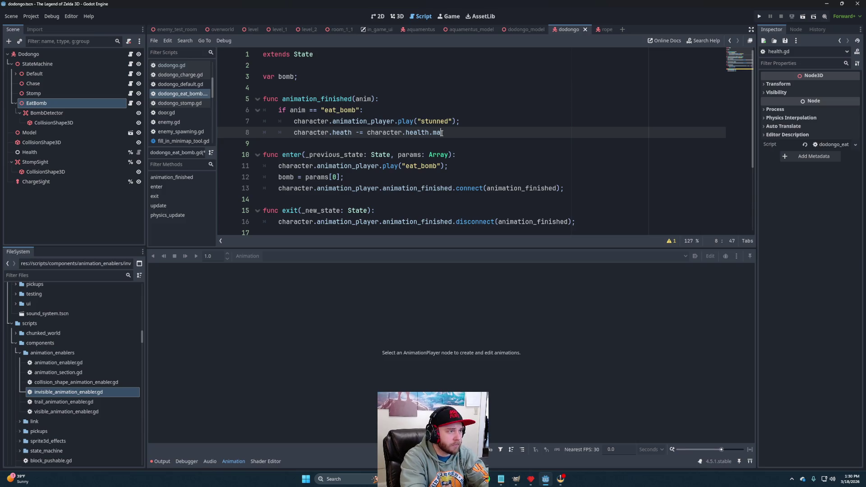
type("health")
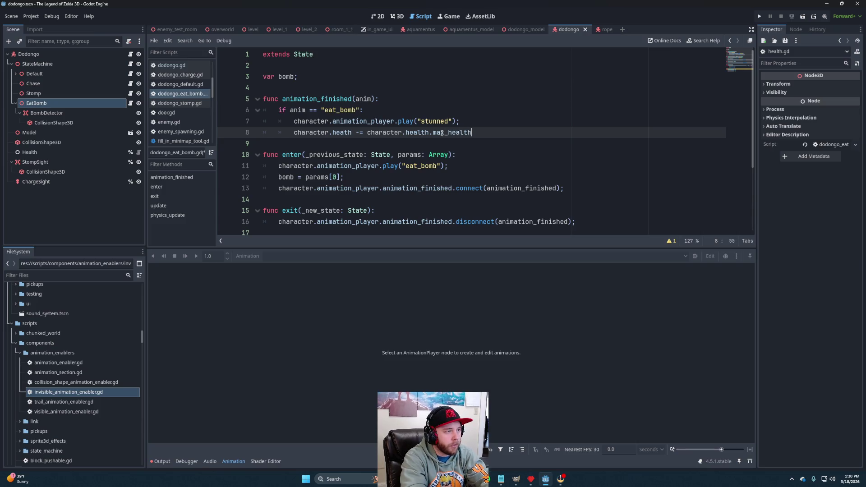
type("/2.")
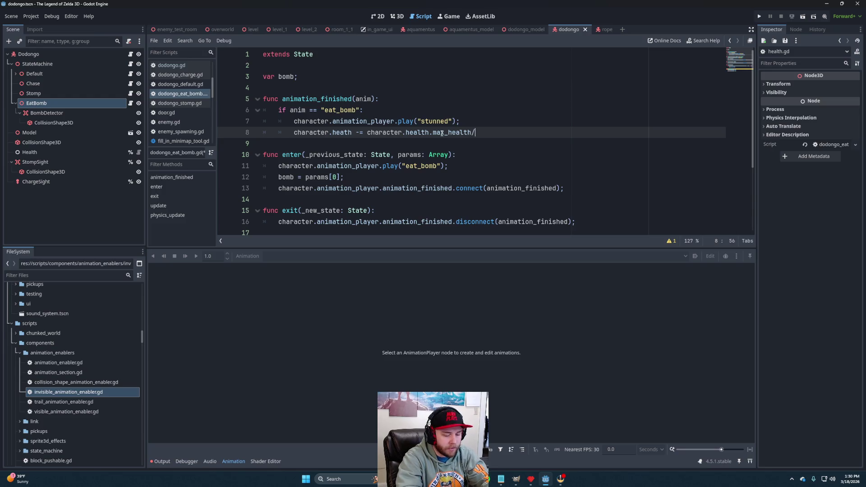
type("0")
- Wrap the half-max-health expression in parentheses and review the stunned and damage lines
key("shift+Left")
key("shift+Left")
key("shift+Left")
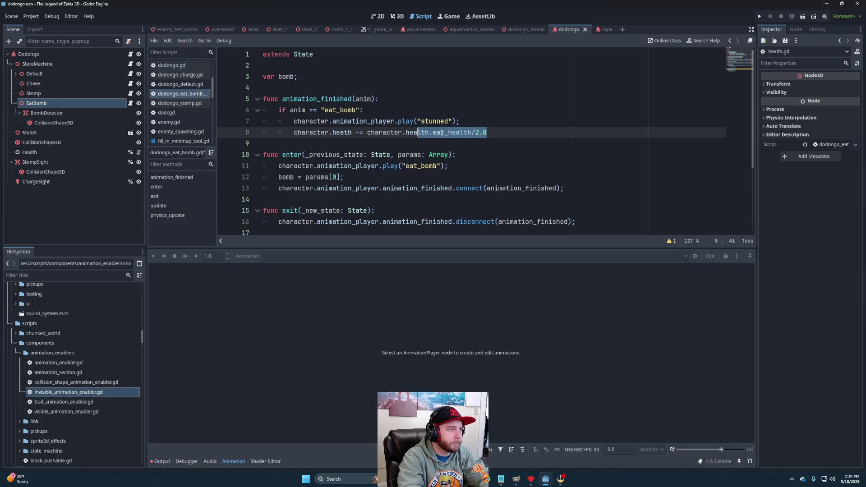
key("shift+Left")
key("shift+Left")
type("(")
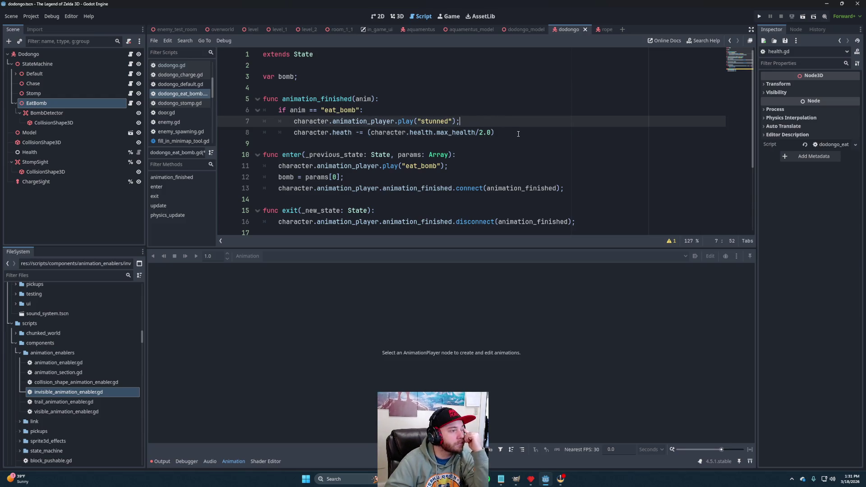
left_click(479, 122)
left_click(539, 136)
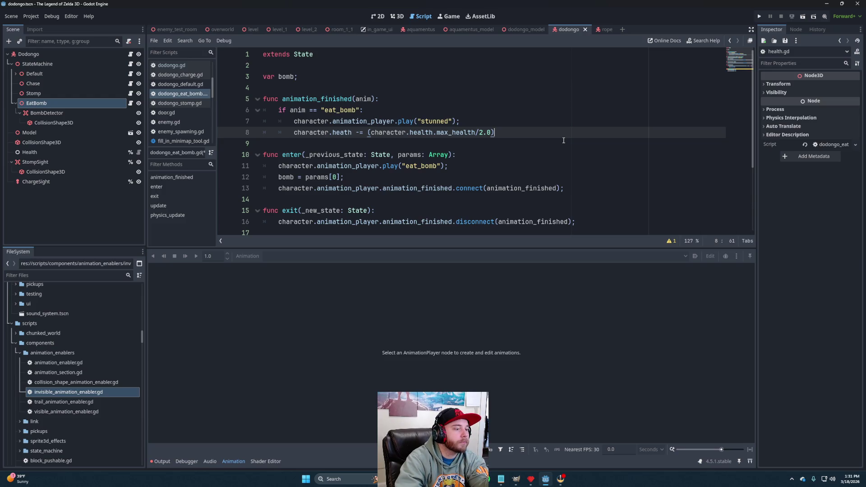
key("Up")
key("Down")
key("Up")
key("Down")
key("Up")
key("Down")
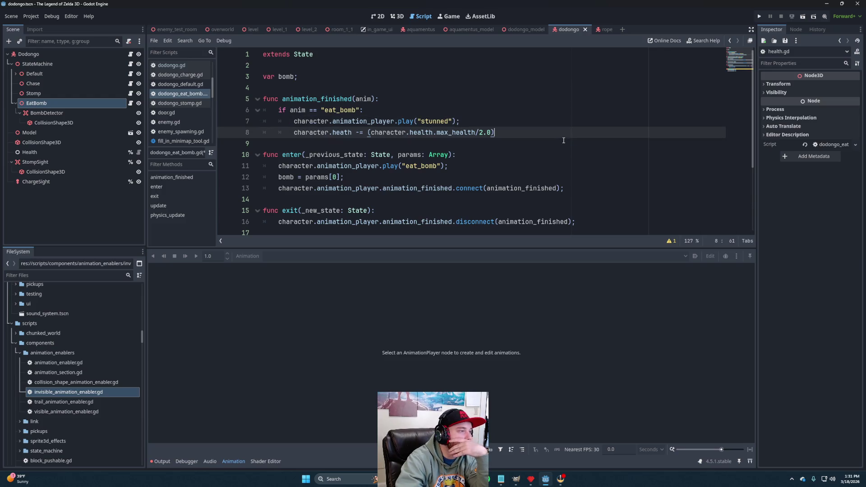
key("Up")
key("Up")
key("Down")
key("Down")
key("Up")
key("Up")
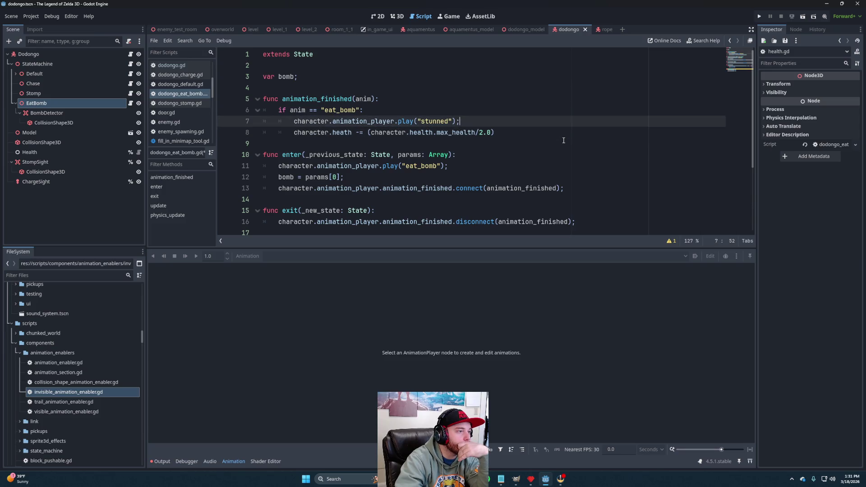
key("Down")
key("Down")
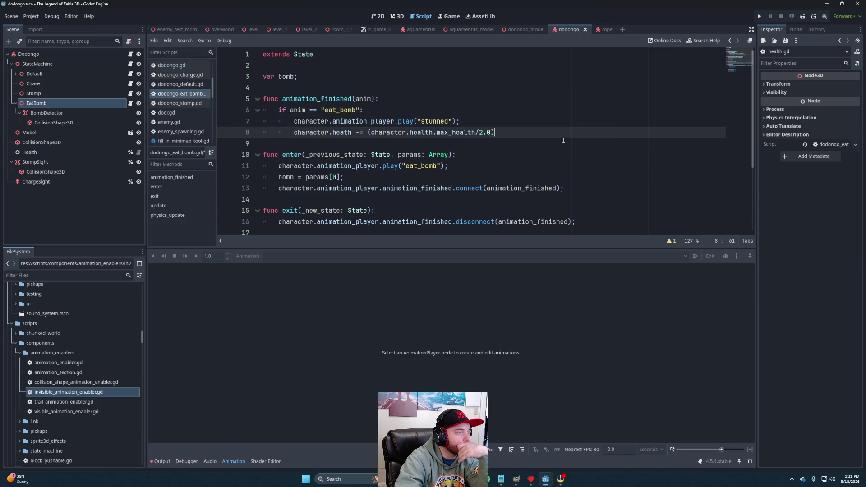
key("Up")
key("Up")
key("Down")
key("Down")
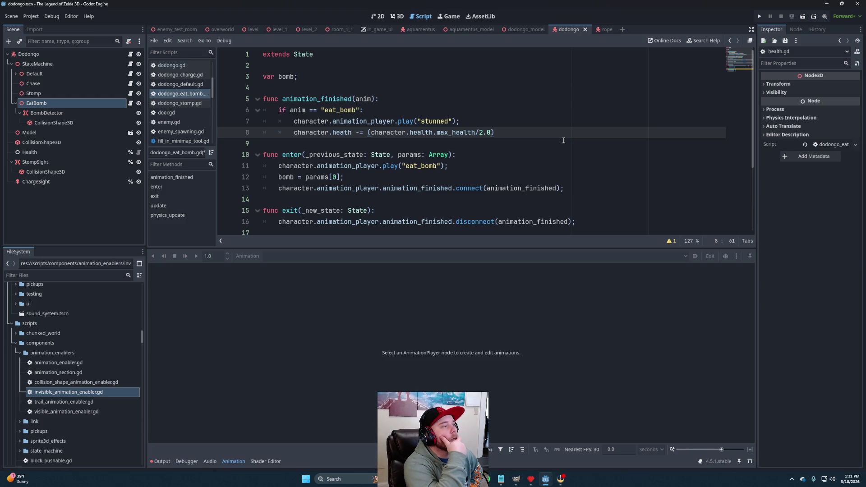
- Add an if anim == "stunned": branch calling state_machine.change_state("Default");
key("Return")
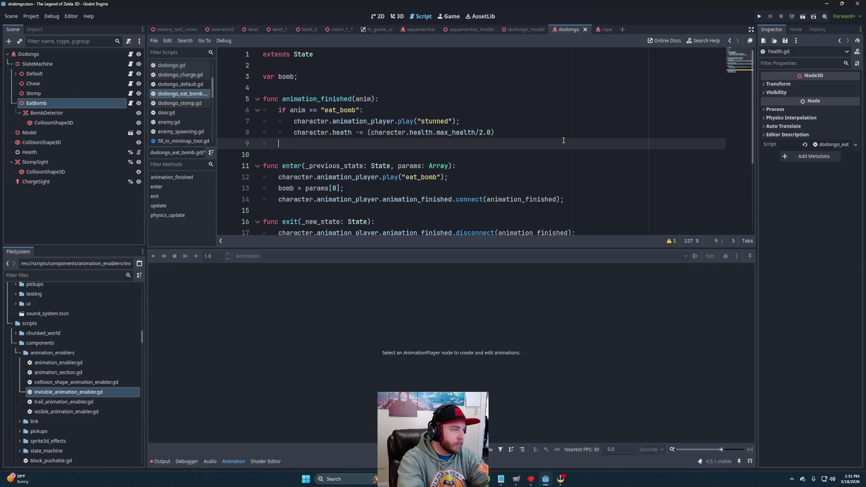
type("if anim")
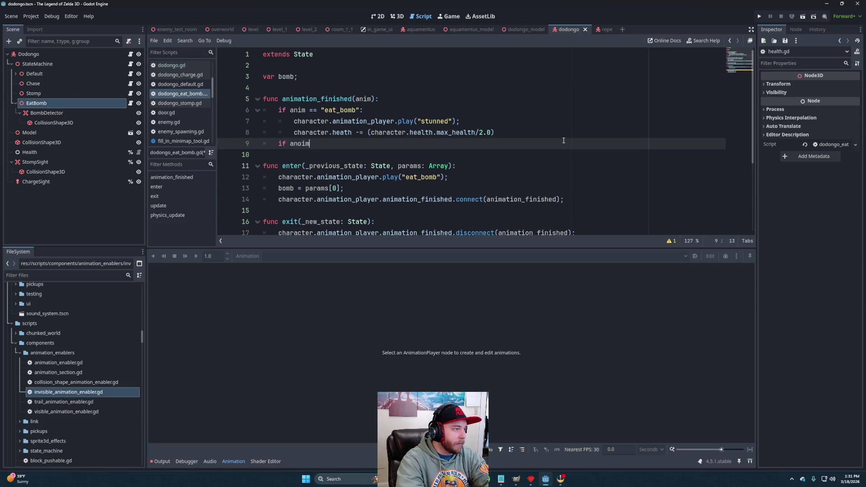
type(" -- ")
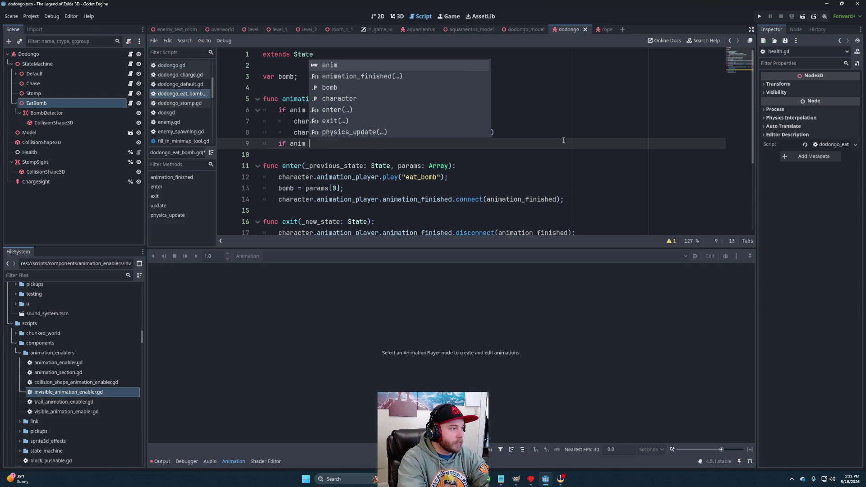
type("== \"")
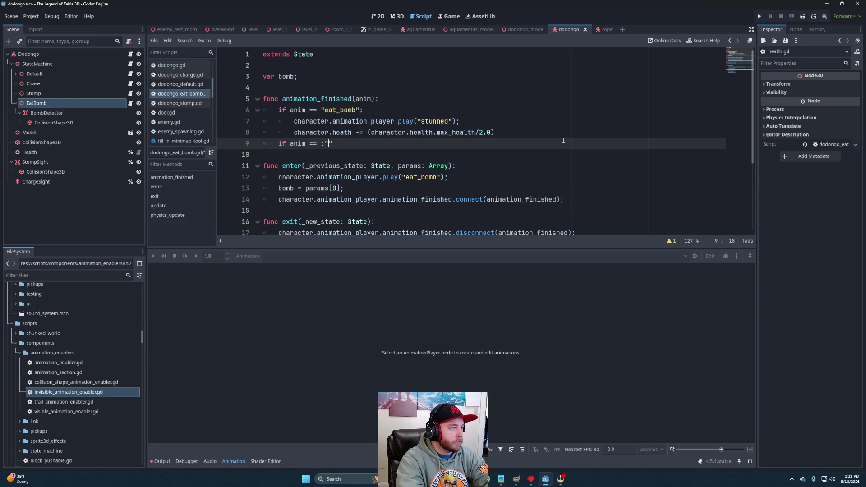
type("stunned:")
key("Return")
type("anima")
key("BackSpace")
key("BackSpace")
key("BackSpace")
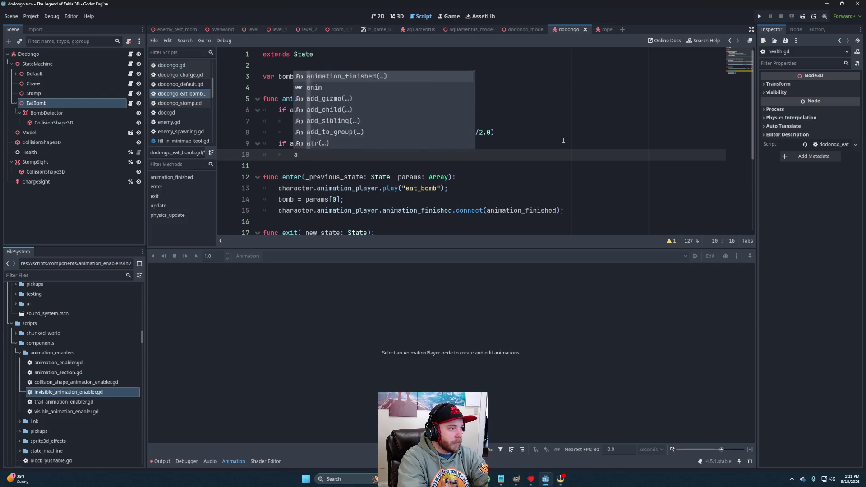
type("state")
key("Return")
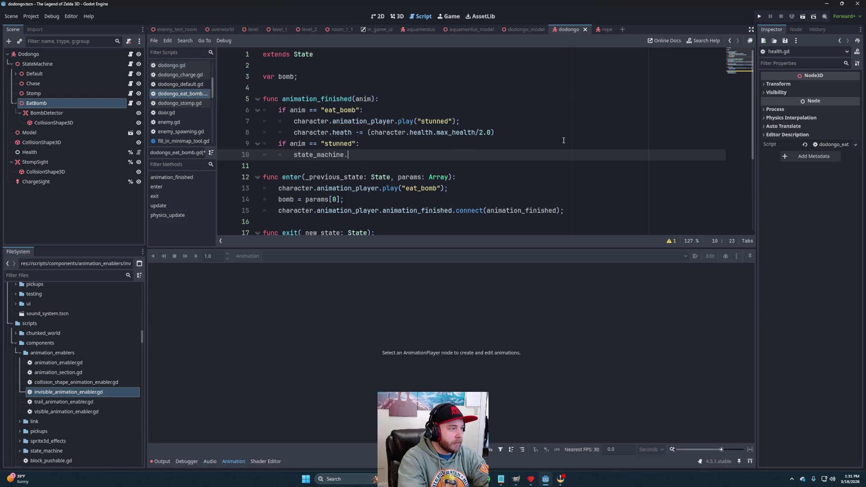
type(".change_state")
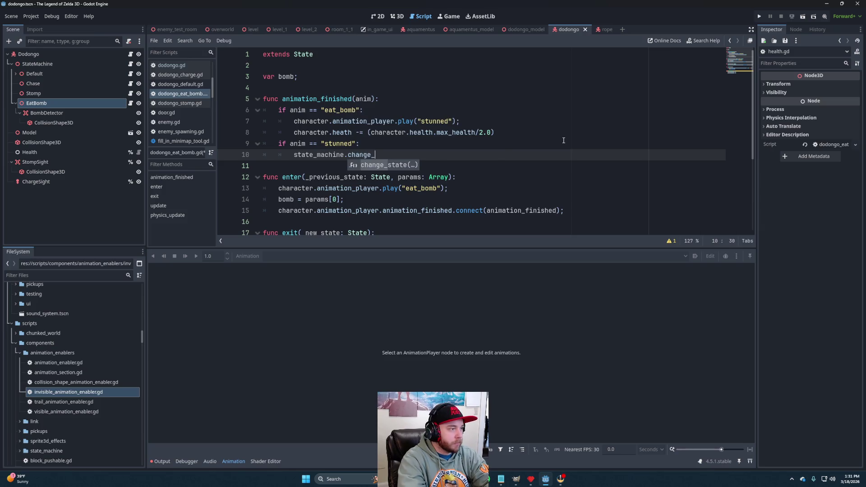
key("Return")
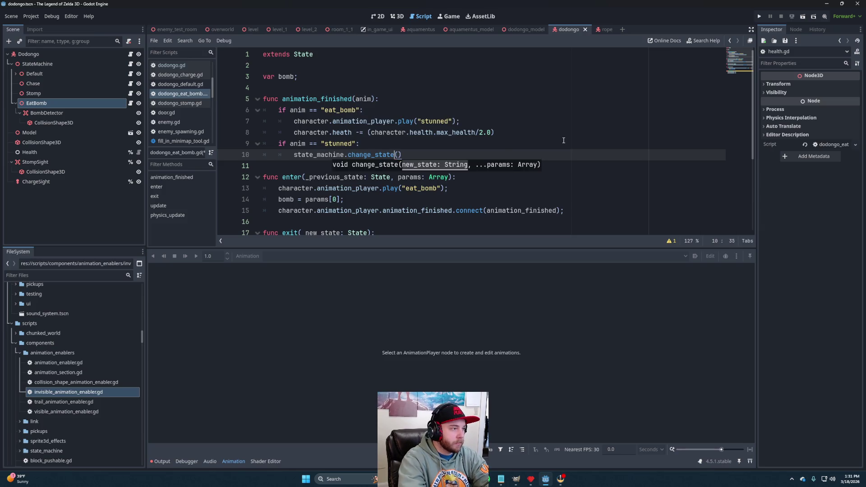
type("\"Default\"")
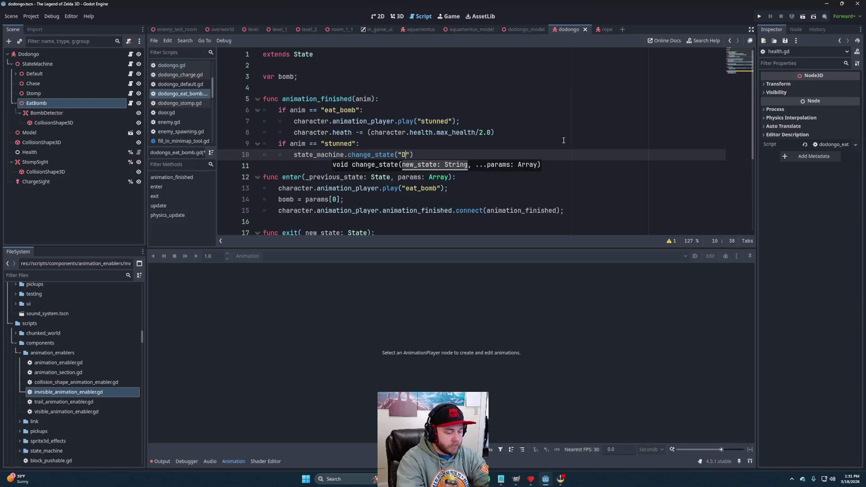
type(");")
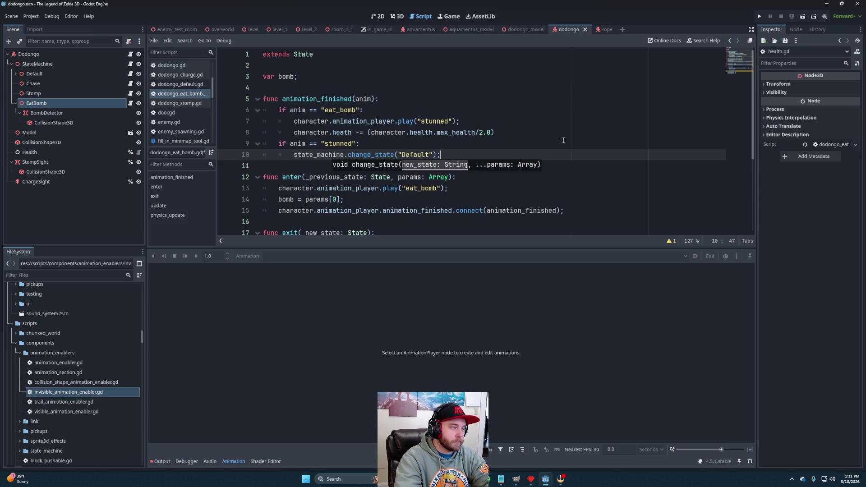
left_click(535, 131)
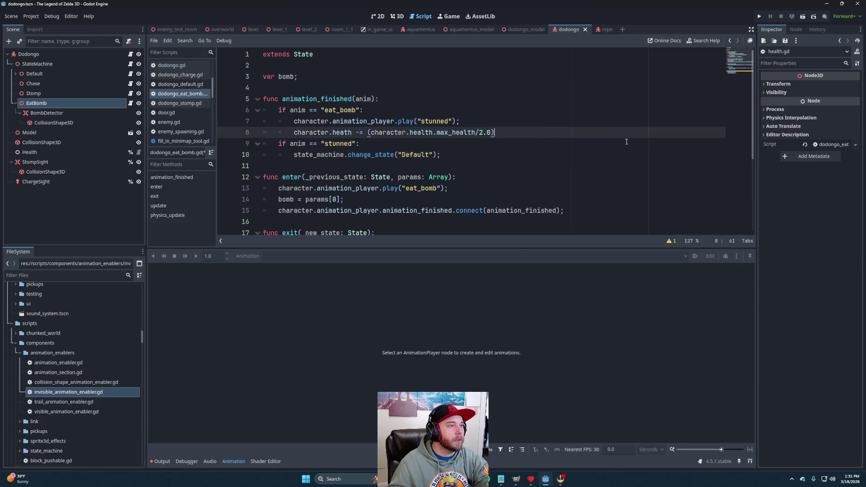
- In dodongo_model, duplicate MouthOpen's AnimationEnabler under Stunned and name it AnimationEnabler
left_click(524, 29)
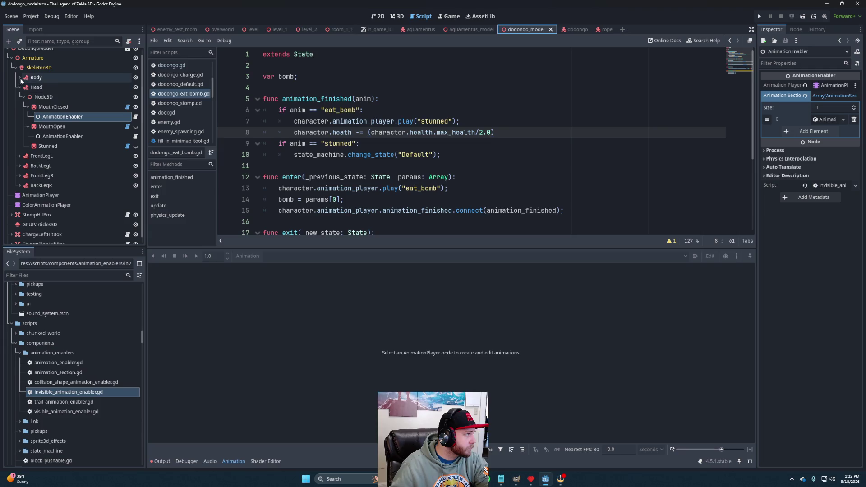
left_click(52, 126)
left_click(55, 118)
left_click(59, 136)
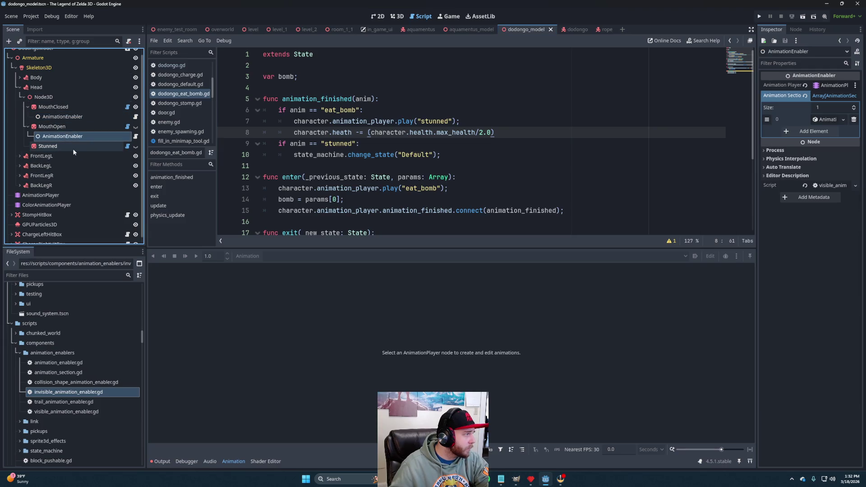
key("ctrl+d")
left_click_drag(69, 148, 69, 156)
double_click(90, 156)
left_click(98, 157)
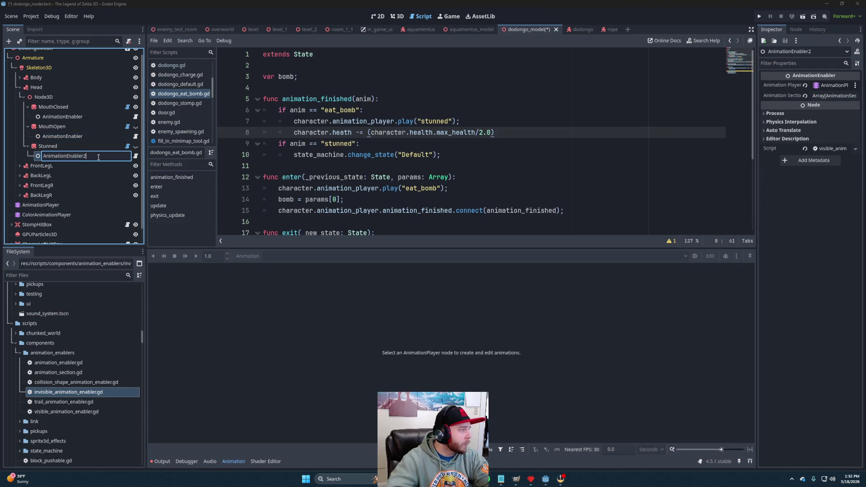
key("BackSpace")
key("Return")
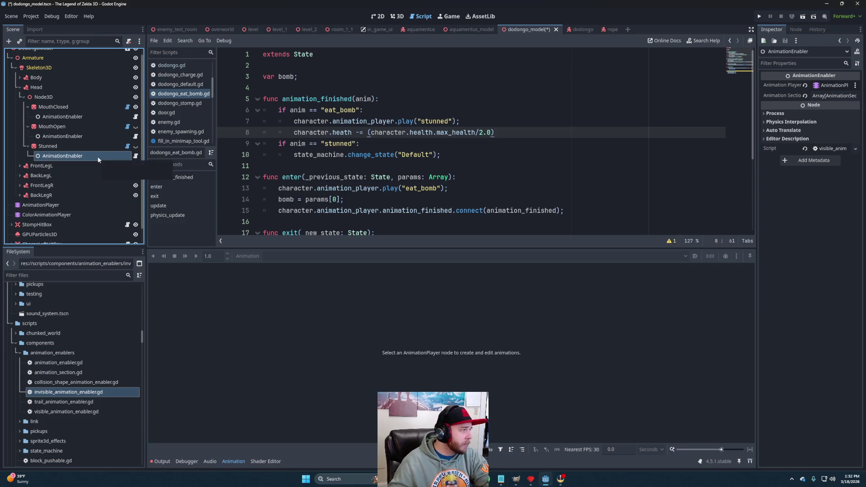
- Set the new enabler's first animation section to play stunned
left_click(828, 97)
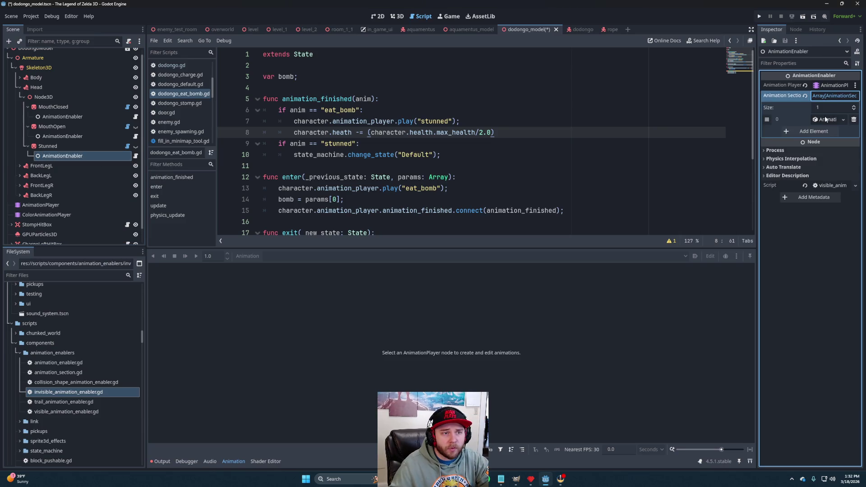
left_click(825, 119)
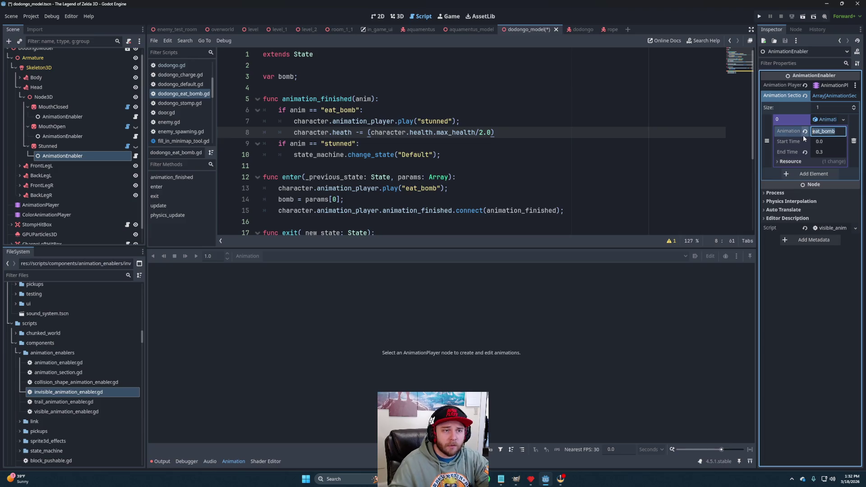
type("stunned")
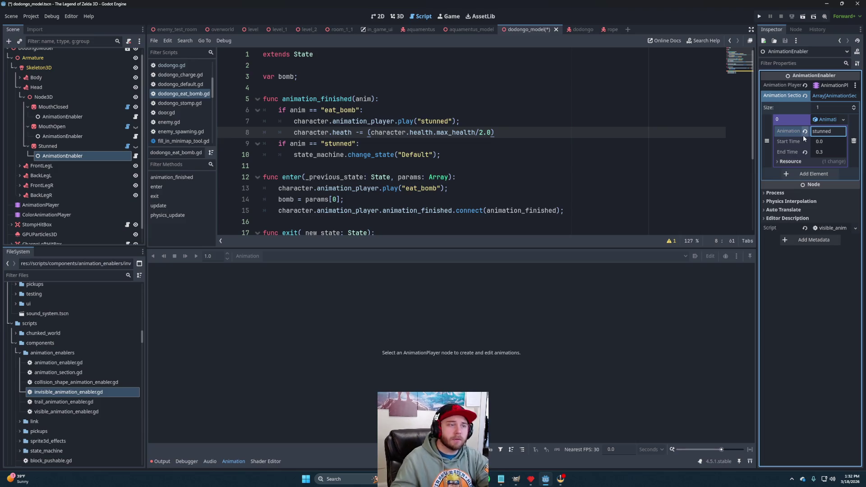
left_click(41, 204)
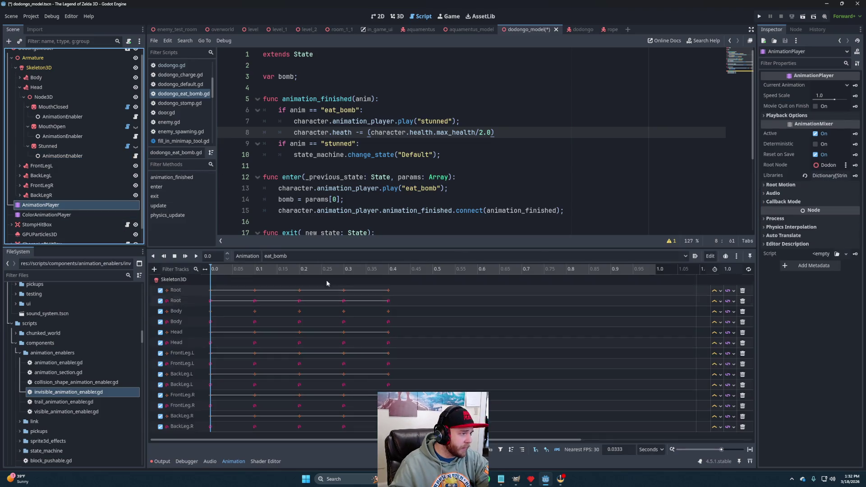
- Select the stunned animation in the AnimationPlayer and set its length to 0.5 seconds
left_click(315, 257)
left_click(290, 314)
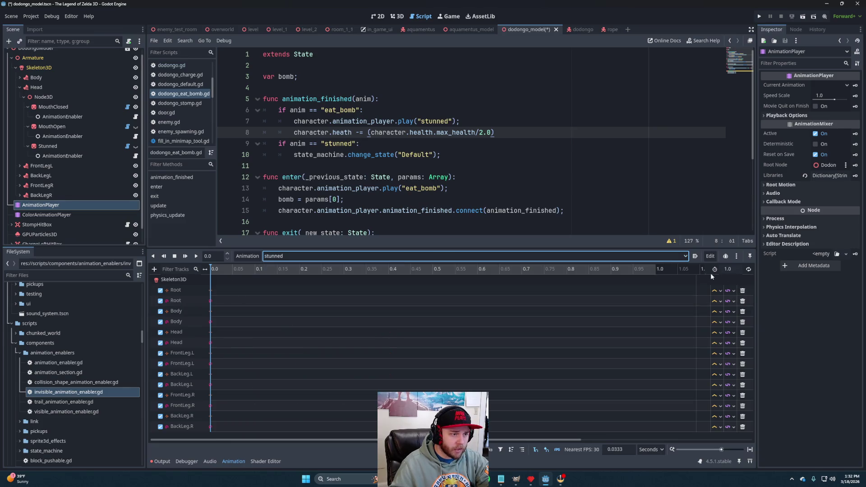
left_click(731, 270)
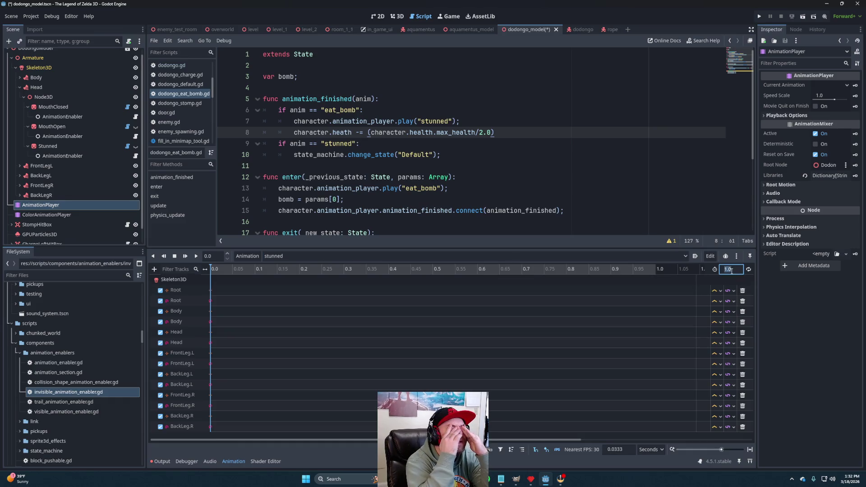
type("0.5")
key("Return")
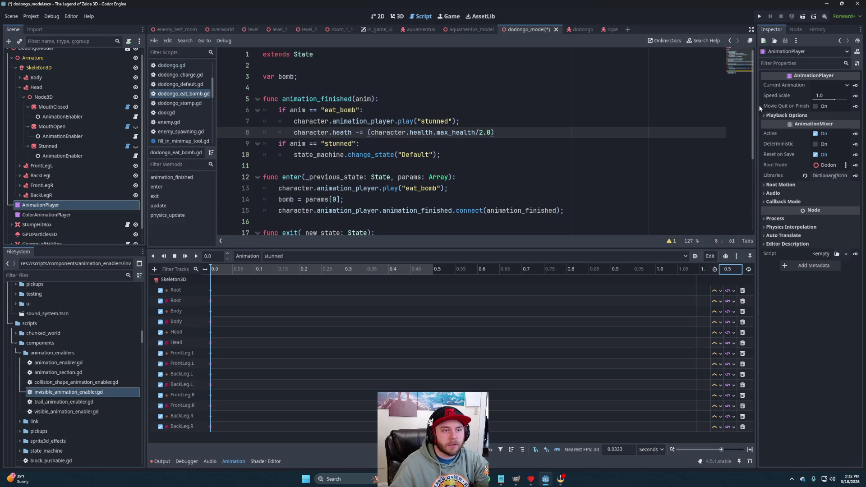
left_click(59, 156)
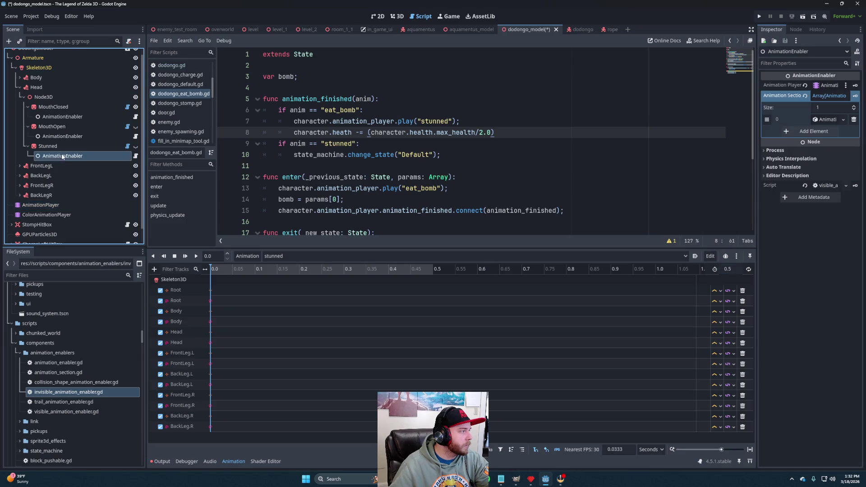
- Change the head Stunned enabler's section End Time from 0.3 to 0.5
left_click(832, 119)
left_click(830, 152)
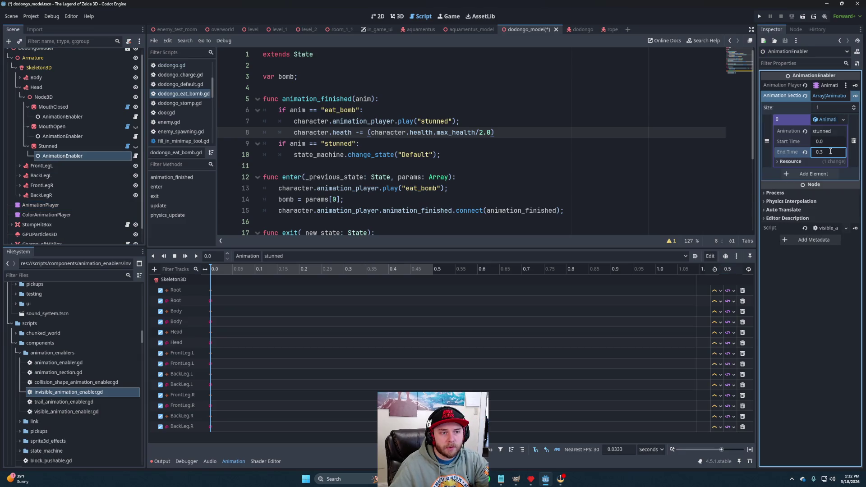
key("BackSpace")
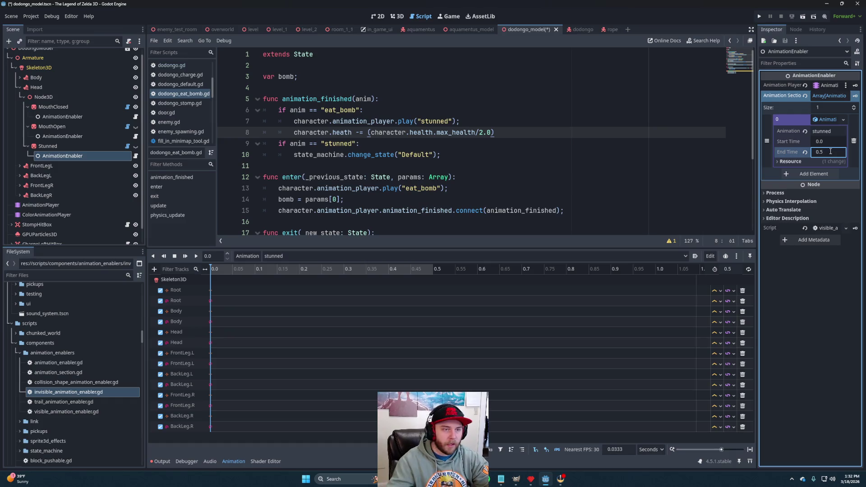
- Add a second AnimationSection 'stunned' ending at 0.5 to the MouthClosed enabler
left_click(56, 116)
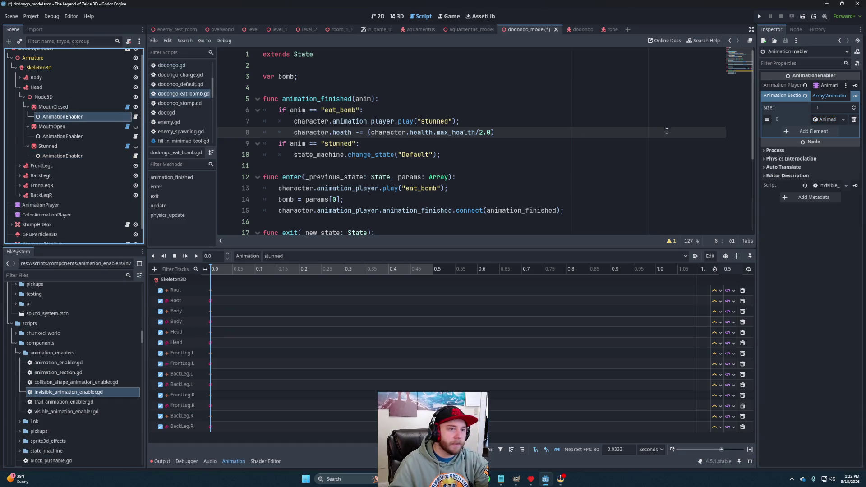
left_click(811, 131)
left_click(824, 133)
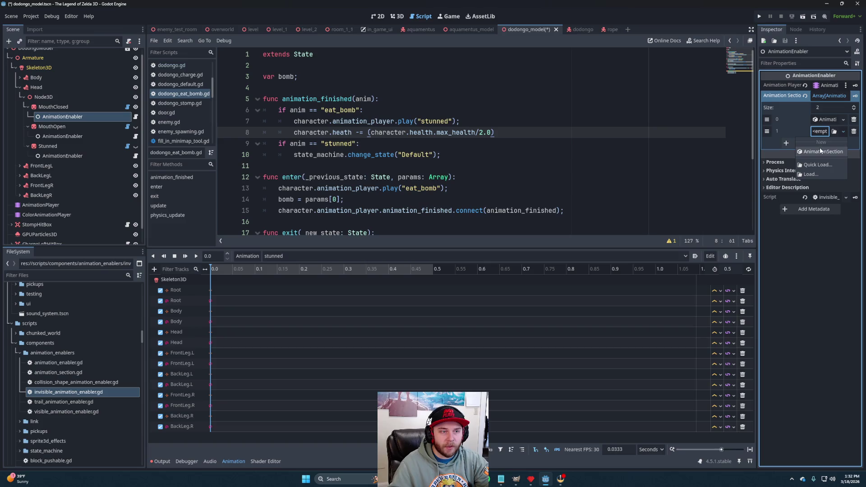
left_click(821, 150)
left_click(821, 142)
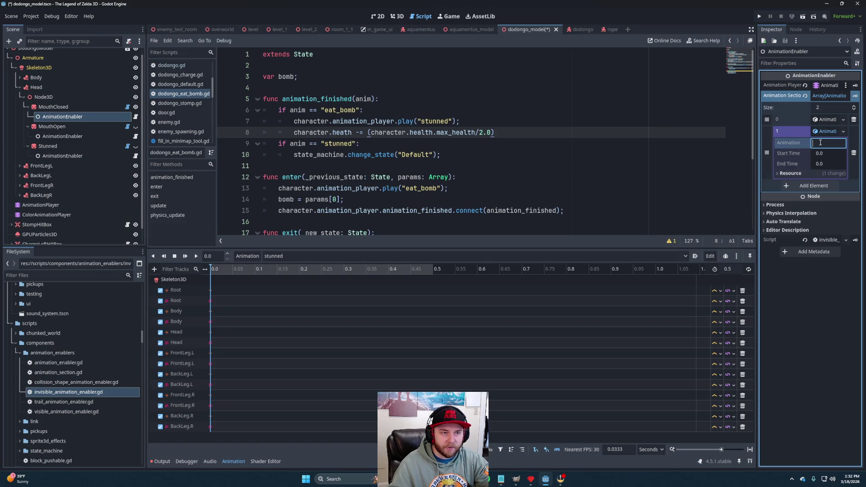
type("nned")
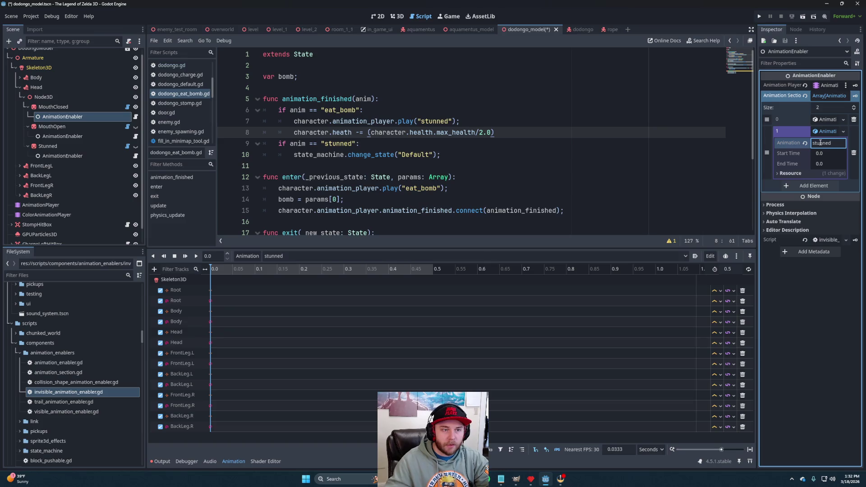
left_click(830, 163)
type("0.5")
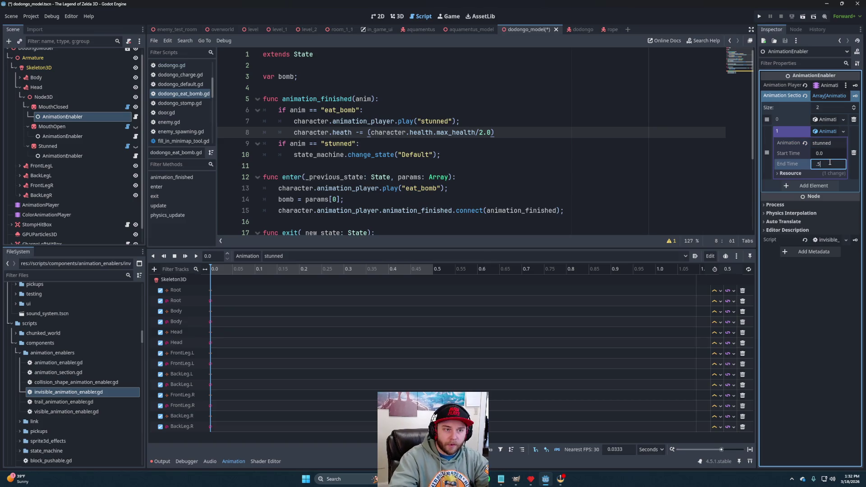
- Duplicate the MouthClosed enabler and move the copy under Body's Normal part
left_click(20, 78)
left_click(53, 137)
left_click(58, 145)
key("ctrl+d")
left_click_drag(63, 158, 74, 99)
- Rename the Body/Normal copy to AnimationEnabler and remove its first section, keeping only 'stunned'
double_click(97, 109)
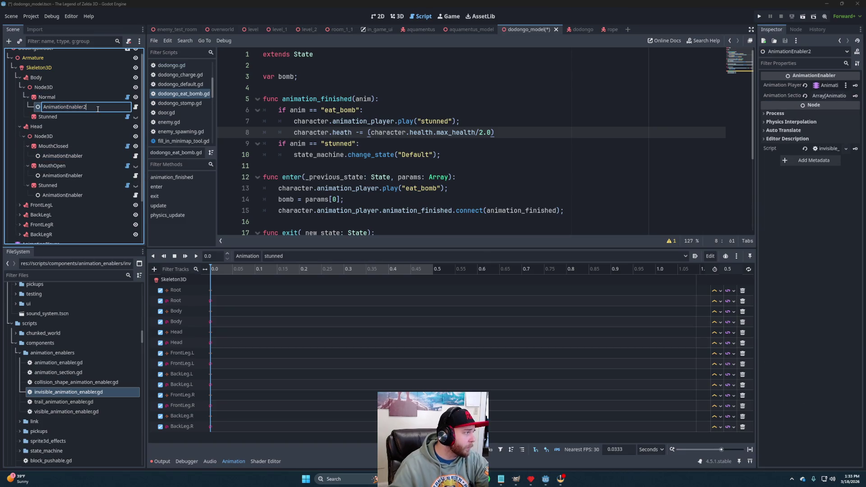
key("BackSpace")
key("Return")
left_click(829, 96)
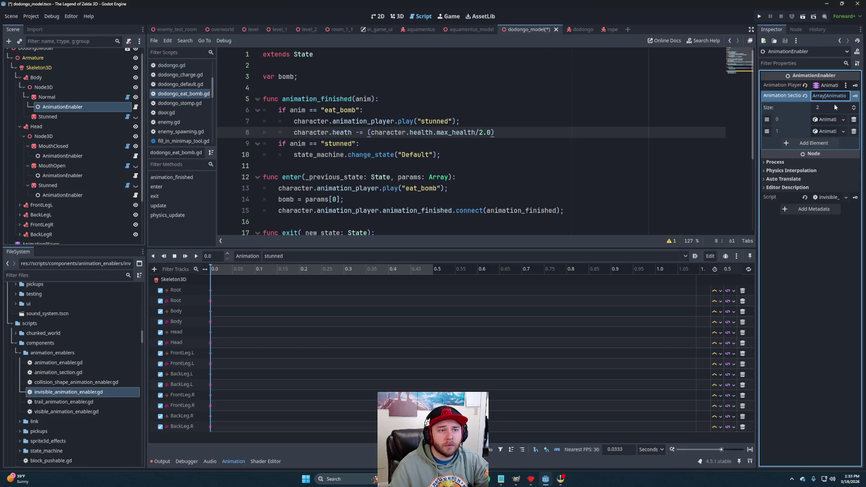
left_click(829, 85)
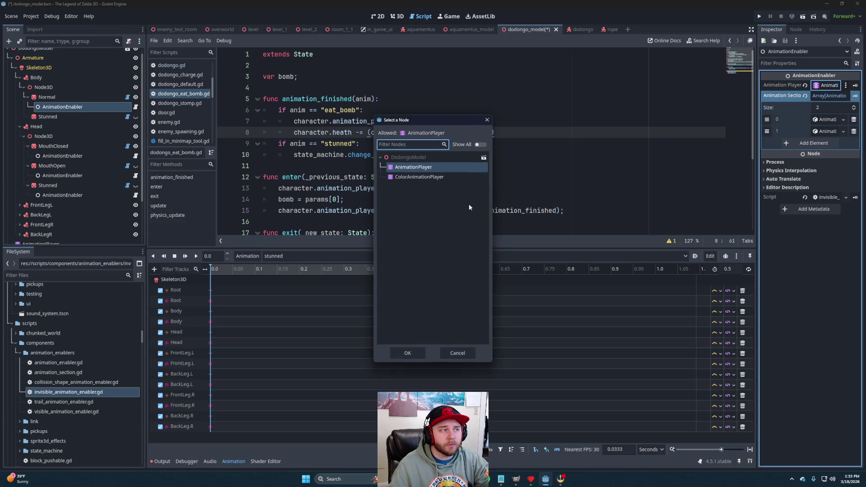
left_click(460, 353)
left_click(786, 96)
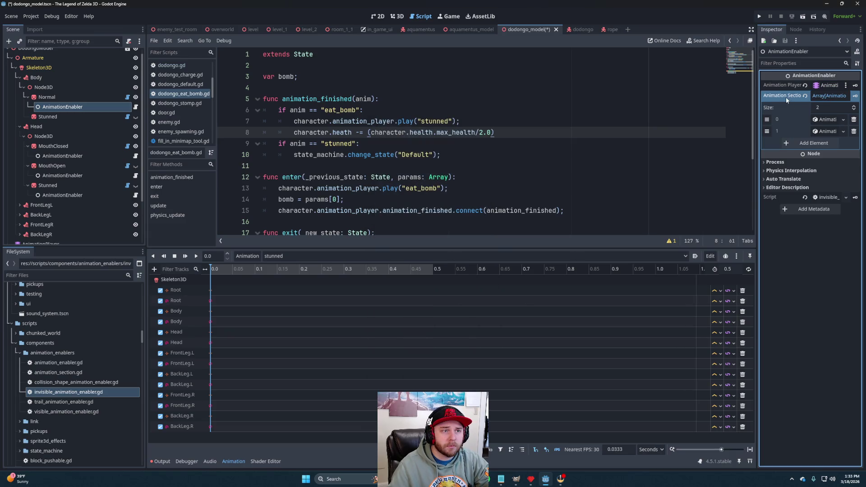
left_click(828, 97)
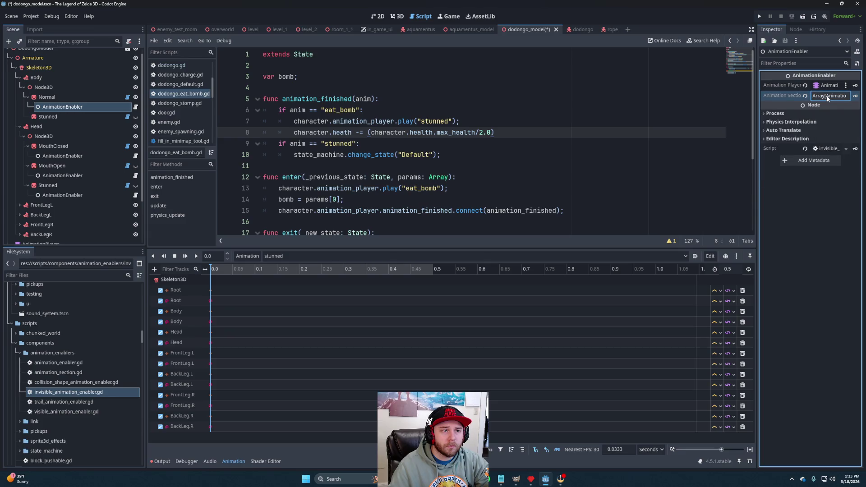
left_click(828, 96)
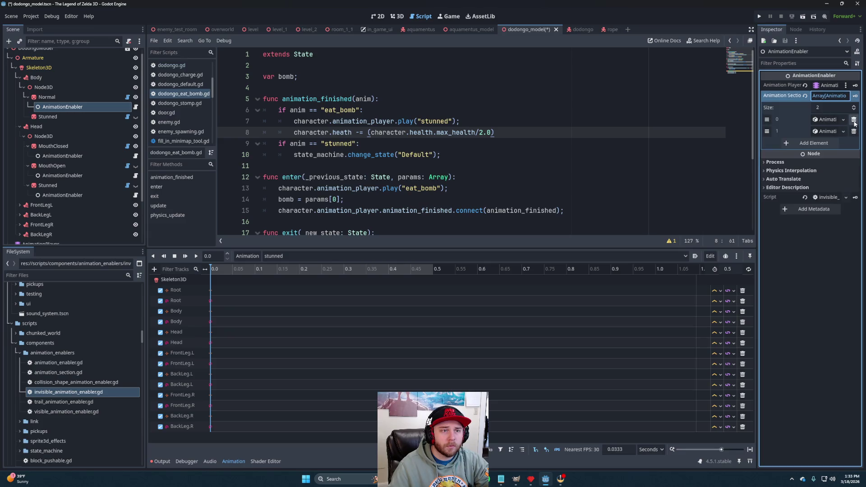
left_click(853, 119)
left_click(822, 119)
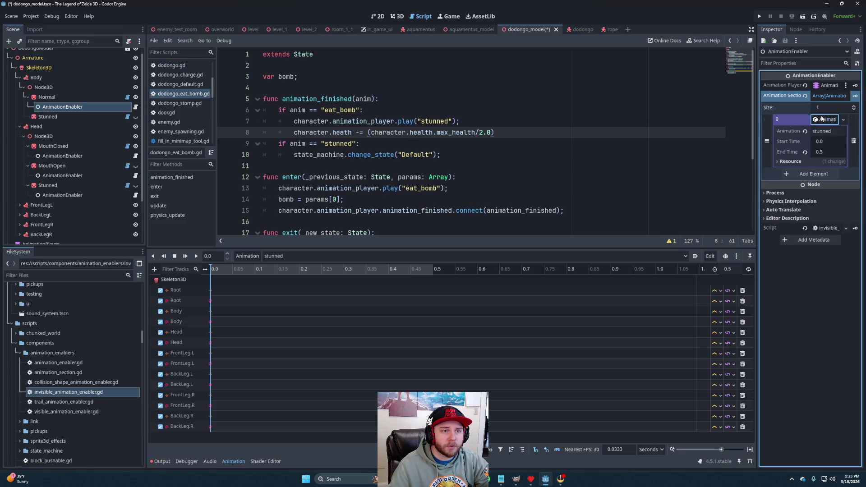
left_click(822, 119)
left_click(66, 157)
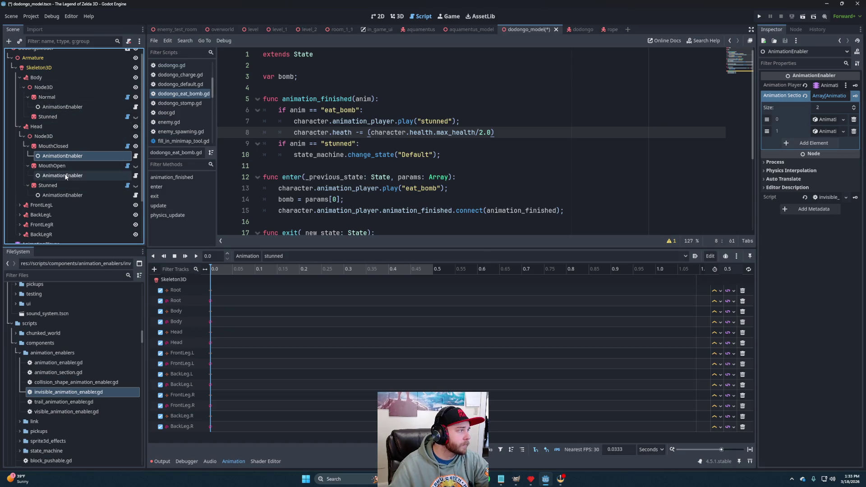
- Copy the head's Stunned enabler under Body's Stunned as AnimationEnabler and save dodongo_model
left_click(58, 195)
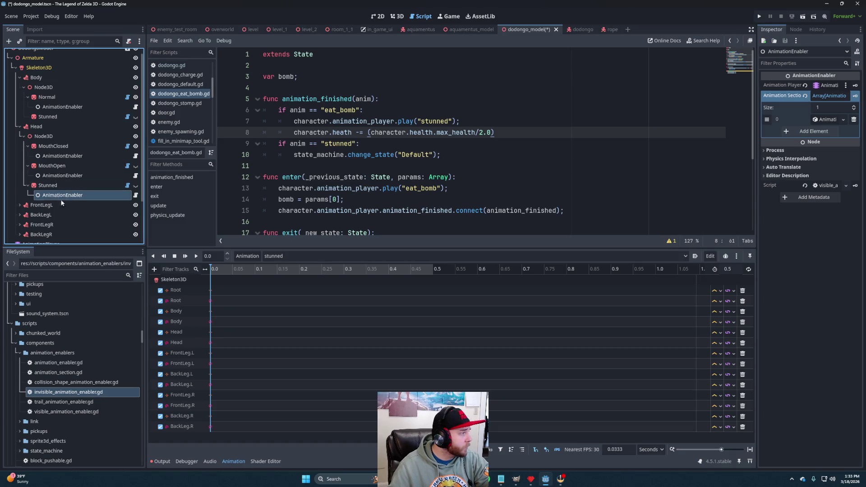
key("ctrl+d")
left_click_drag(63, 206, 90, 118)
double_click(99, 127)
key("Return")
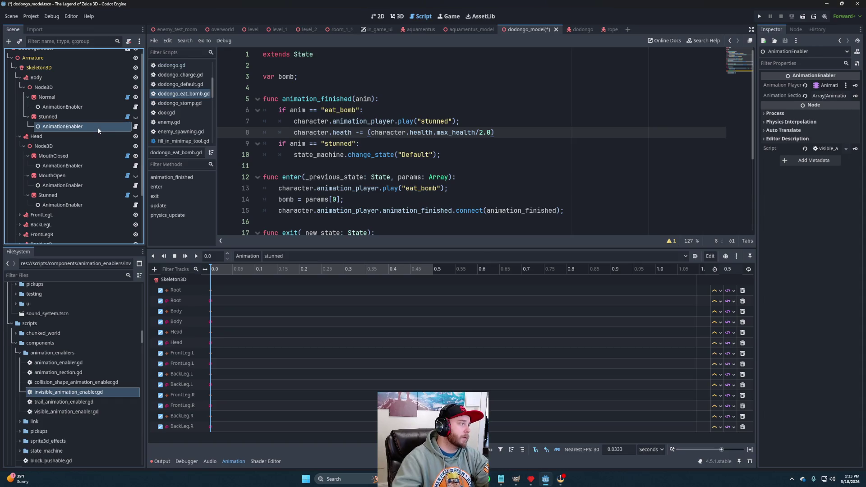
key("ctrl+s")
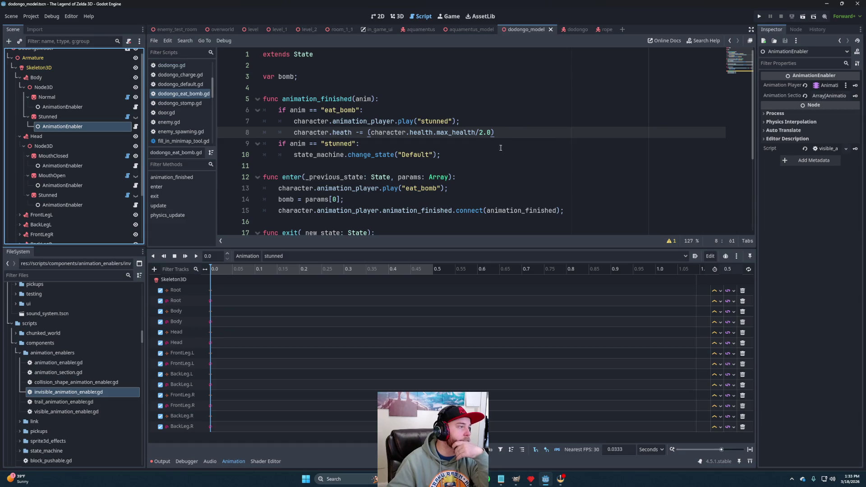
left_click(569, 31)
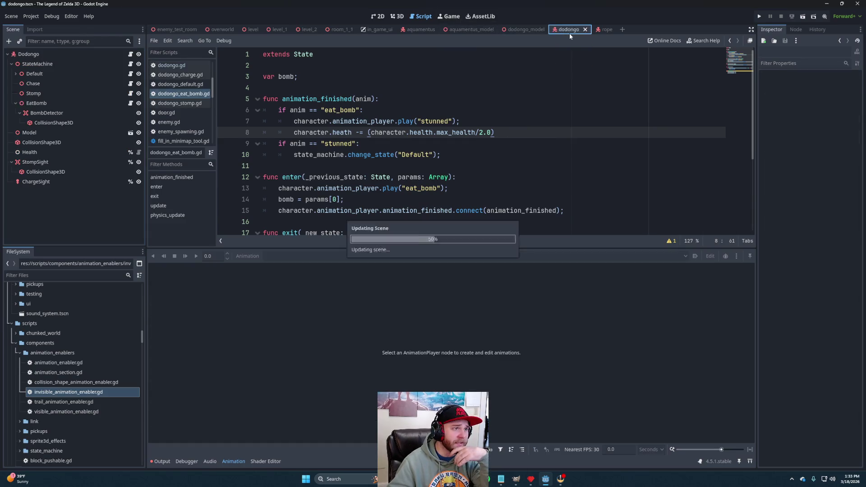
- Connect BombDetector's body_entered signal to a new handler method on the EatBomb state
left_click(397, 17)
left_click(47, 113)
left_click(794, 30)
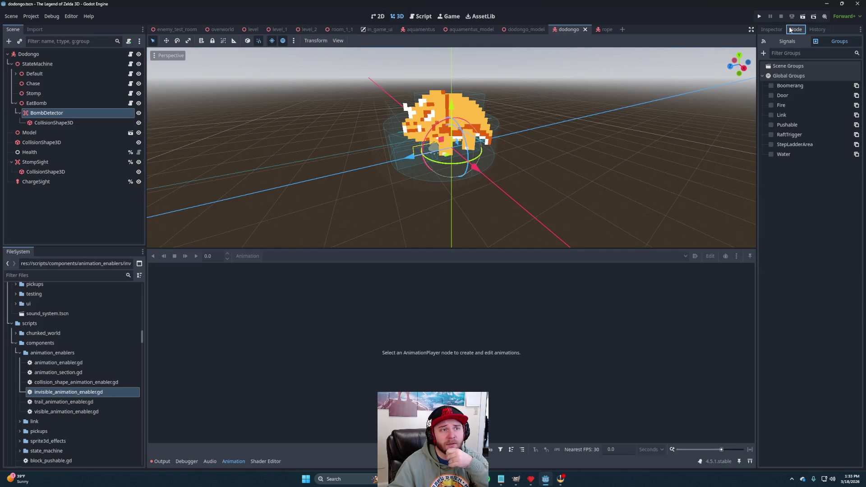
left_click(784, 43)
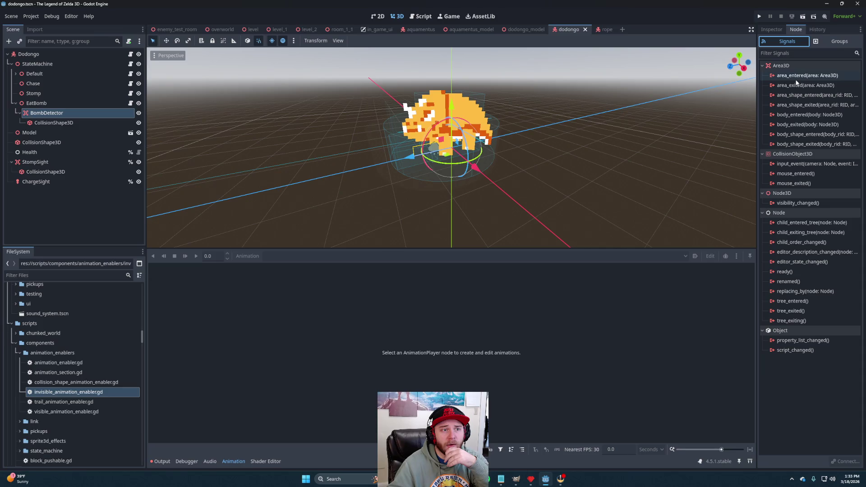
right_click(807, 115)
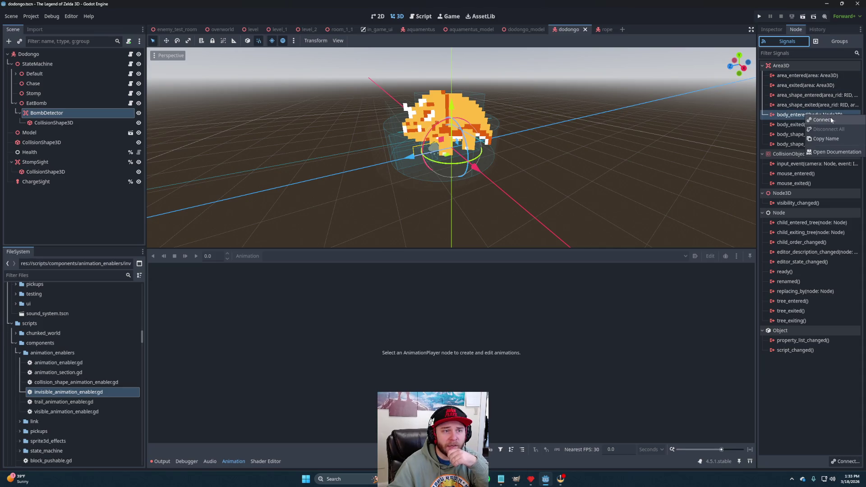
left_click(821, 121)
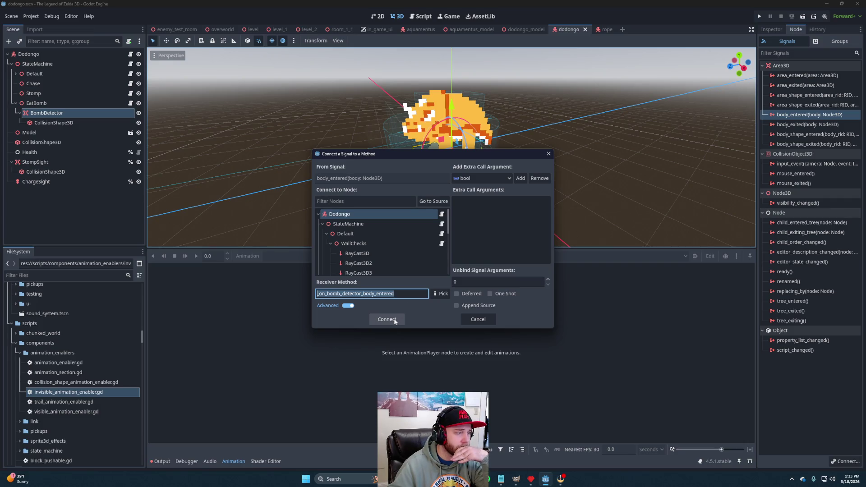
scroll(324, 226, "down", 1)
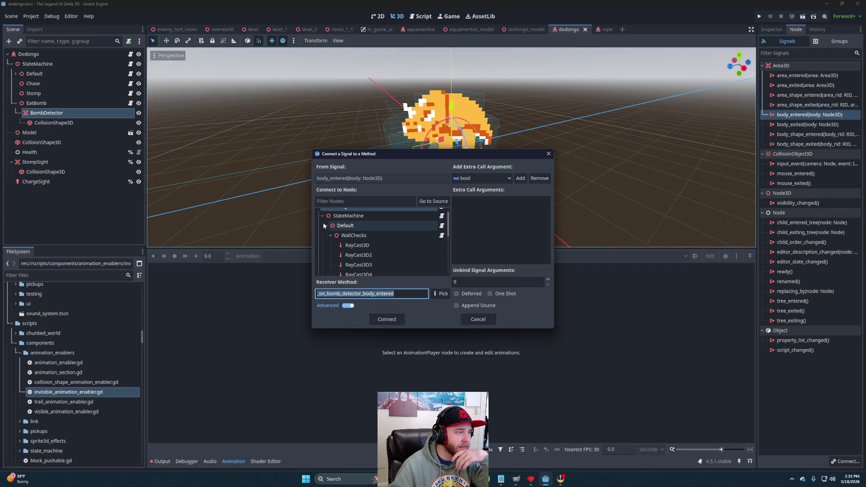
left_click(326, 226)
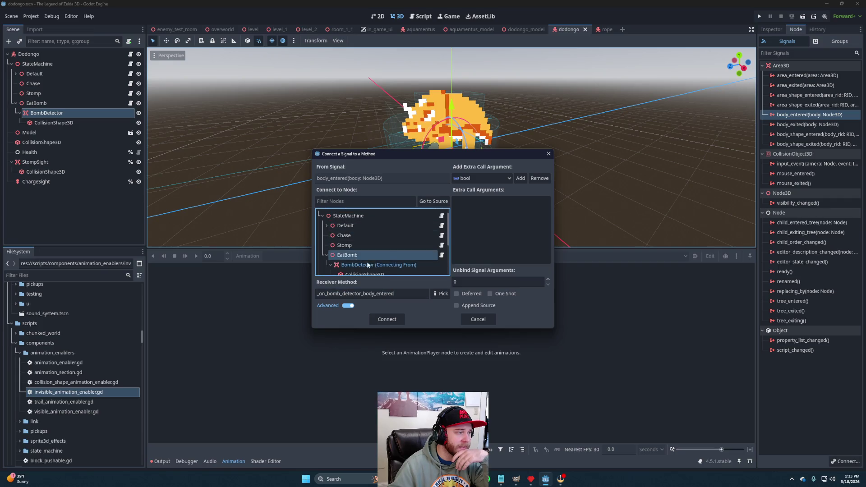
left_click(389, 321)
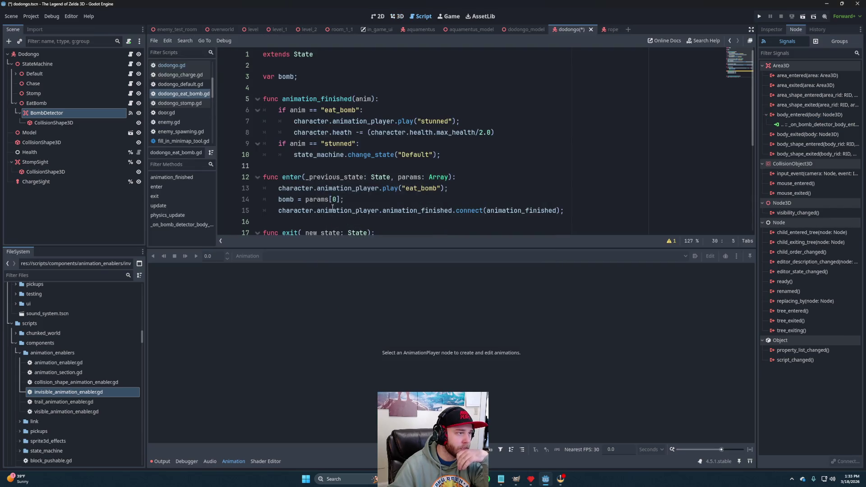
- Replace the handler body with 'if body is Bomb: state_machine.change_state("EatBomb", body)'
left_click_drag(424, 210, 279, 210)
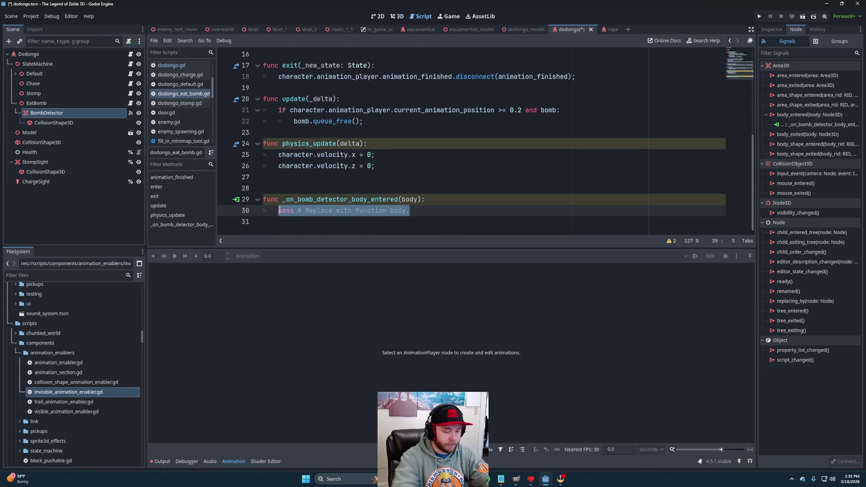
type("if body i")
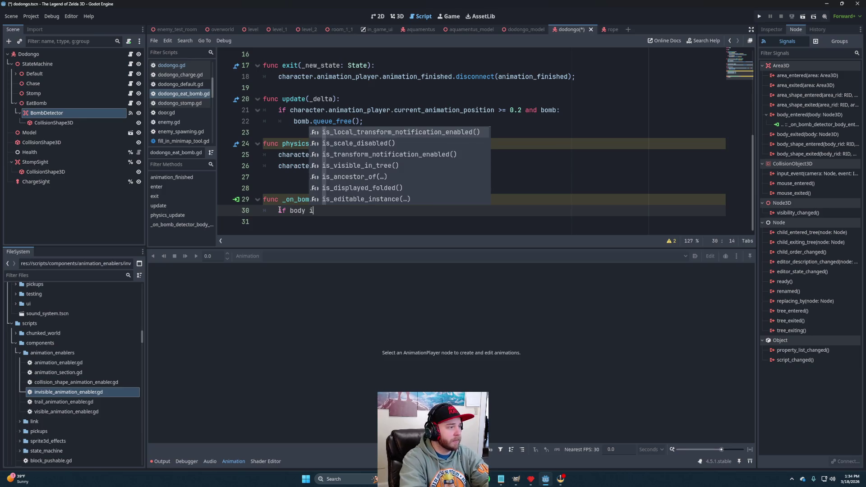
type("s Bomb")
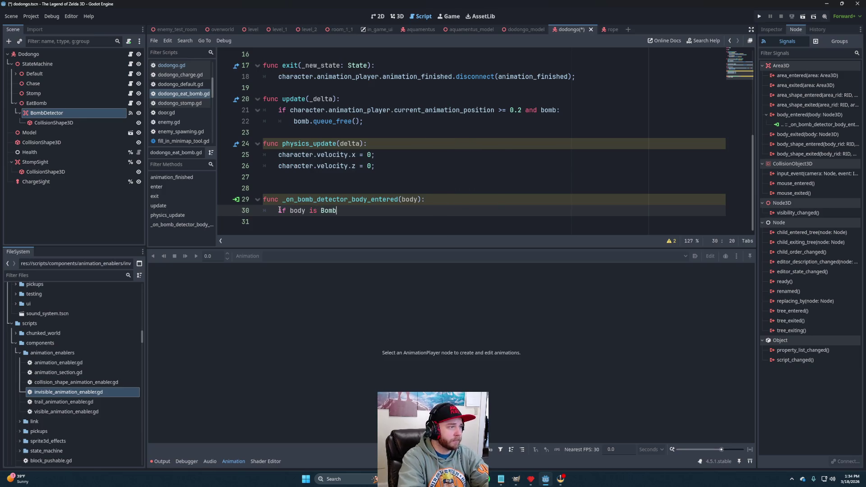
type(":")
key("Return")
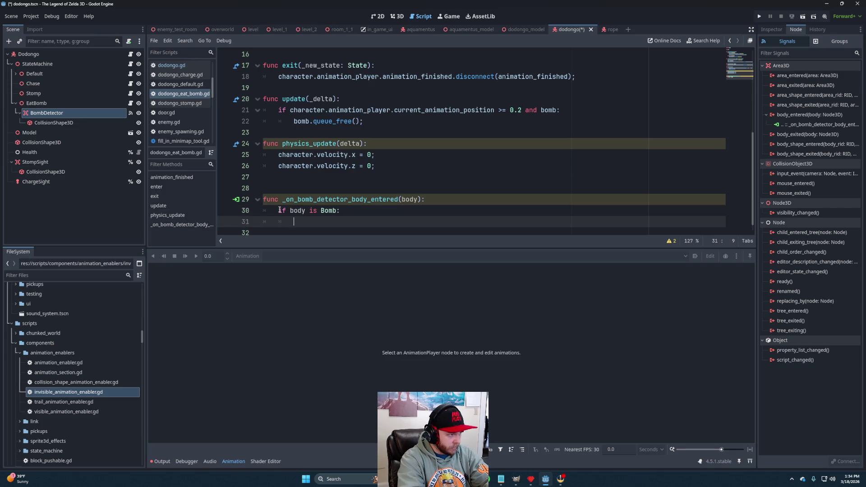
type("stat")
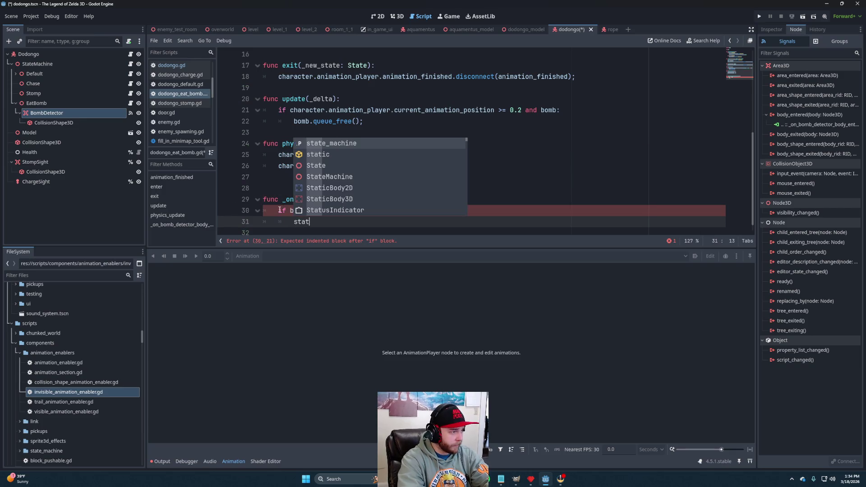
key("Return")
type("change_state")
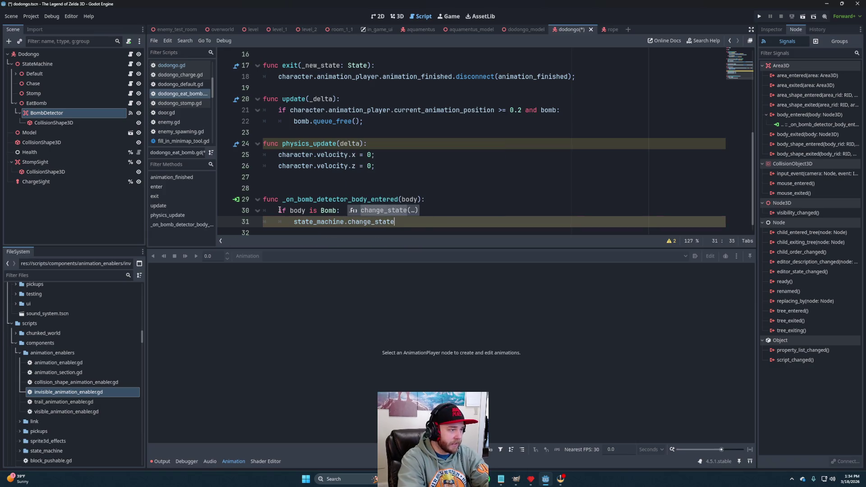
type("(\"")
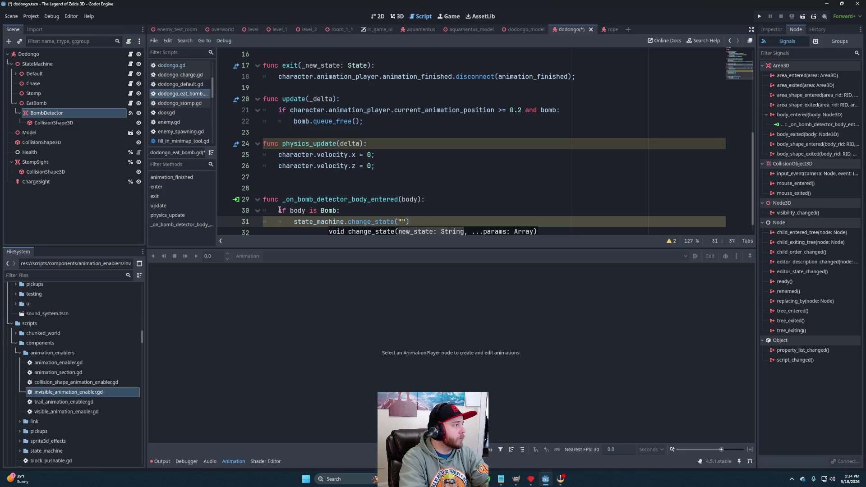
type("Eatt")
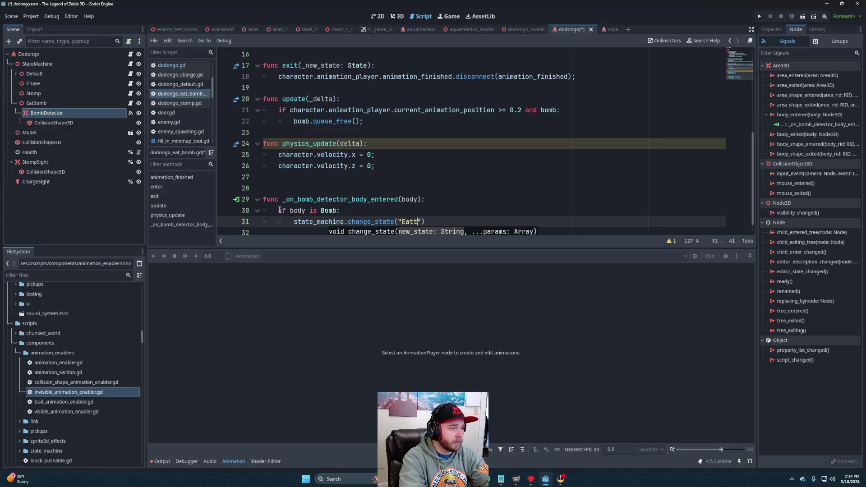
type("Bomb\", ")
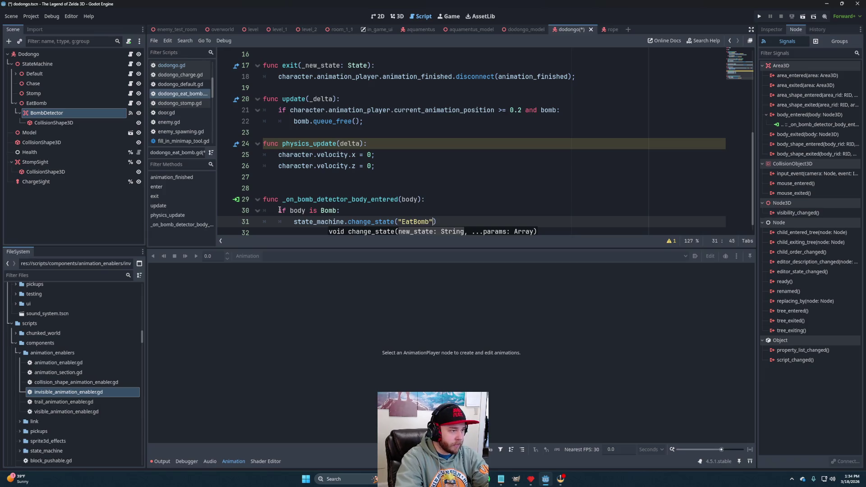
type("body);")
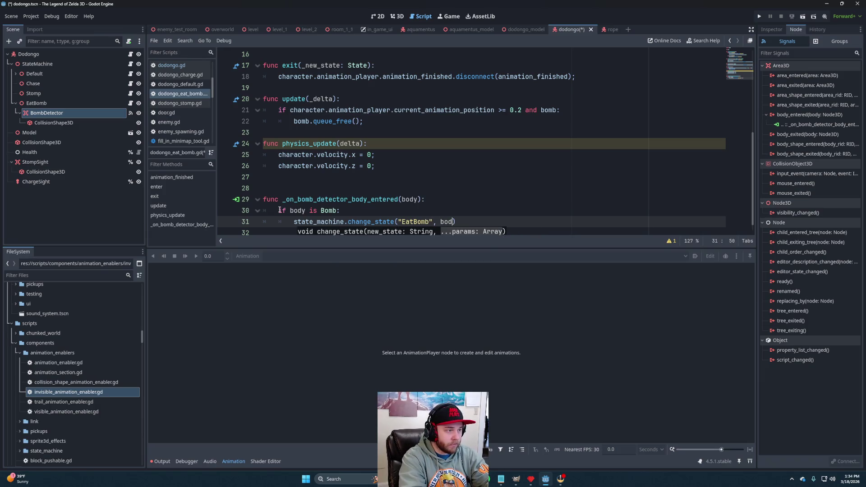
left_click(459, 208)
- Rename physics_update's delta parameter to _delta and save the eat bomb script
left_click(341, 143)
type("_")
scroll(402, 151, "up", 3)
left_click(456, 121)
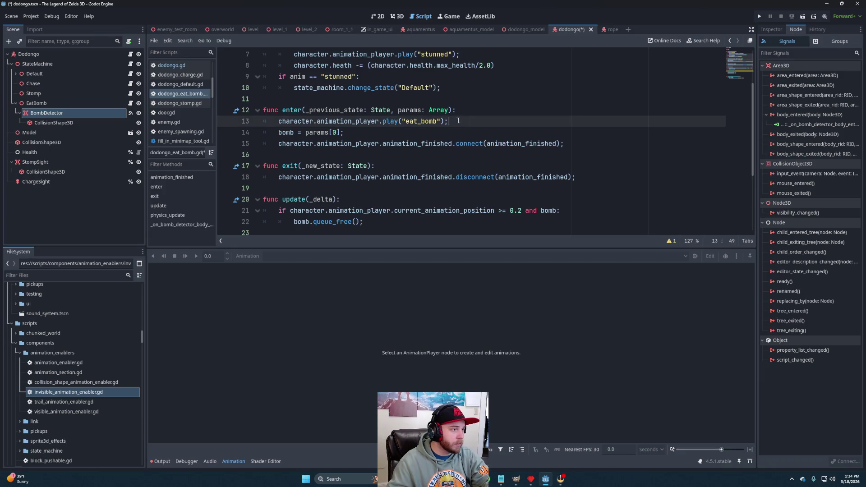
scroll(457, 139, "up", 2)
scroll(457, 135, "down", 5)
key("ctrl+s")
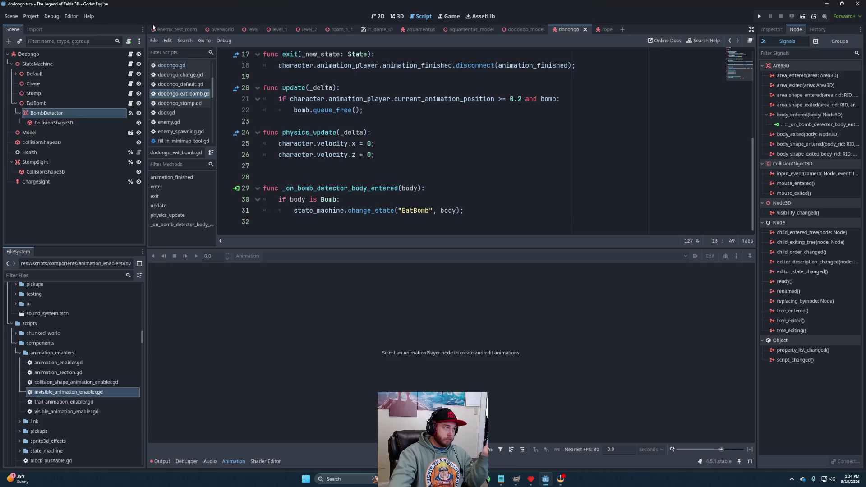
left_click(170, 30)
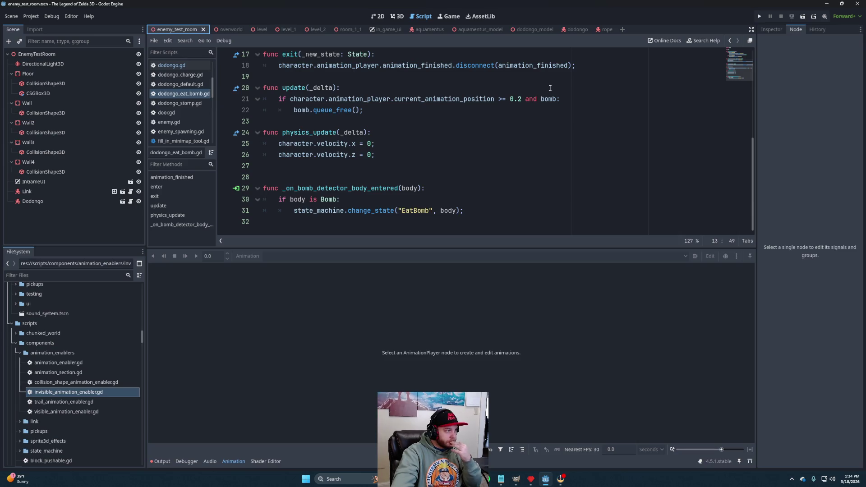
- Run the test room with F6, equip bombs to the X slot and throw one at Dodongo
left_click(397, 20)
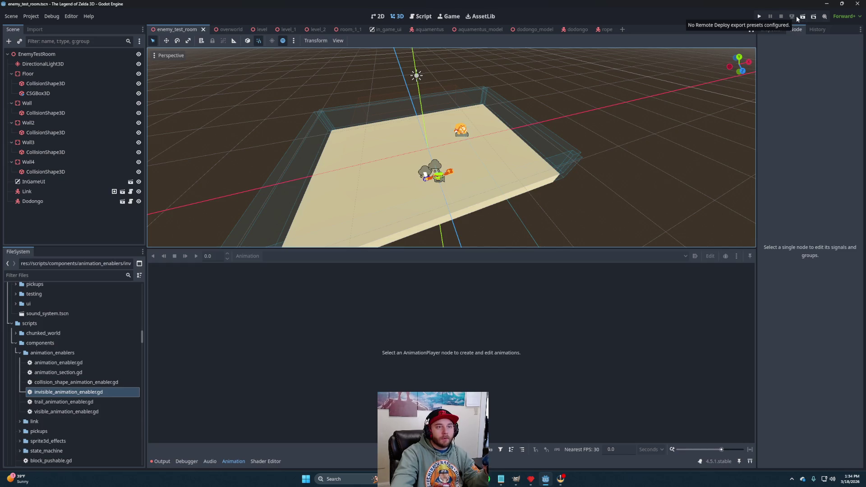
key("F6")
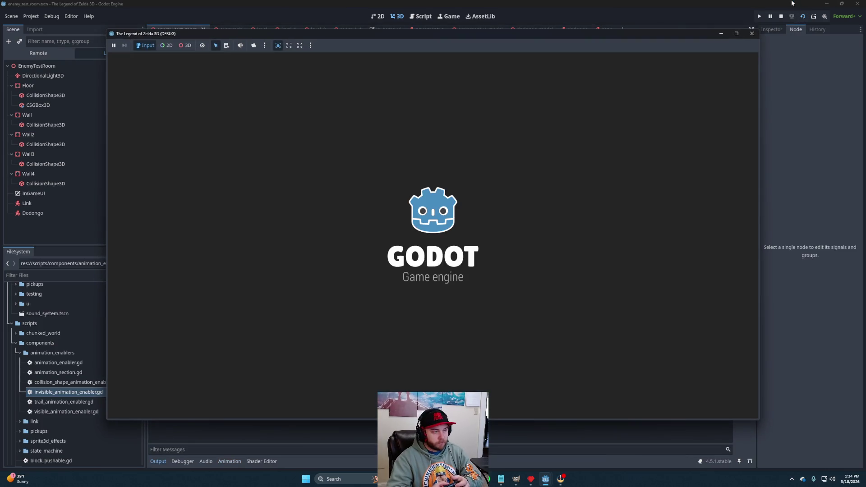
key("Return")
key("x")
key("Return")
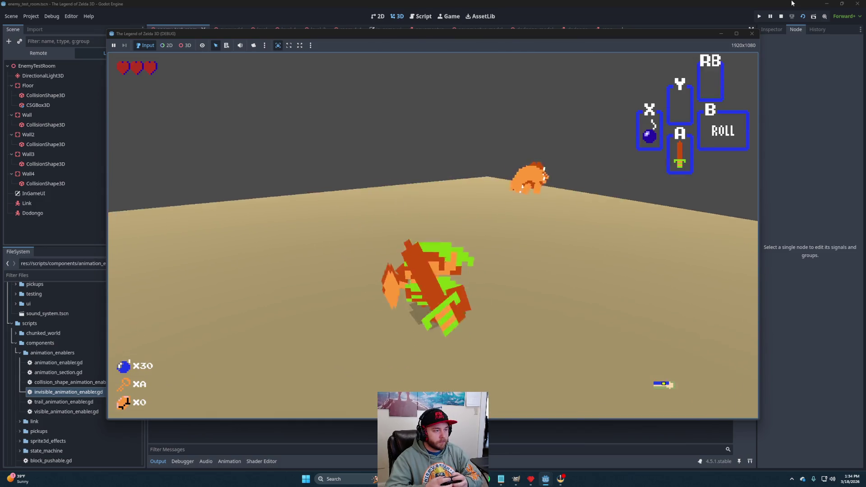
key("x")
key("b")
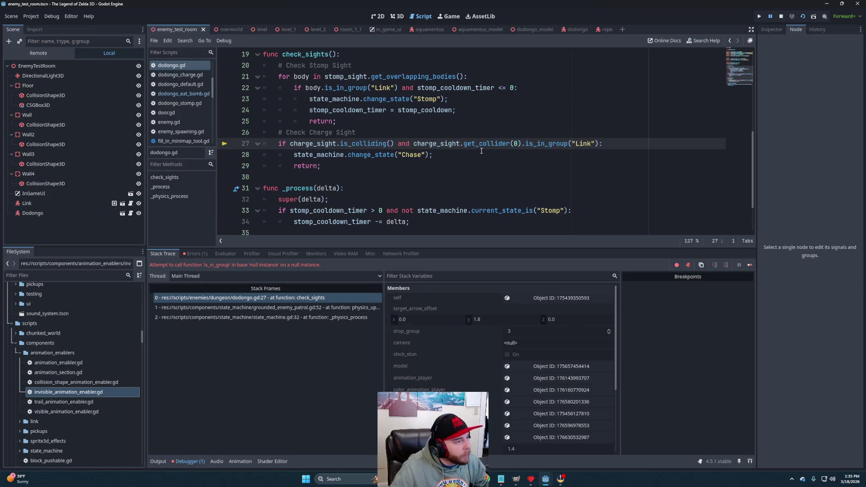
- Stop the game and add a charge_sight.get_collider(0) check before is_in_group on line 27, then save
left_click(414, 143)
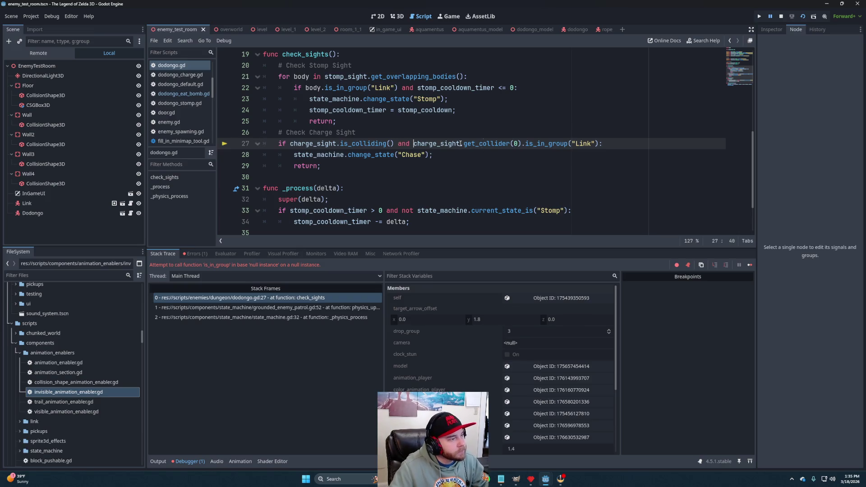
type("am")
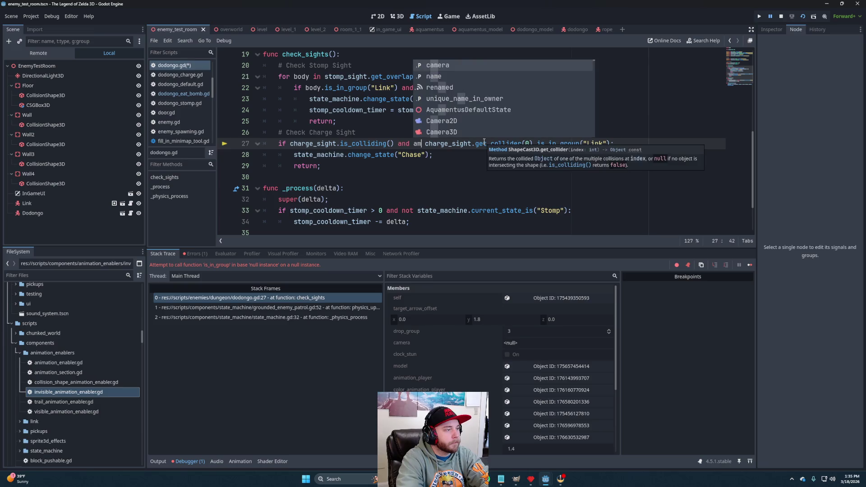
type("nd")
key("Left")
key("Left")
key("Left")
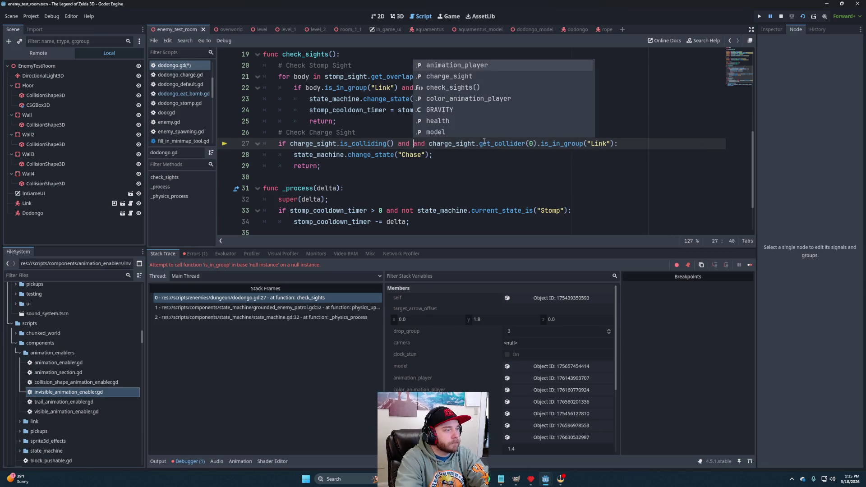
key("F8")
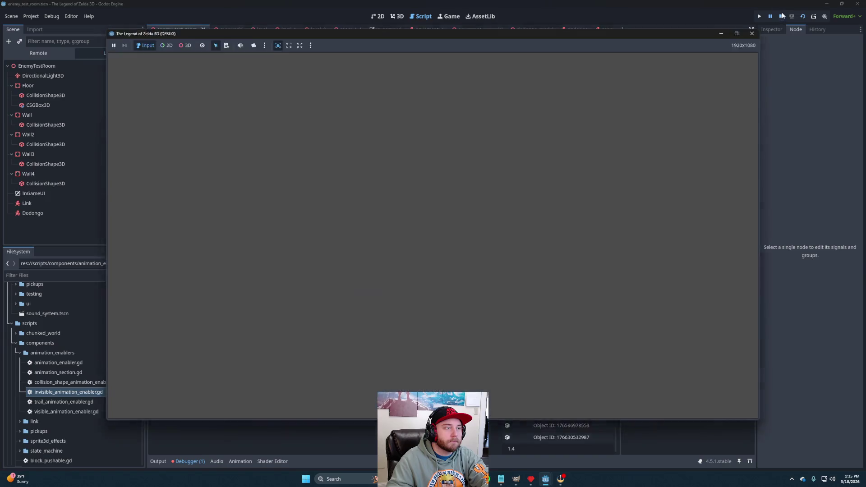
left_click_drag(540, 144, 433, 145)
key("ctrl+c")
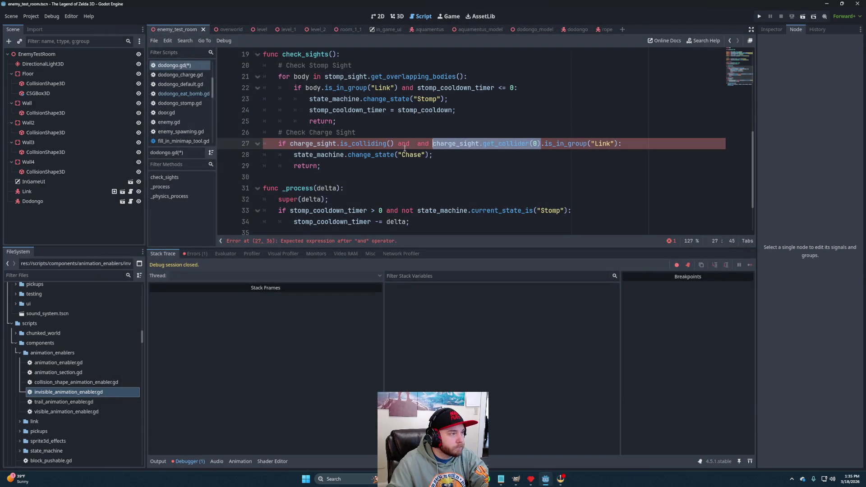
left_click(413, 144)
key("ctrl+v")
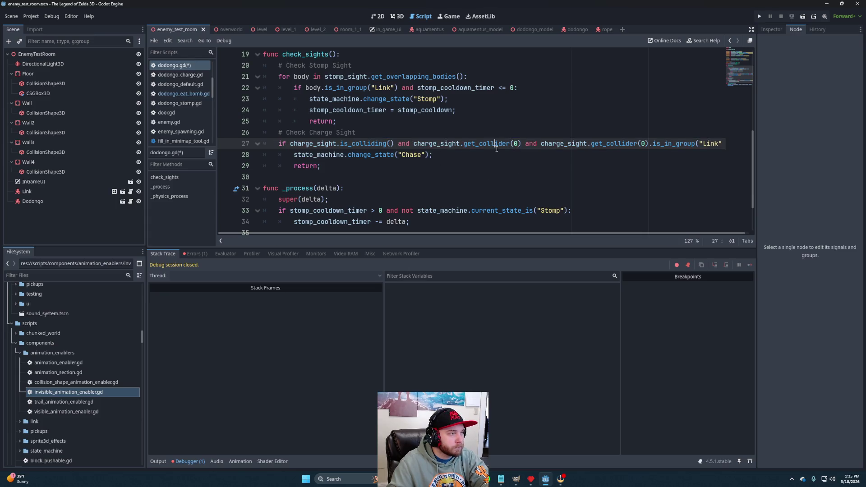
left_click(499, 155)
key("ctrl+s")
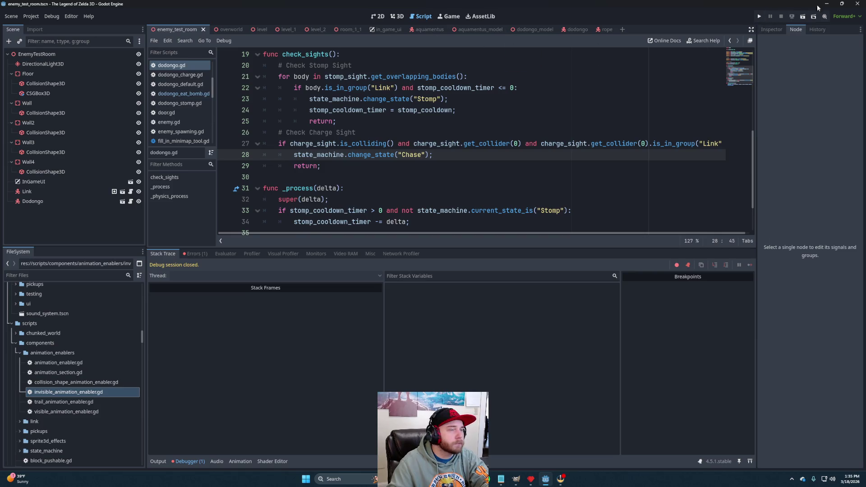
left_click(803, 16)
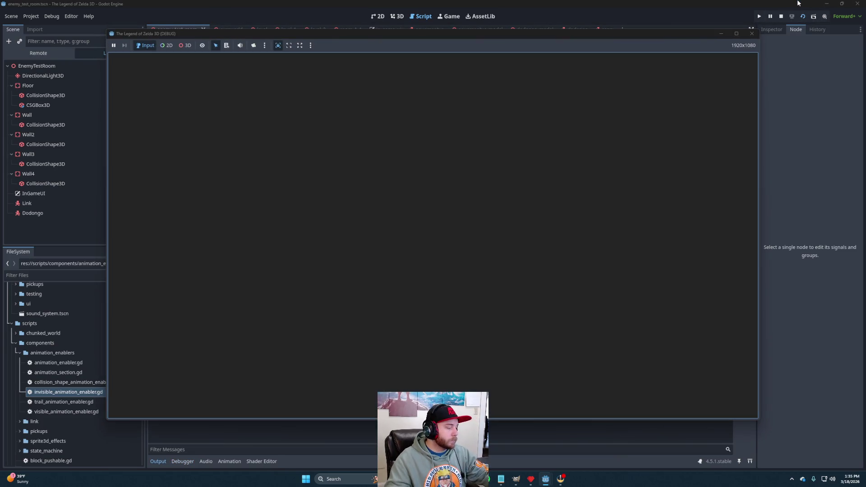
- Equip the bomb to the X slot and throw the first bomb at the Dodongo
key("Tab")
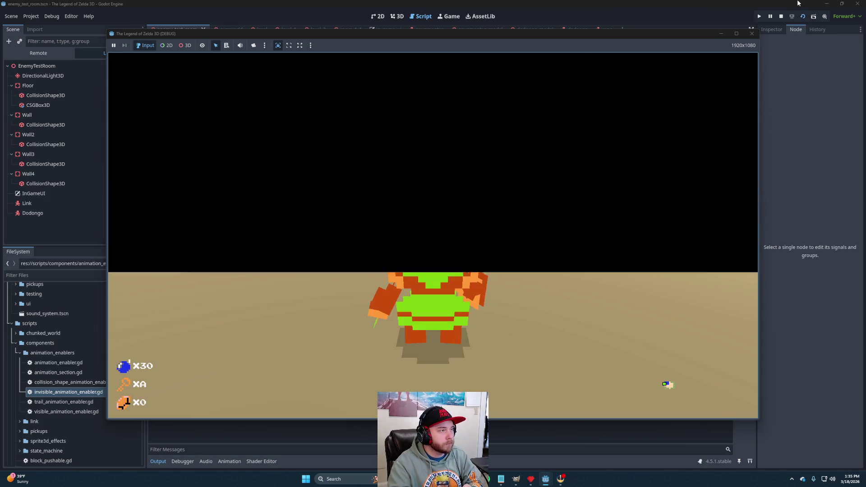
key("Right")
key("x")
key("Tab")
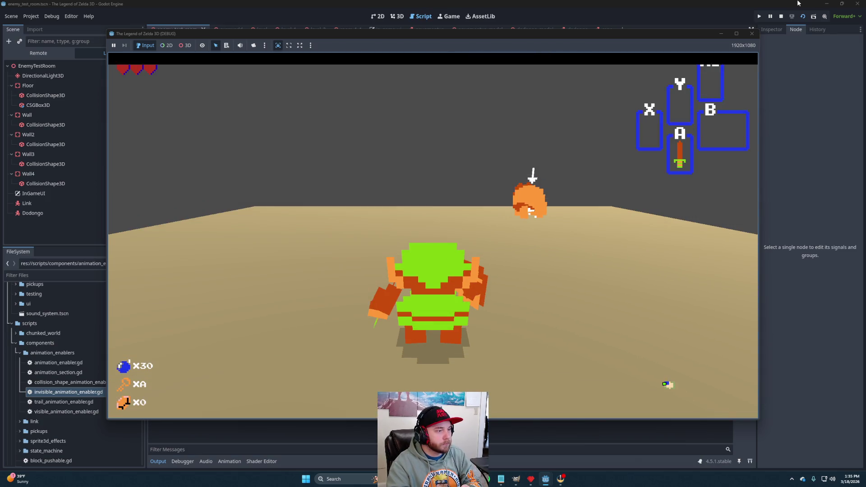
key("x")
key("s")
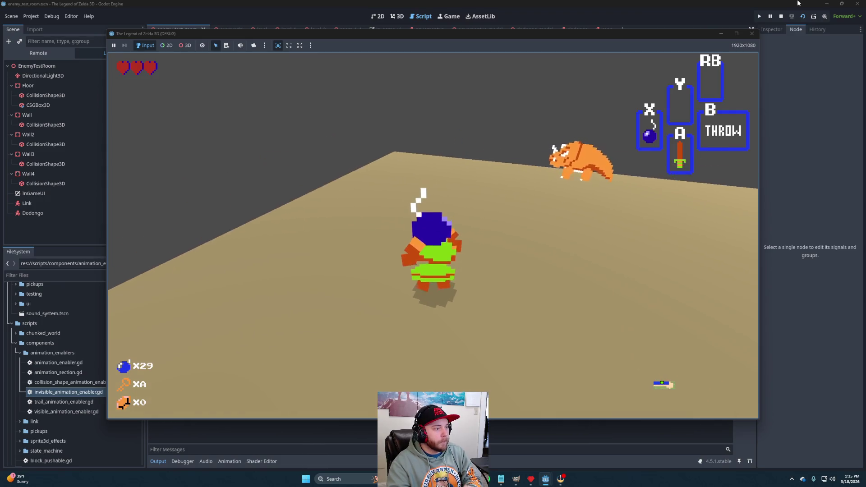
key("w")
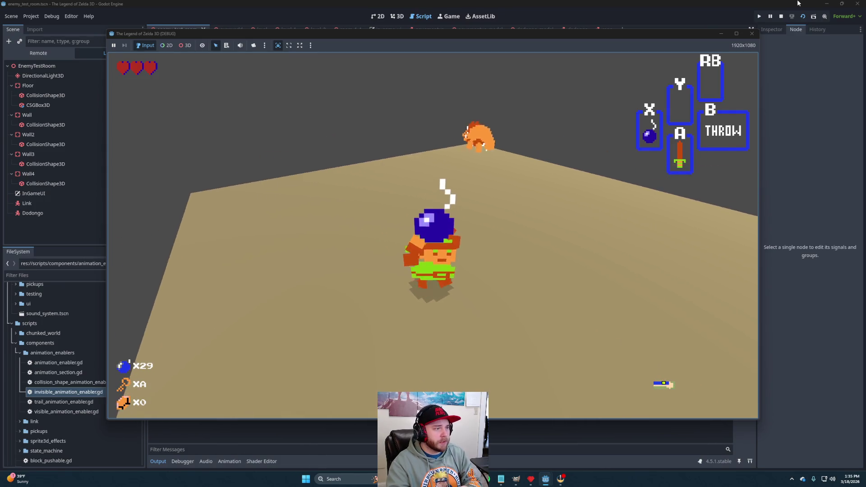
key("k")
key("j")
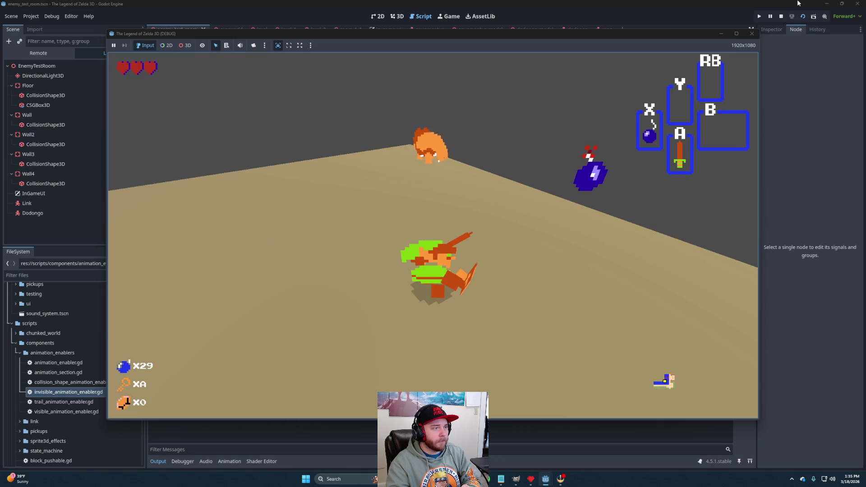
- Keep throwing bombs at the Dodongo until one is swallowed, then stop the playtest
key("u")
key("s")
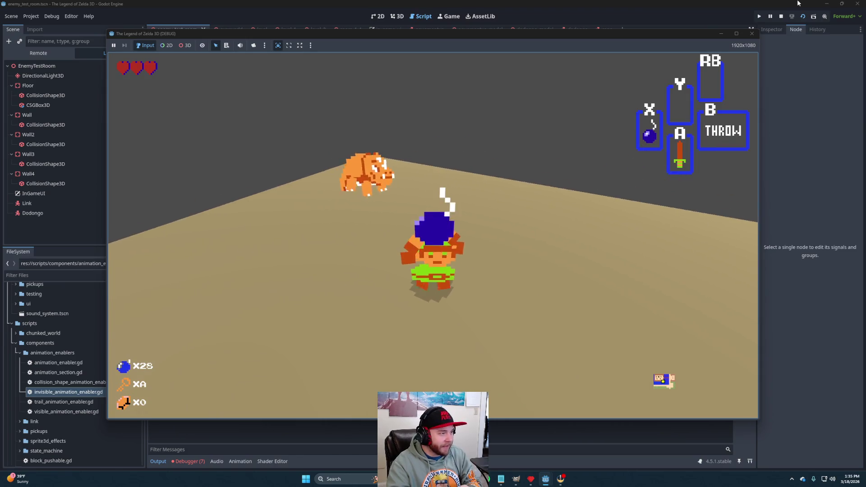
key("k")
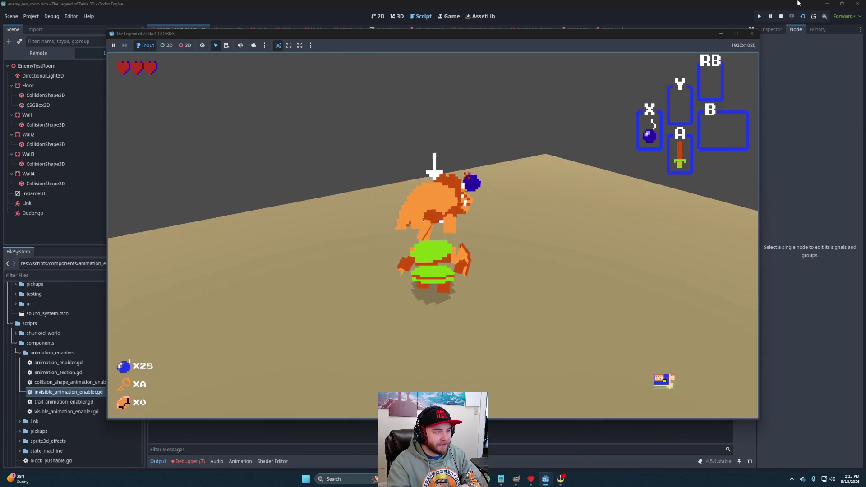
key("j")
key("u")
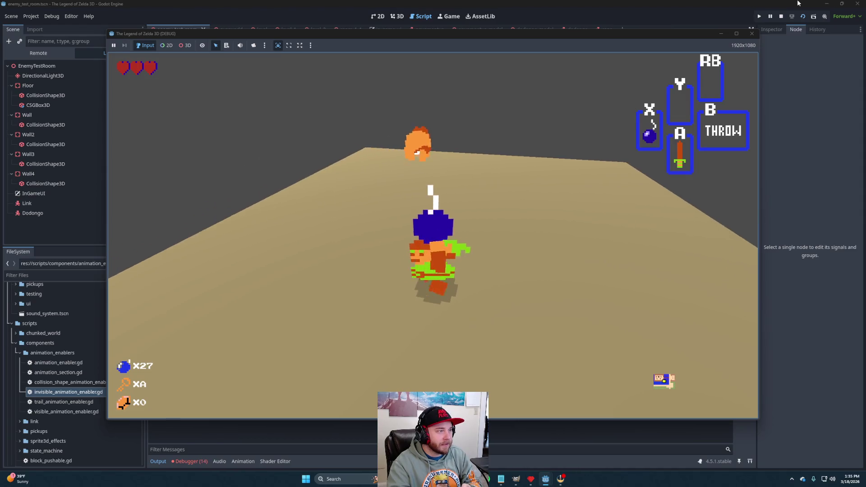
key("k")
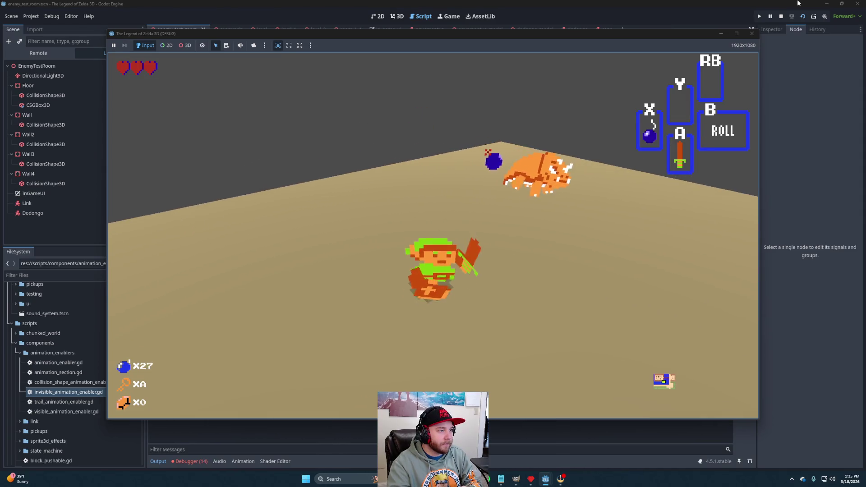
key("u")
key("d")
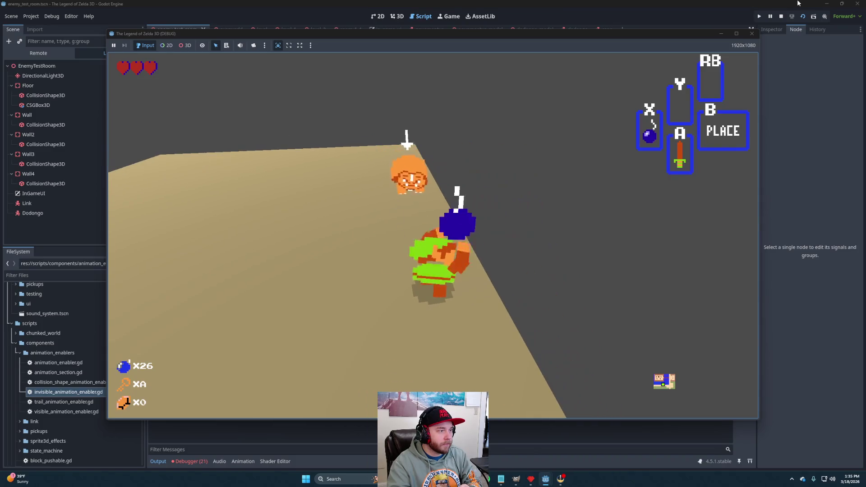
key("d")
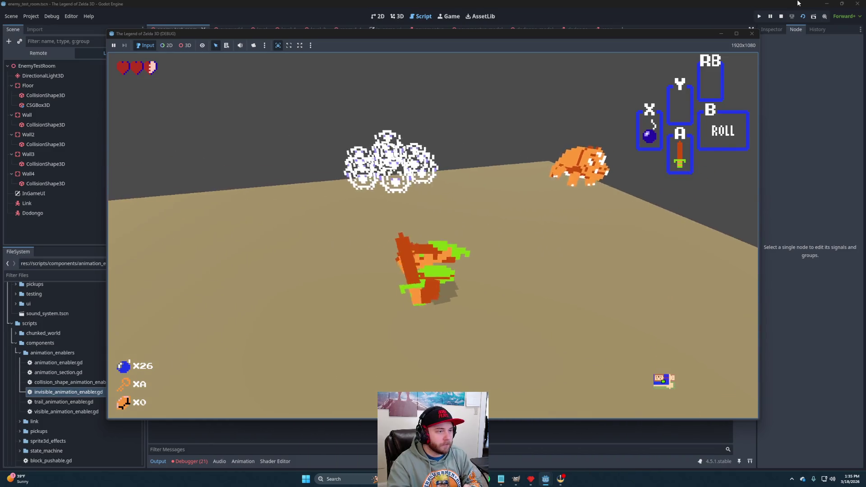
key("u")
key("k")
key("u")
key("d")
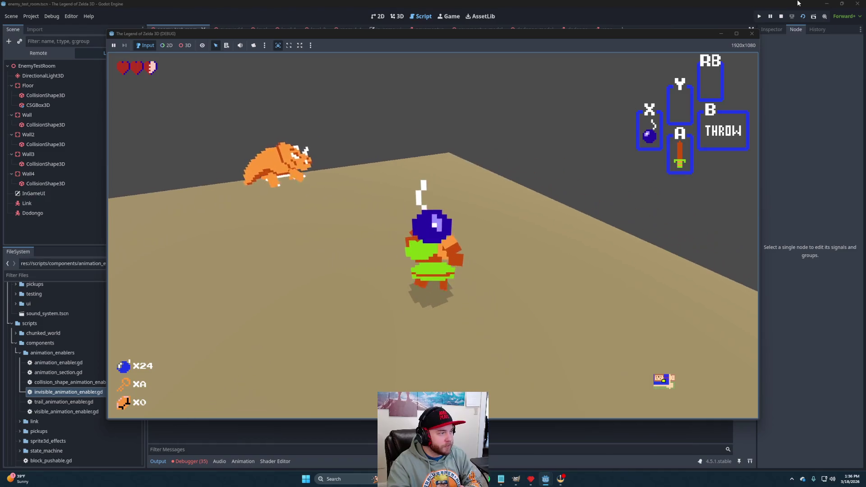
key("space")
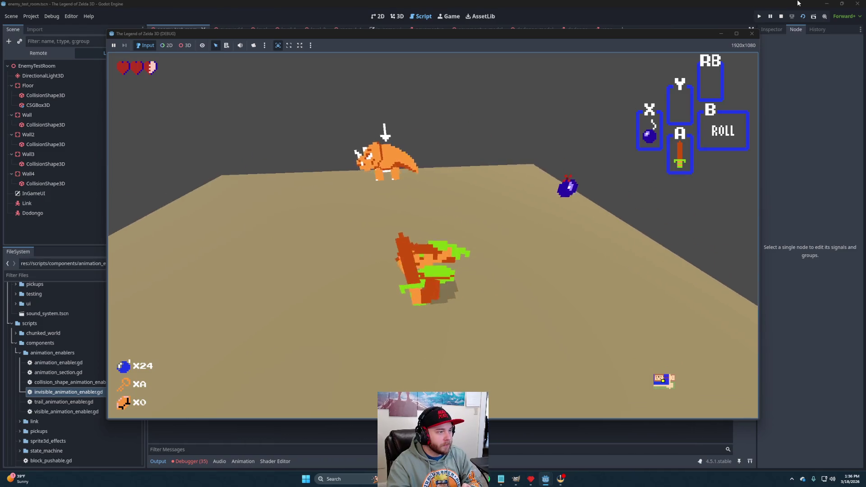
key("x")
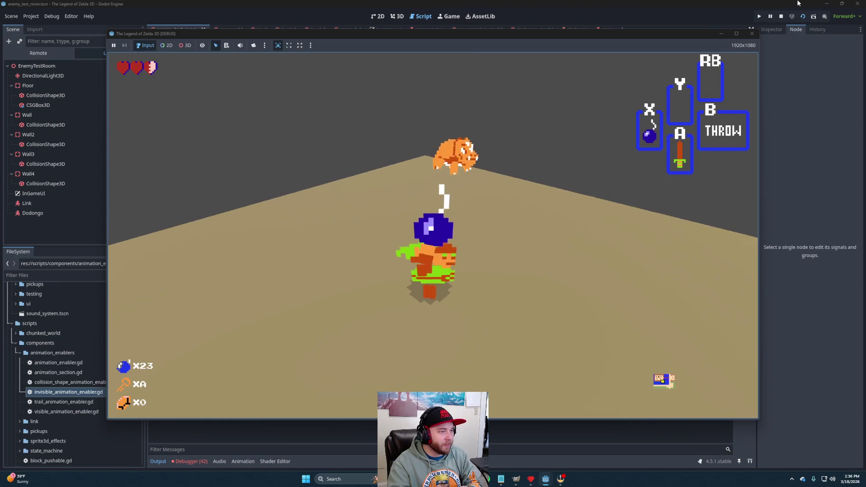
key("a")
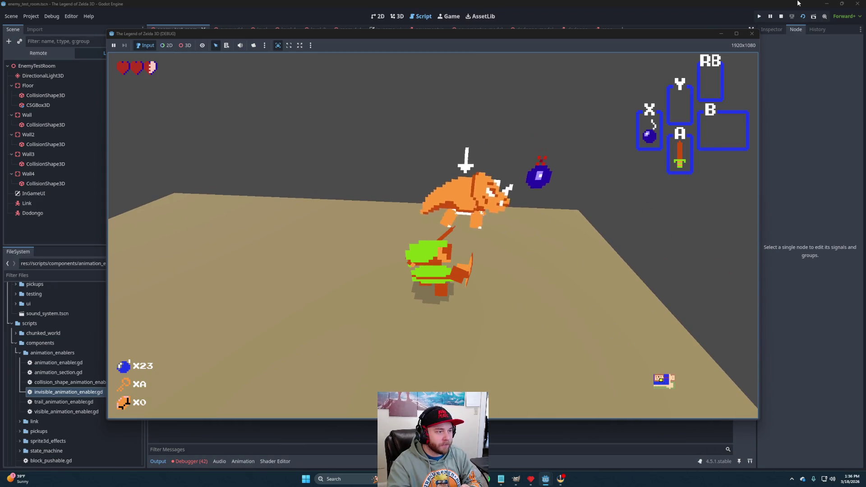
key("d")
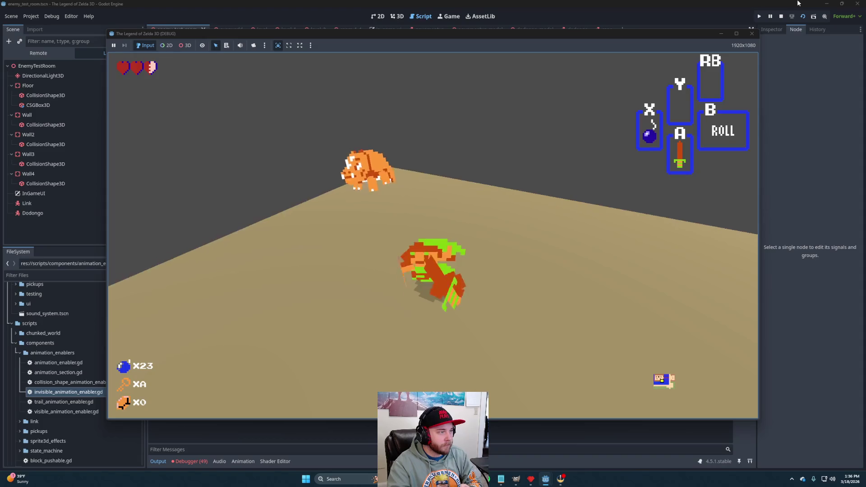
key("x")
key("x")
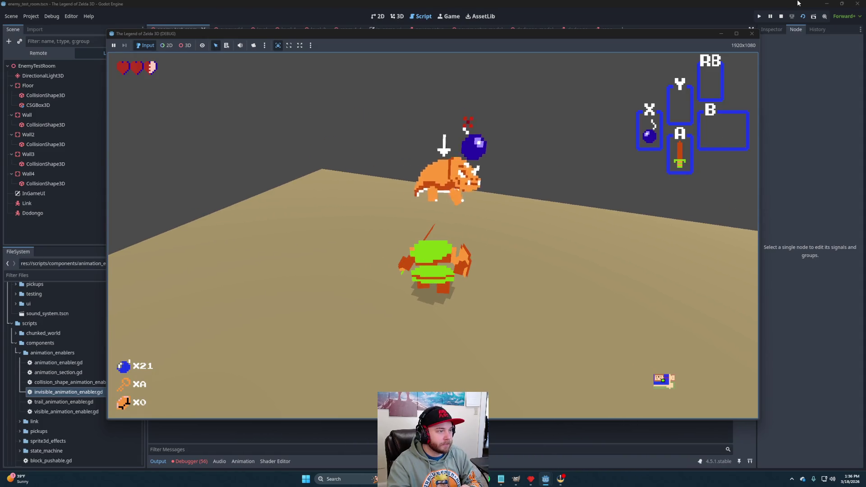
key("s")
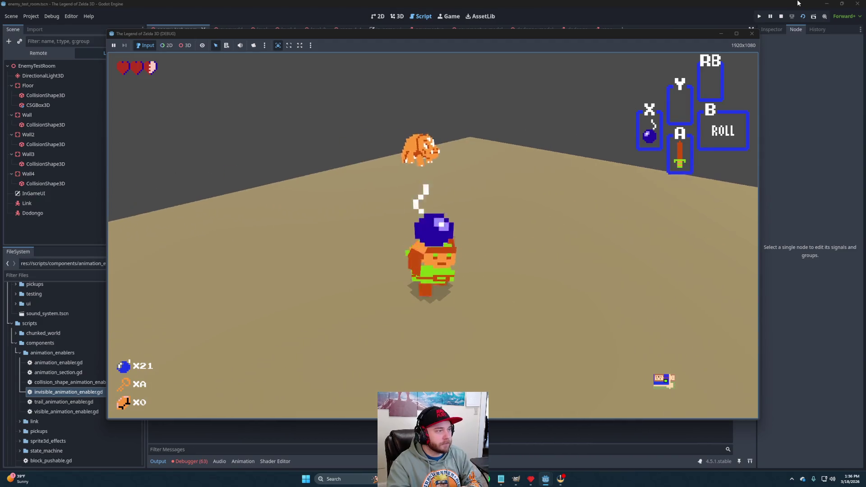
key("x")
key("s")
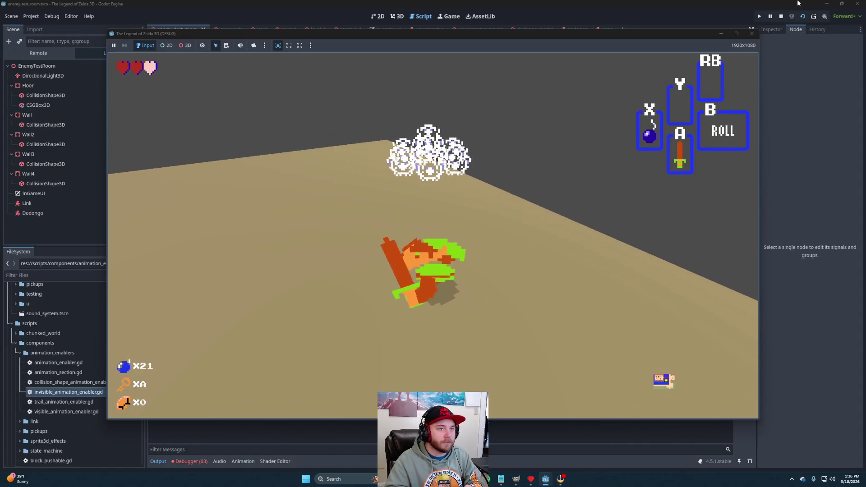
left_click(780, 16)
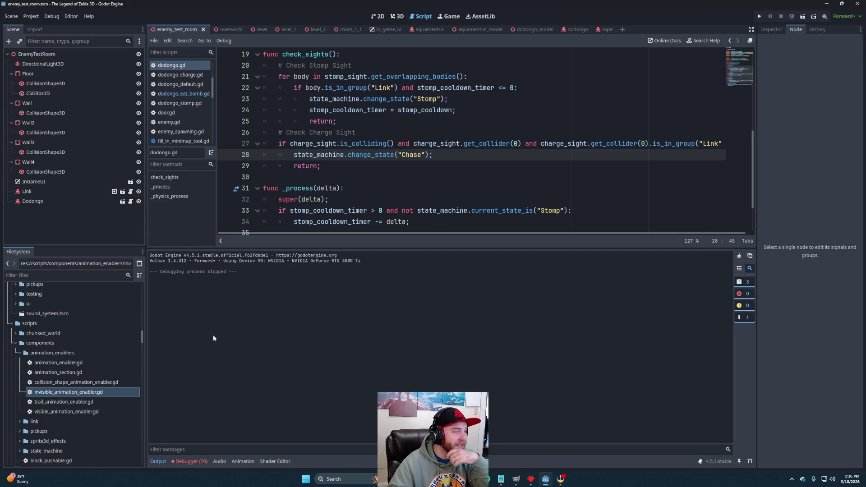
- Change the bomb scene's Fuse Time from 1.5 to 2.5, save it, and rerun the test room
scroll(59, 402, "up", 5)
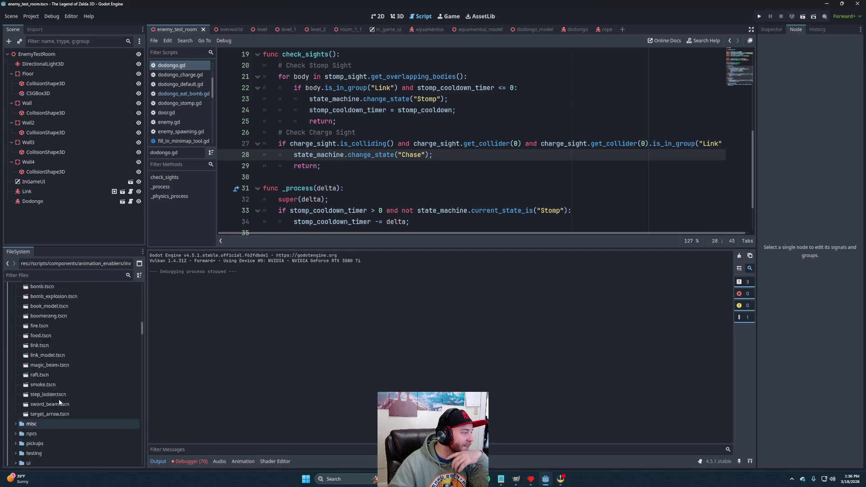
left_click(43, 288)
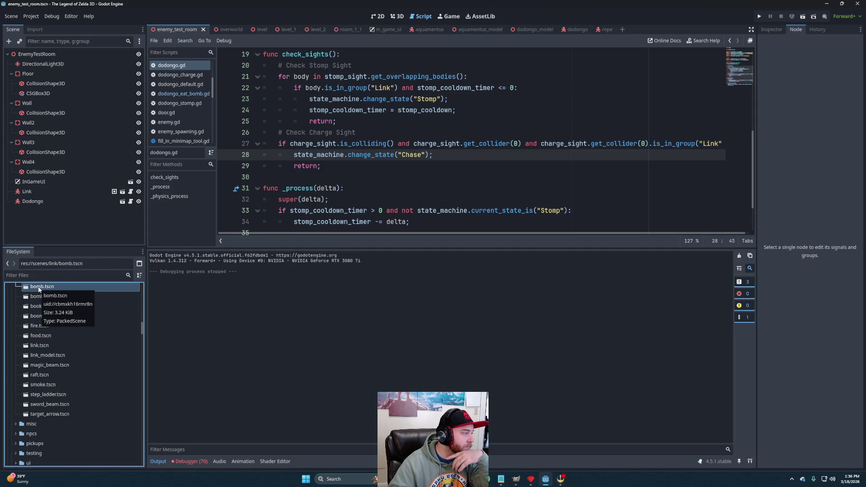
double_click(39, 289)
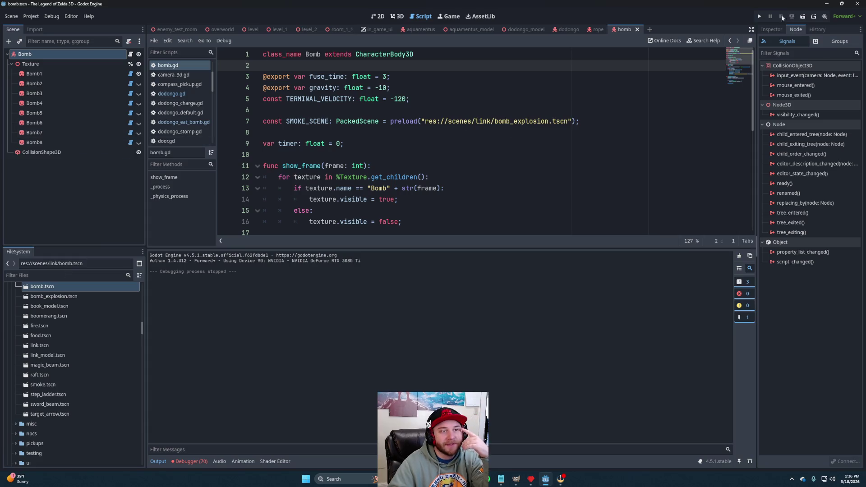
left_click(771, 30)
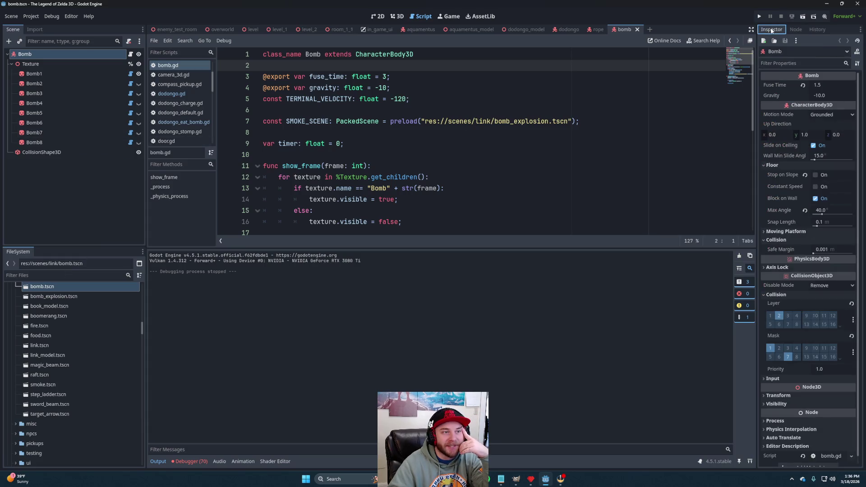
left_click(827, 84)
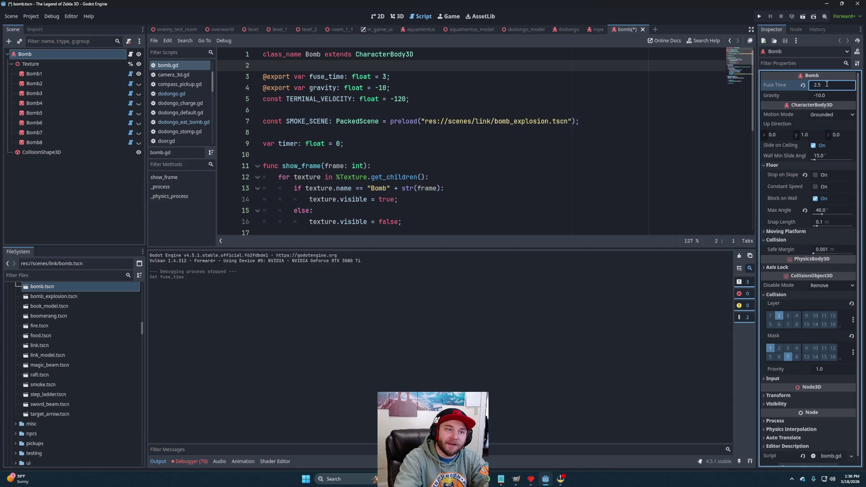
key("ctrl+s")
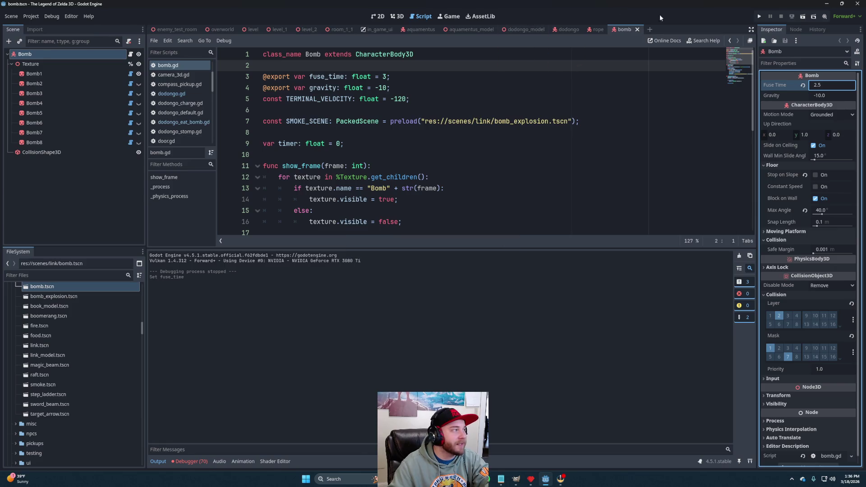
left_click(176, 29)
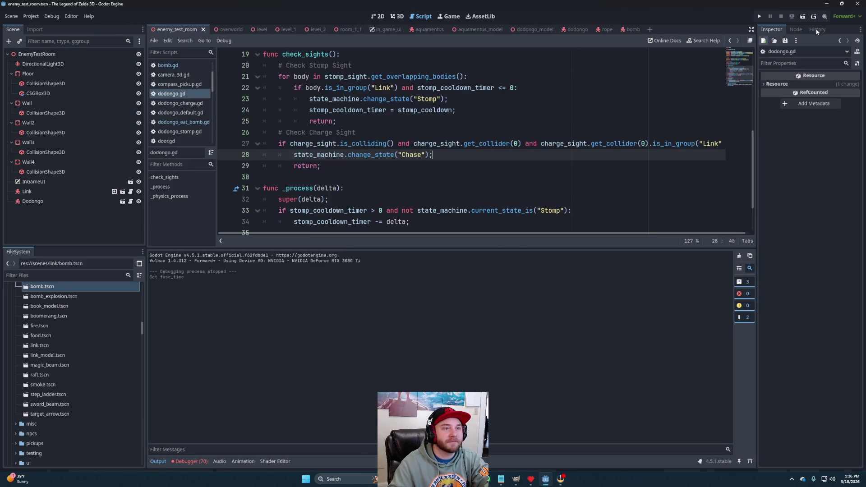
left_click(803, 17)
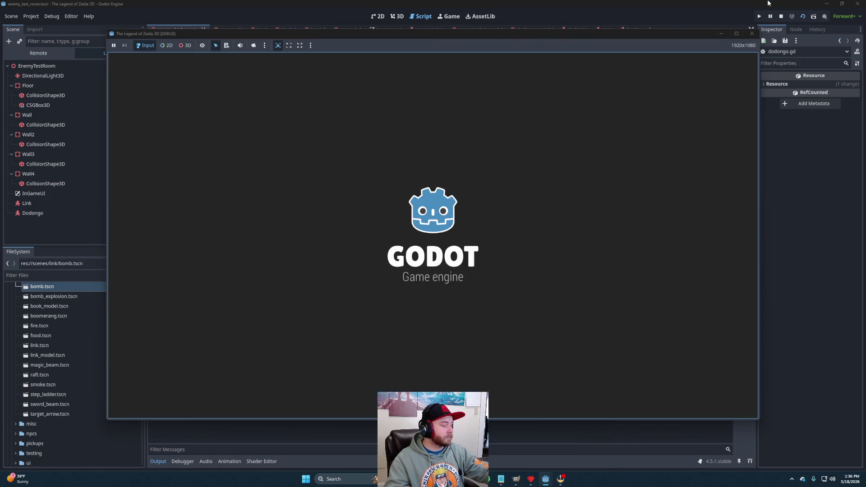
- Throw bombs with the 2.5-second fuse at the Dodongo, then stop the game
key("Return")
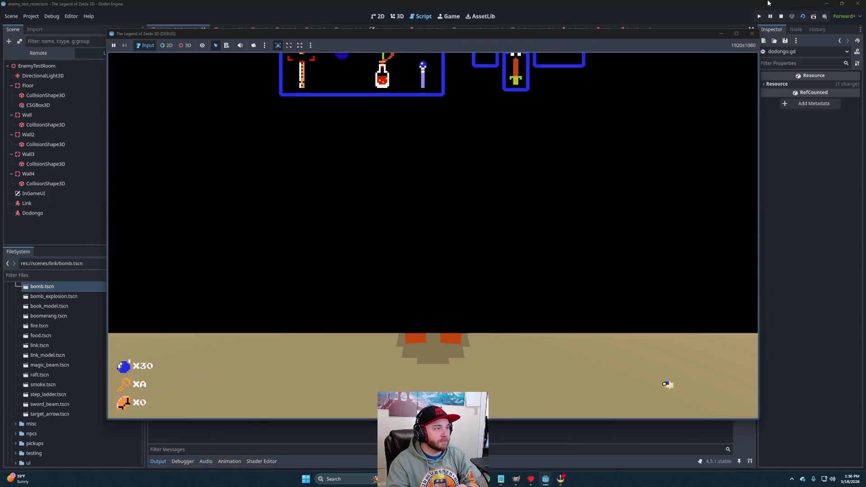
key("Return")
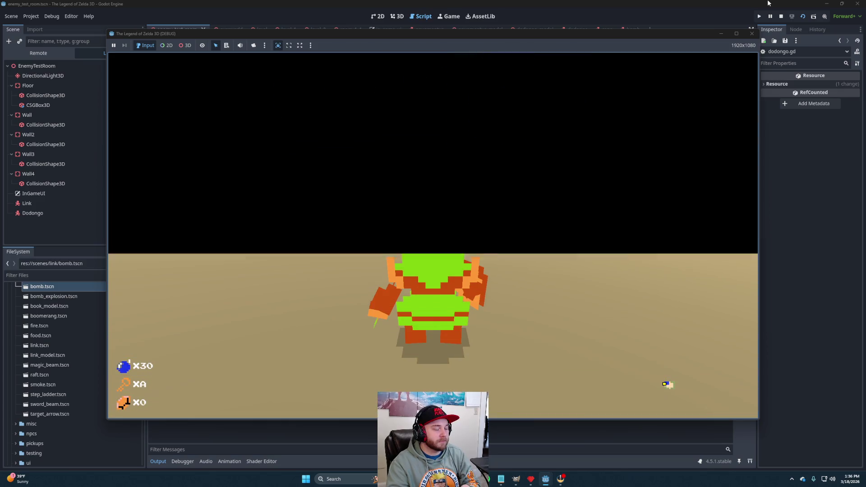
key("x")
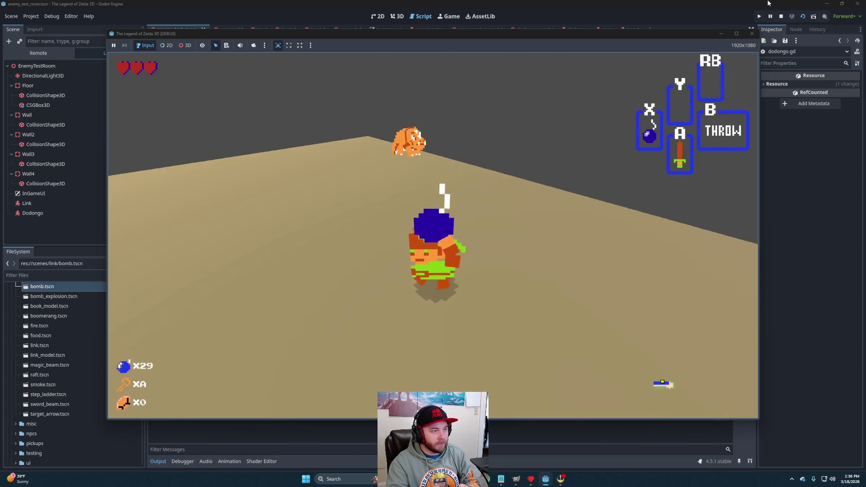
key("x")
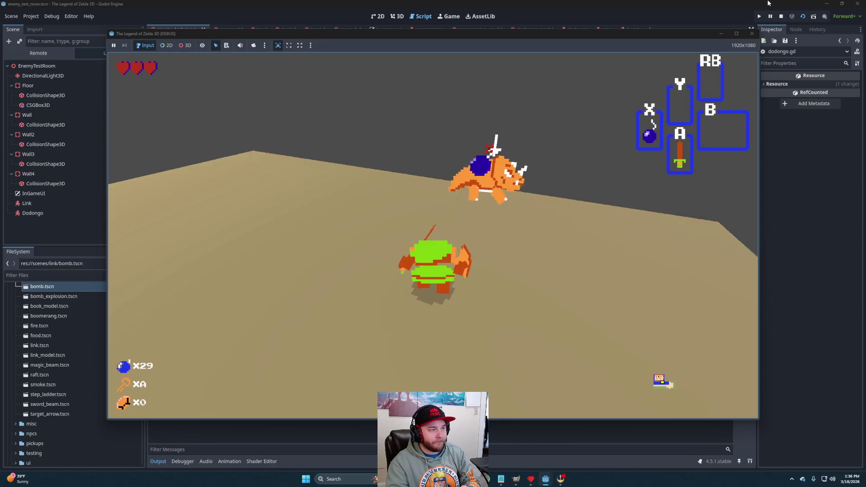
key("x")
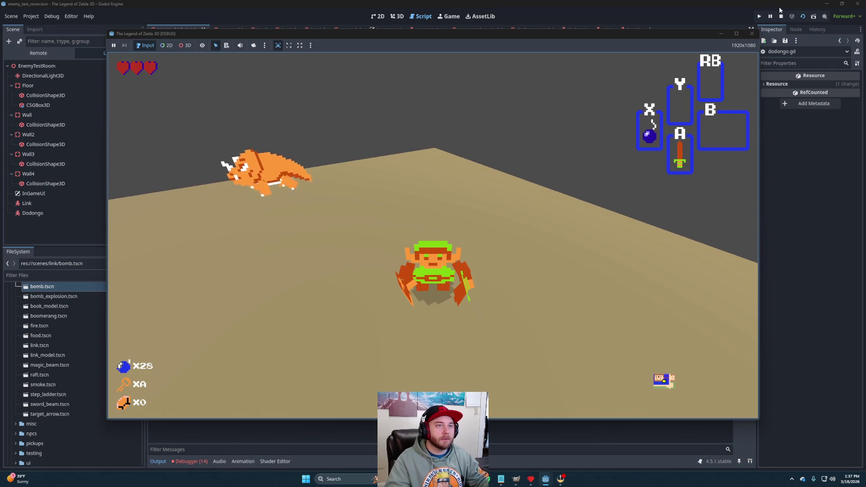
left_click(780, 16)
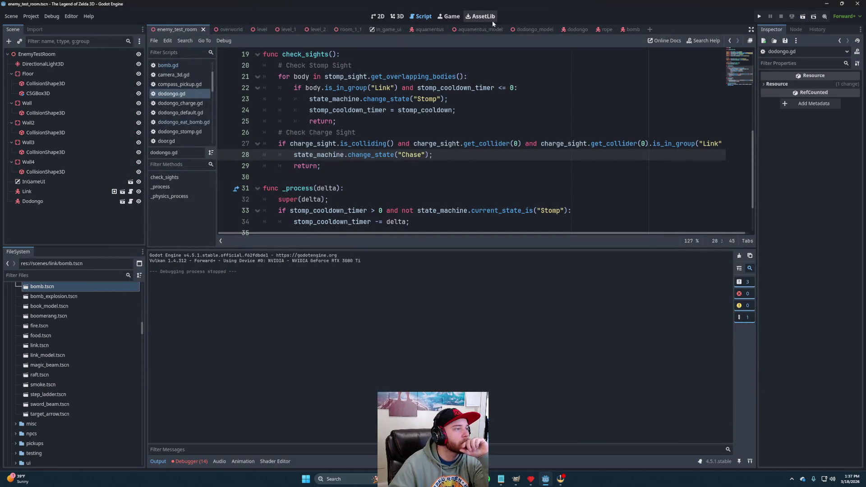
- Turn off collision layer 1 on the dodongo's BombDetector, save, and rerun the test room
left_click(530, 29)
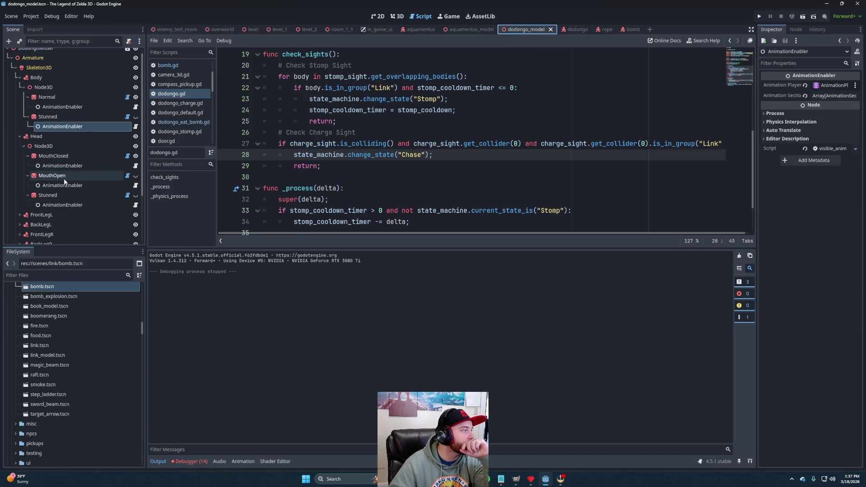
left_click(569, 28)
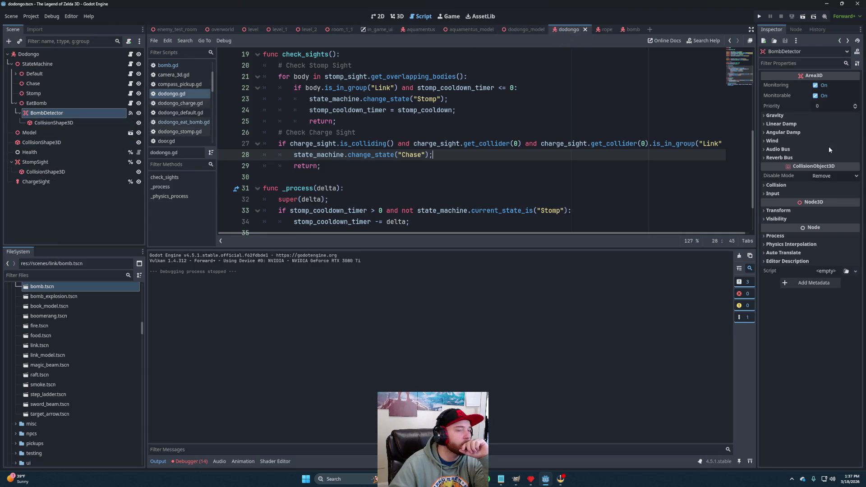
left_click(789, 187)
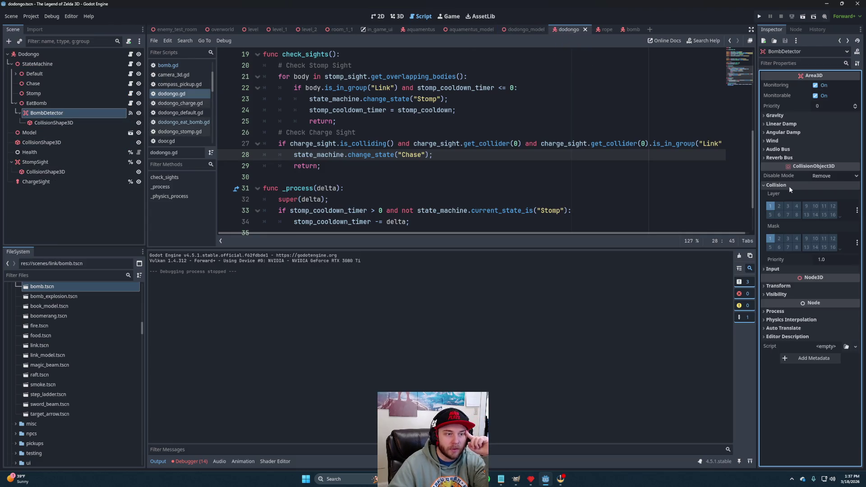
left_click(770, 205)
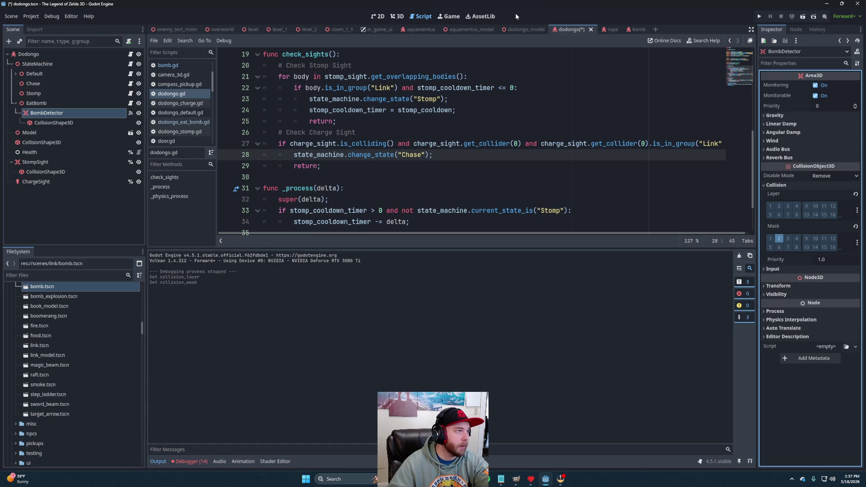
left_click(396, 17)
scroll(512, 187, "up", 5)
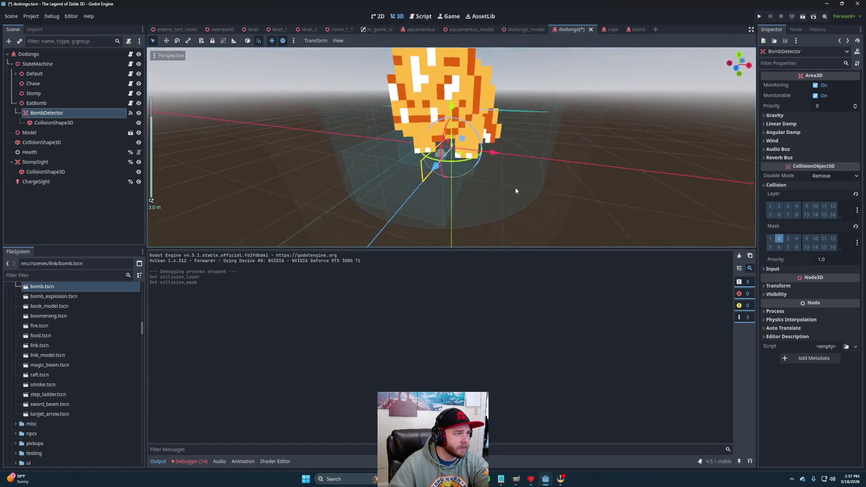
scroll(513, 187, "down", 2)
mouse_move(523, 193)
left_mouse_down()
mouse_move(571, 177)
mouse_move(541, 184)
left_mouse_up()
key("ctrl+s")
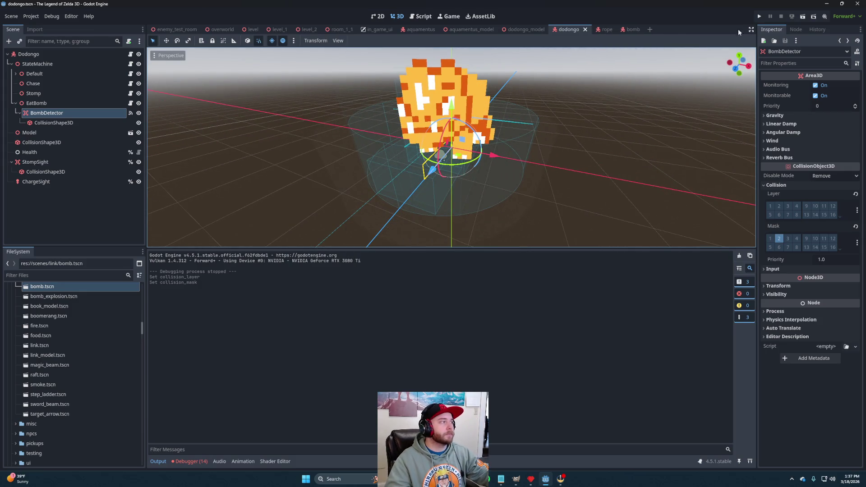
left_click(193, 28)
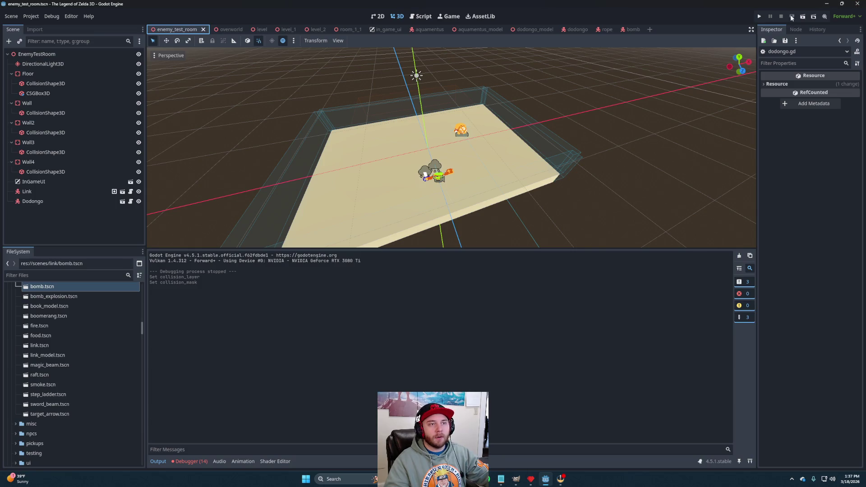
left_click(802, 17)
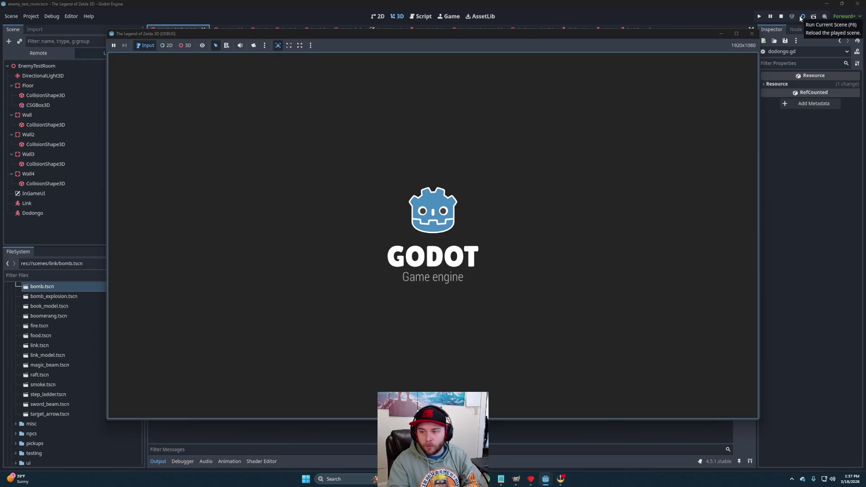
- Playtest until the invalid 'heath' property error appears, then stop the debug session
key("Return")
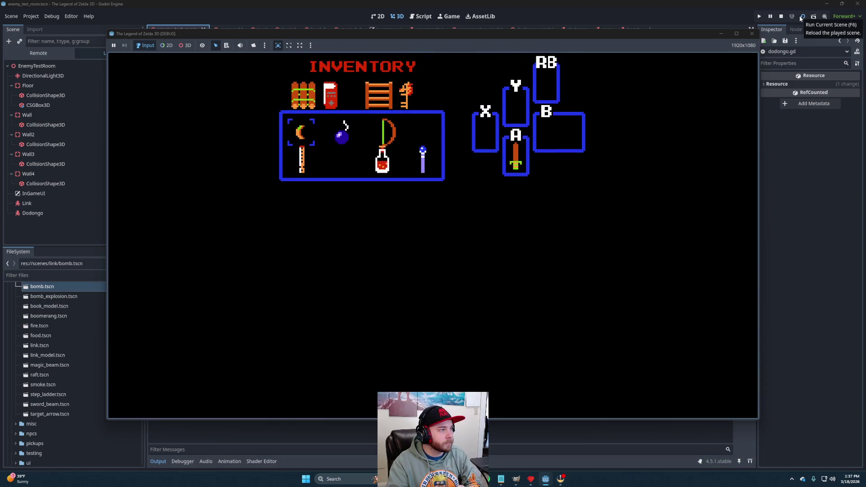
key("Return")
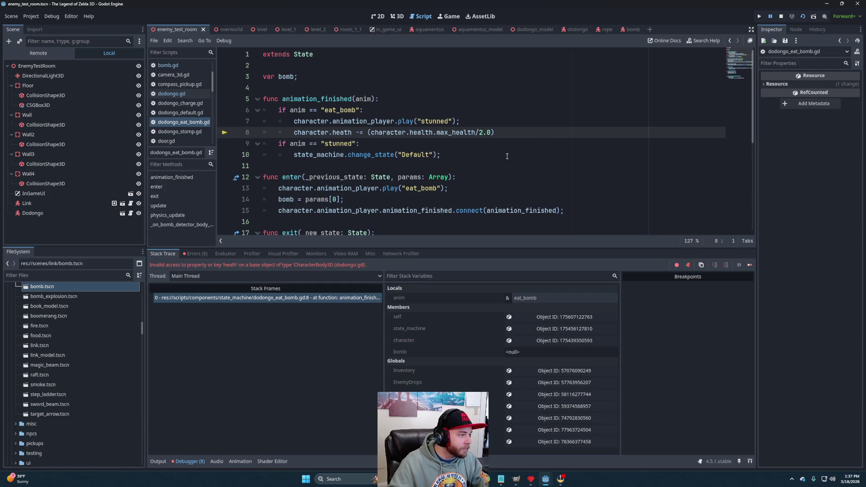
left_click(780, 17)
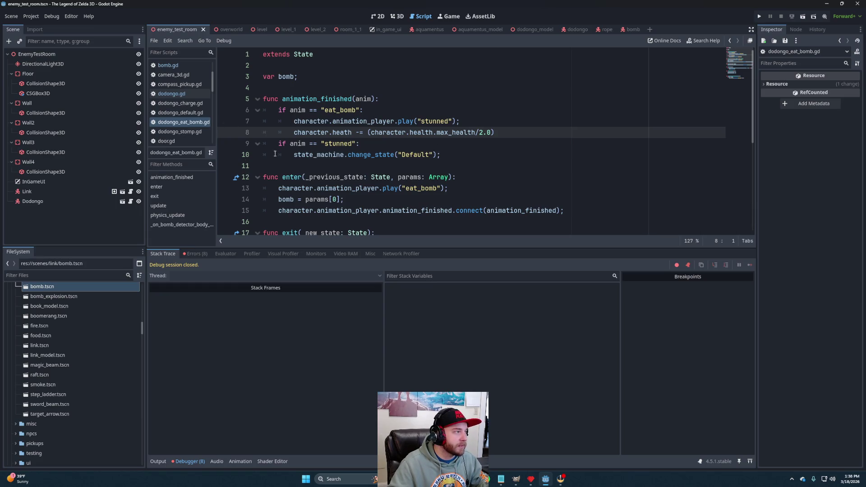
- Check health.gd, then reopen dodongo_eat_bomb.gd from the EatBomb state in the dodongo scene
scroll(177, 99, "down", 6)
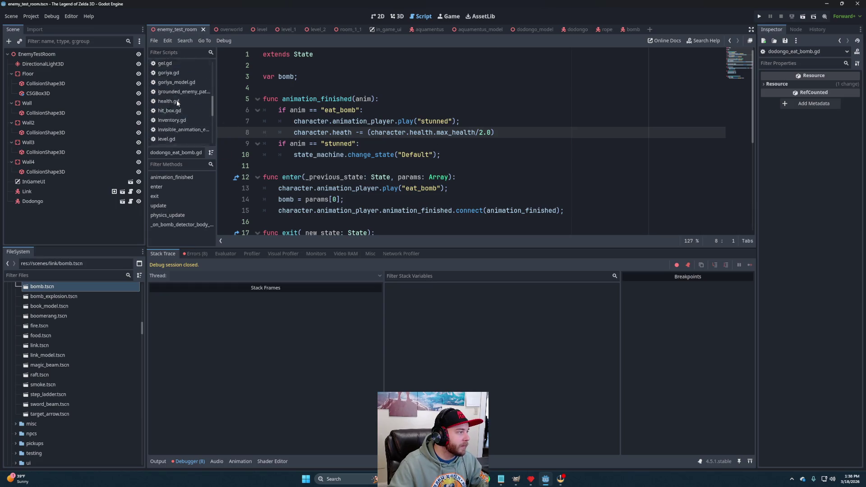
left_click(168, 92)
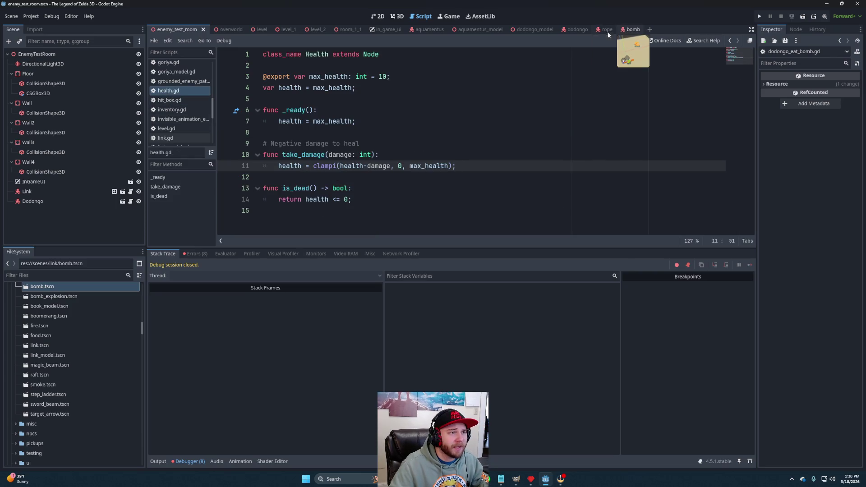
left_click(575, 30)
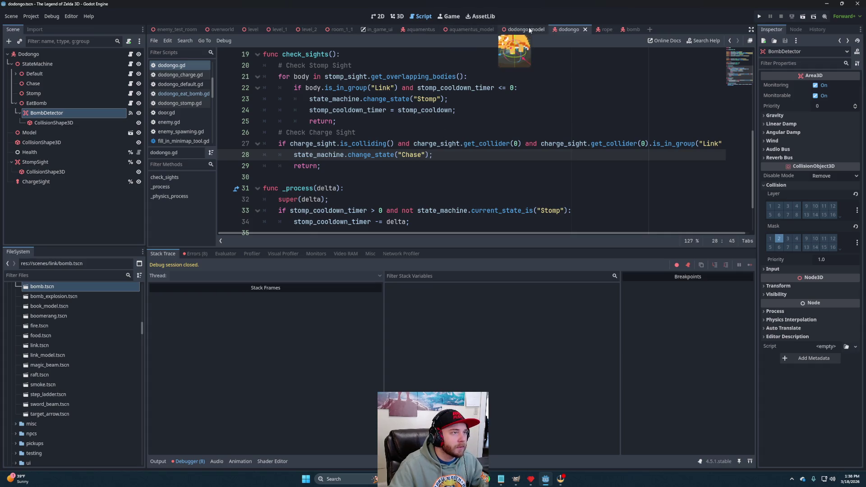
left_click(525, 30)
left_click(569, 31)
left_click(530, 31)
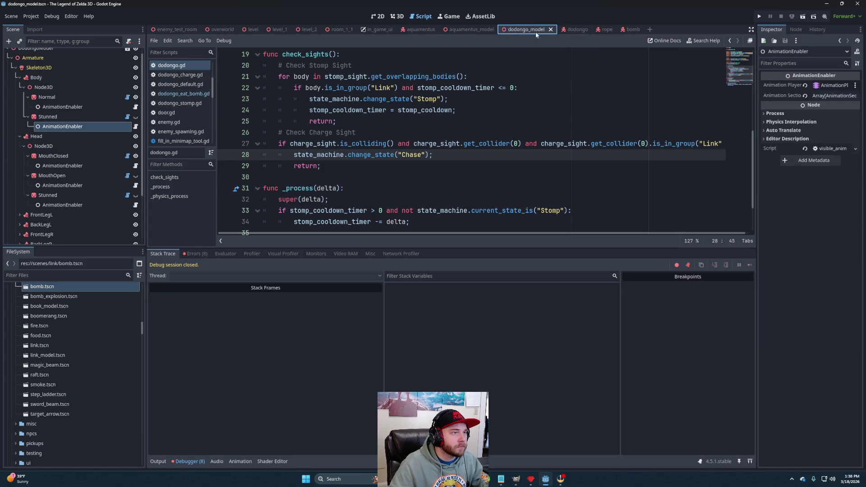
left_click(577, 31)
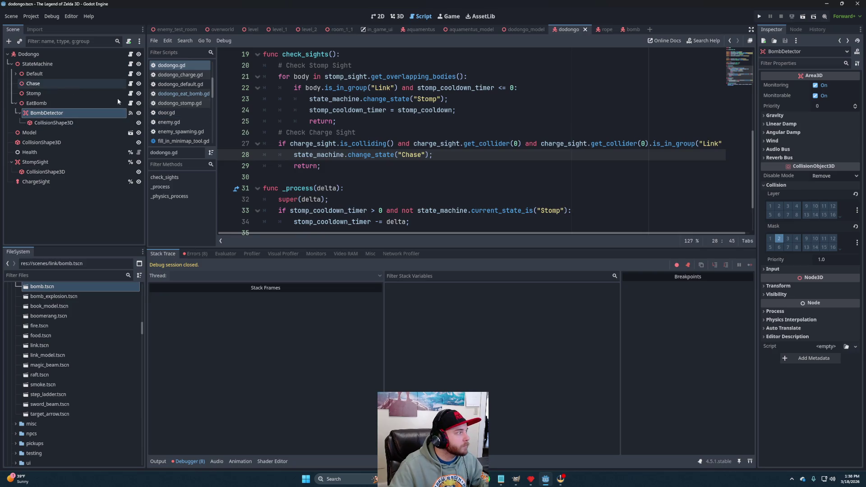
left_click(131, 103)
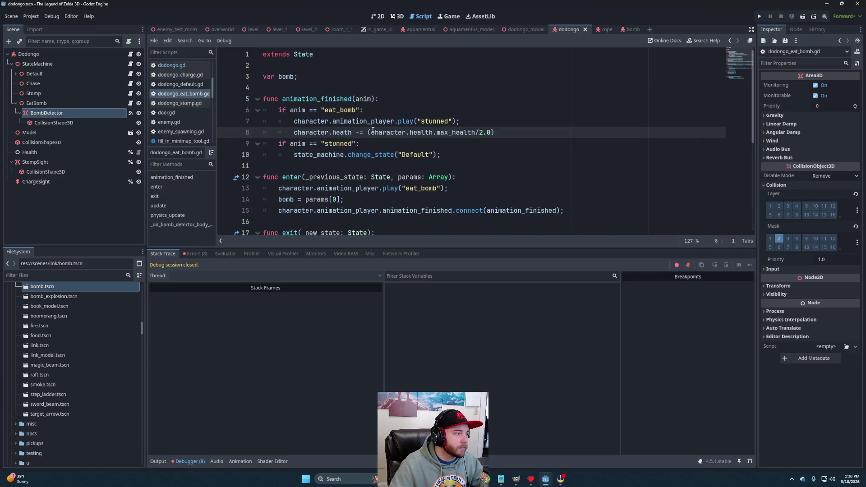
key("Right")
- Rewrite line 8 as character.health.take_damage(ceili(character.health.max_health/2.0)), fixing the heath typo
type("ceil")
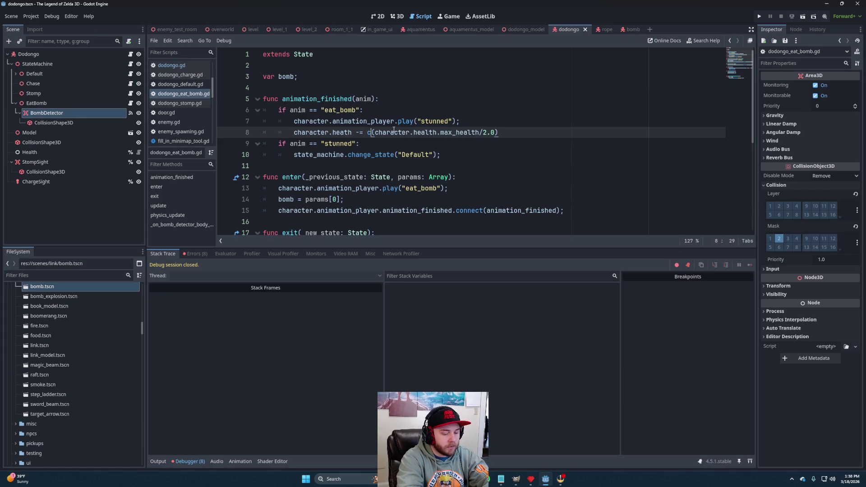
key("Down")
key("Down")
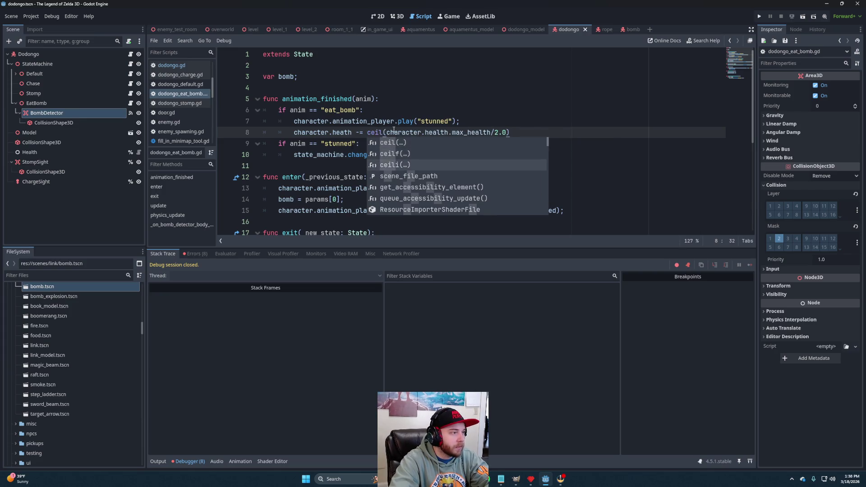
key("Return")
left_click(340, 132)
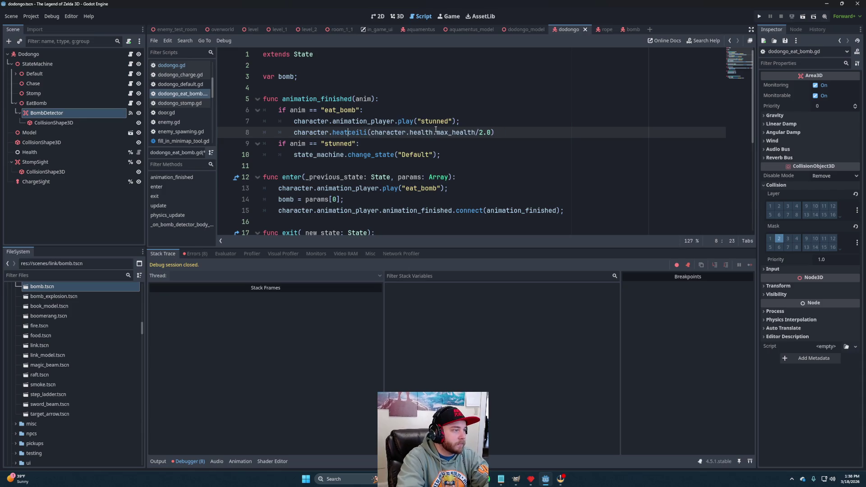
type(".take_damage(")
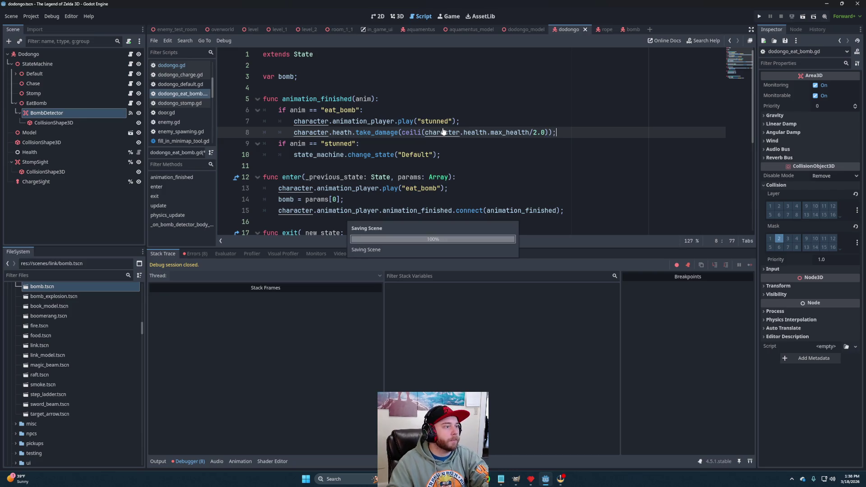
- Run enemy_test_room, stop at the error, correct the take_damage call, and relaunch the playtest
left_click(174, 29)
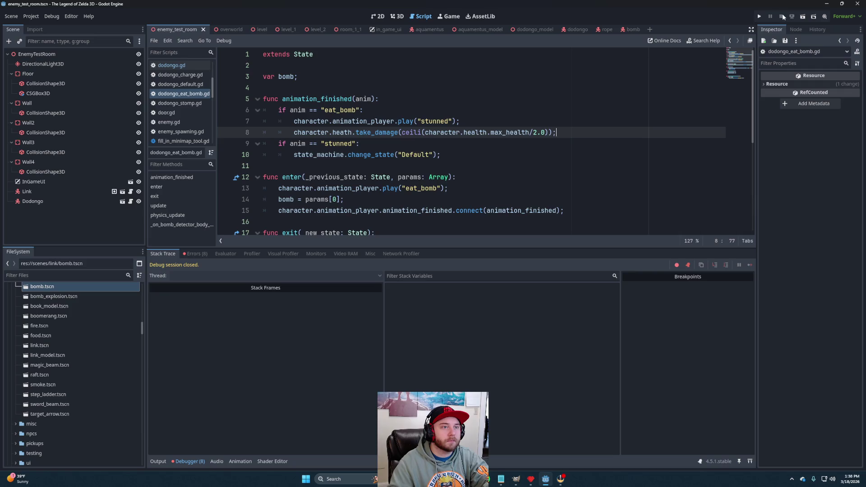
left_click(802, 16)
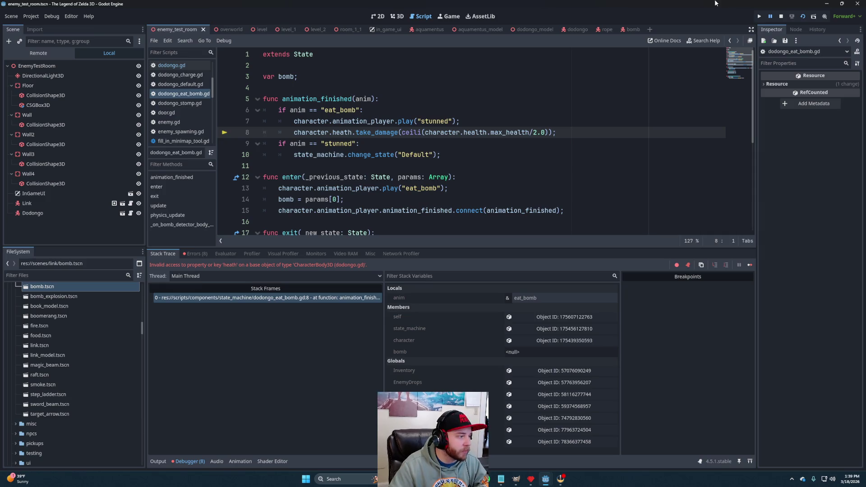
left_click(781, 17)
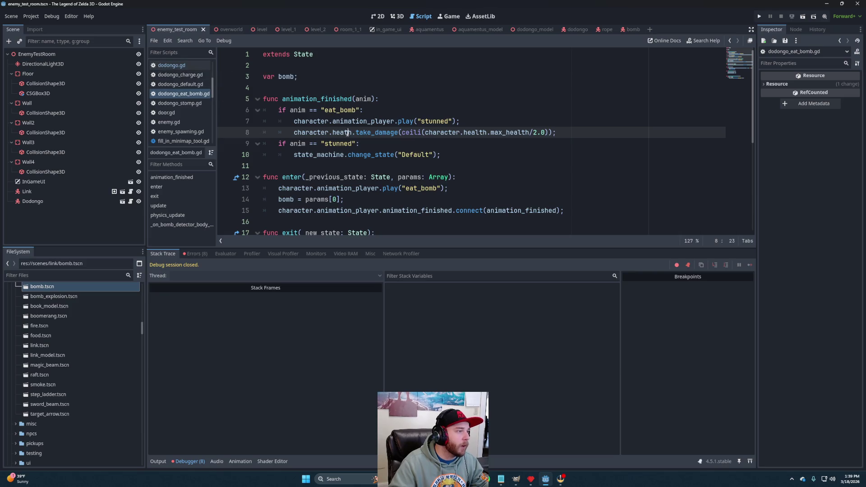
type("l")
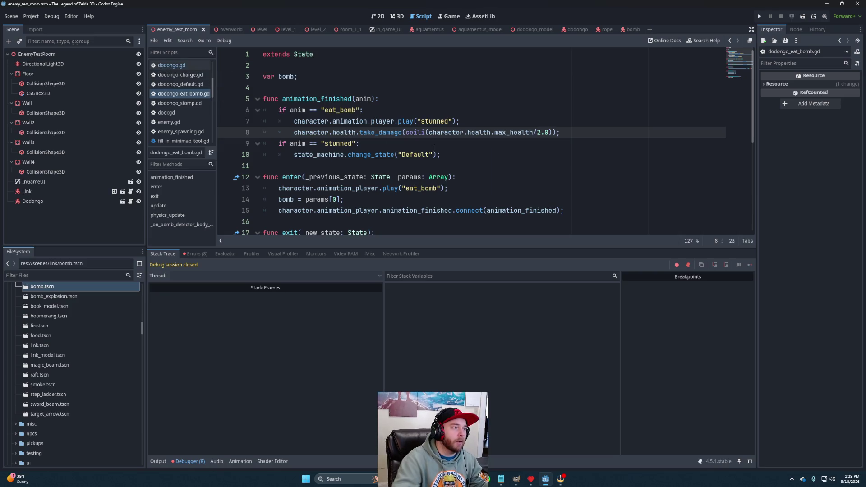
left_click(396, 132)
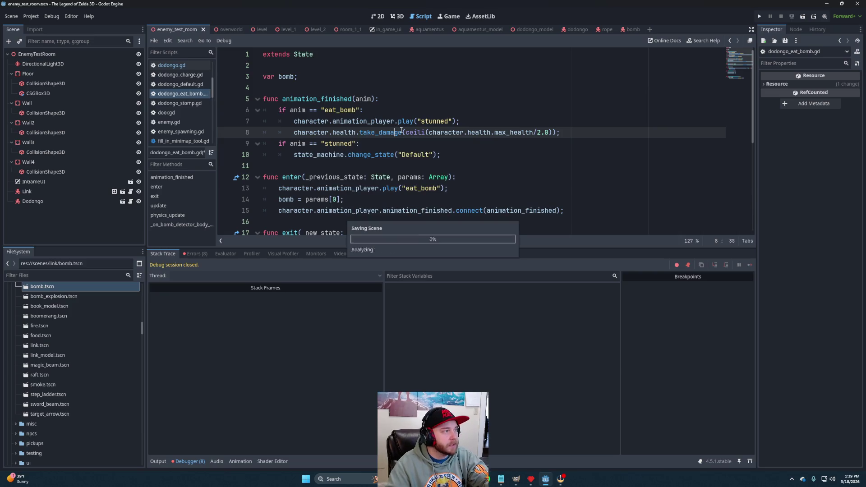
left_click(802, 19)
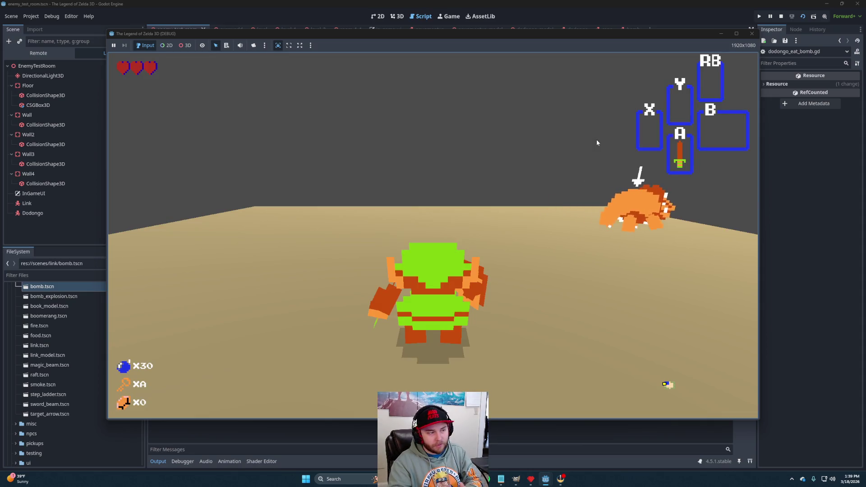
key("Return")
key("Right")
key("x")
key("Return")
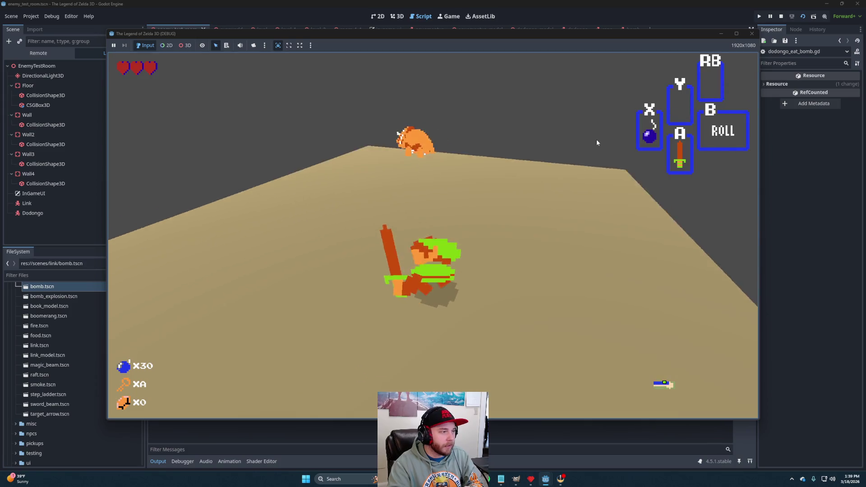
key("x")
key("b")
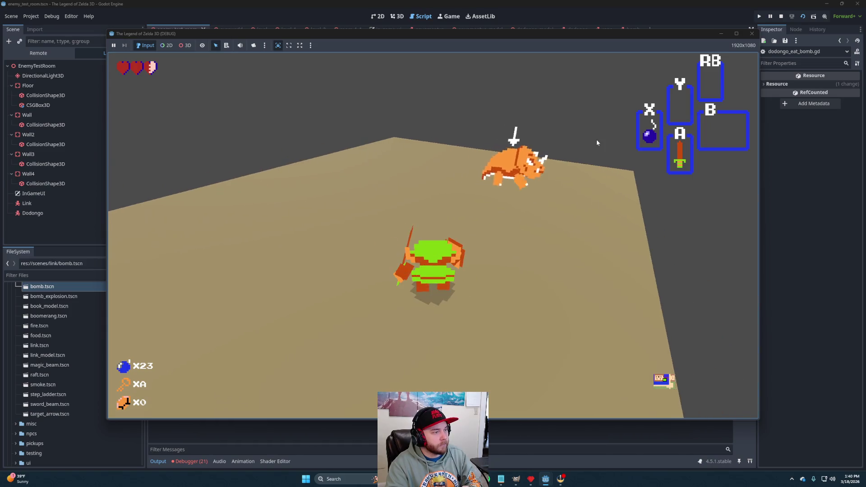
left_click(783, 16)
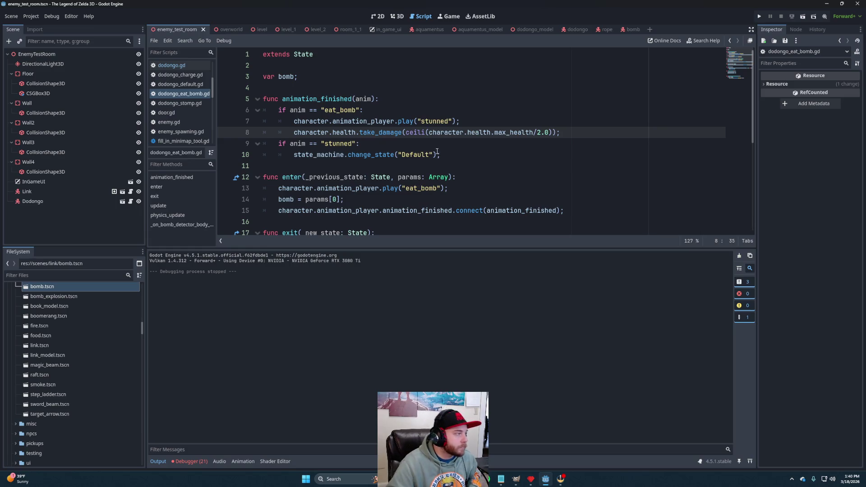
- Insert character.color_animation_player.play("hurt") above the take_damage line and save the script
left_click(578, 134)
key("Return")
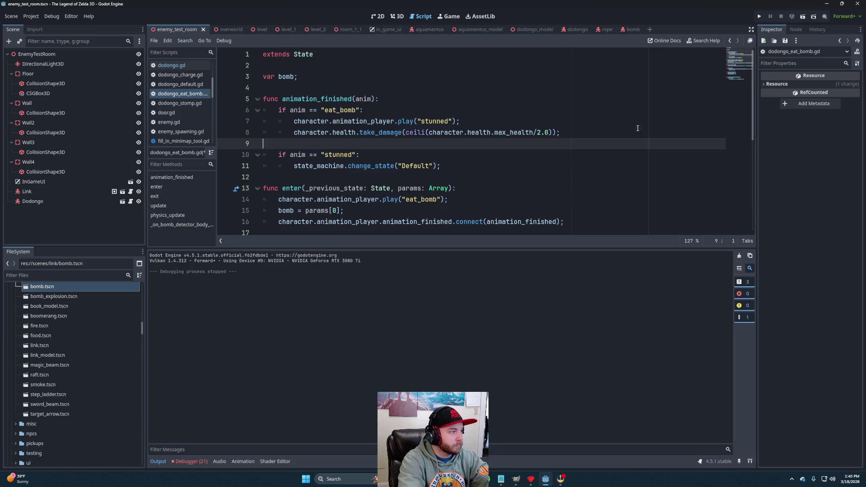
key("BackSpace")
key("Up")
key("Return")
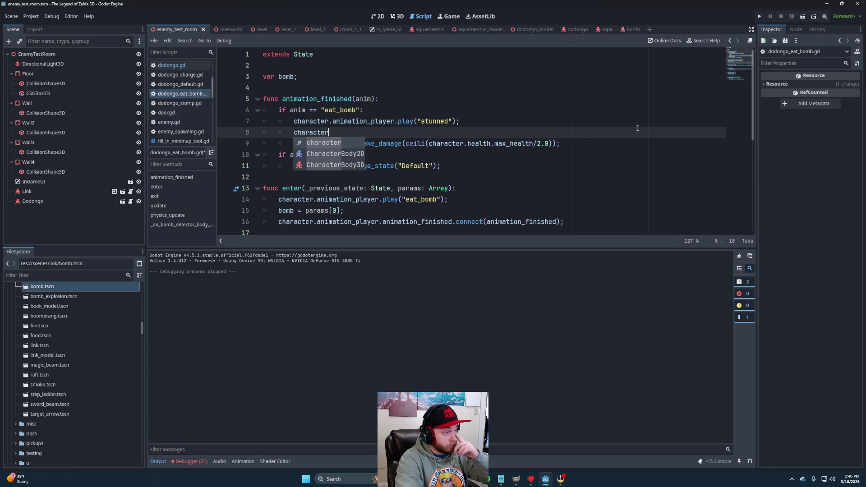
type(".animation")
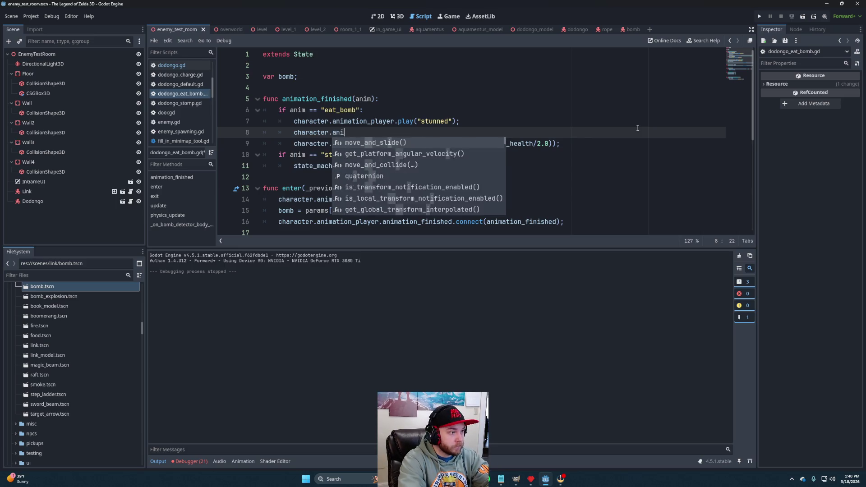
type("_player.pl")
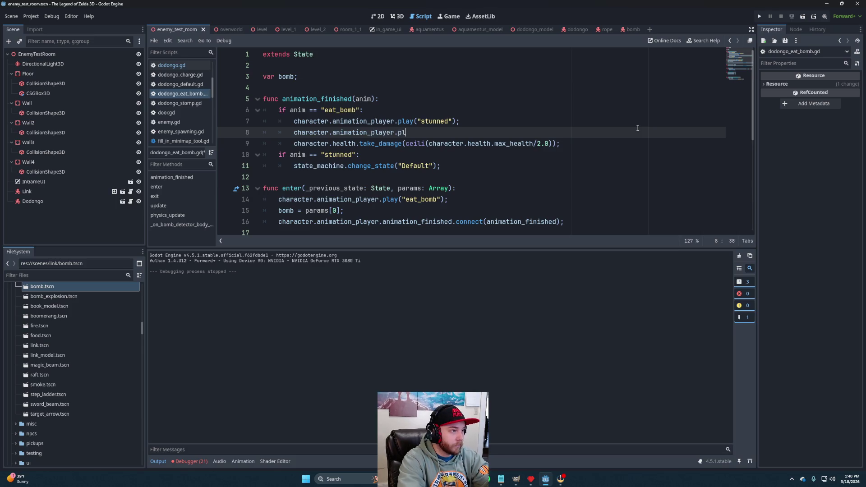
key("BackSpace")
key("BackSpace")
type("color")
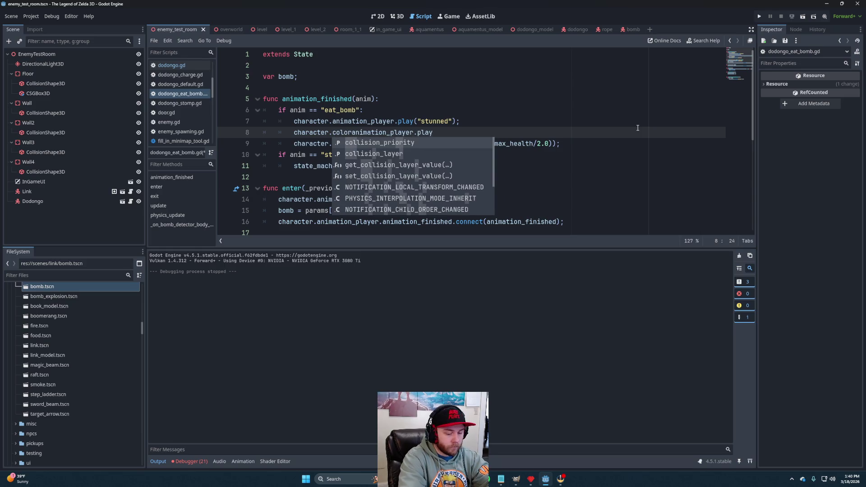
type("_")
left_click(638, 127)
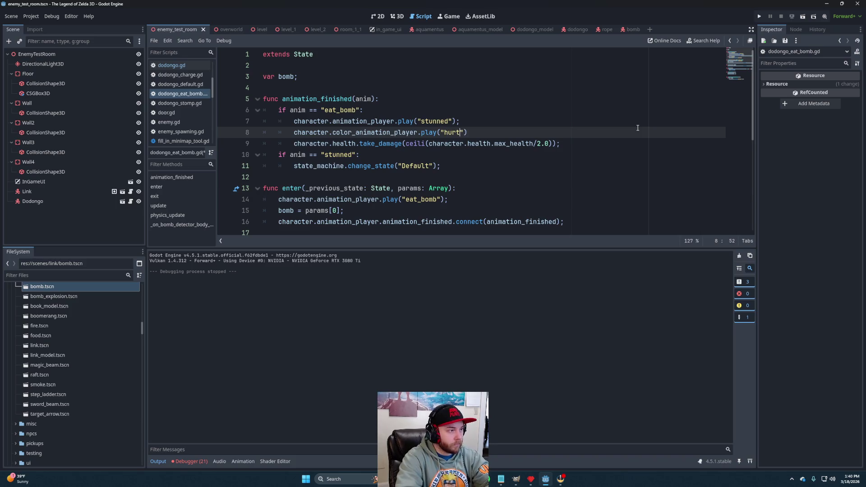
key("ctrl+s")
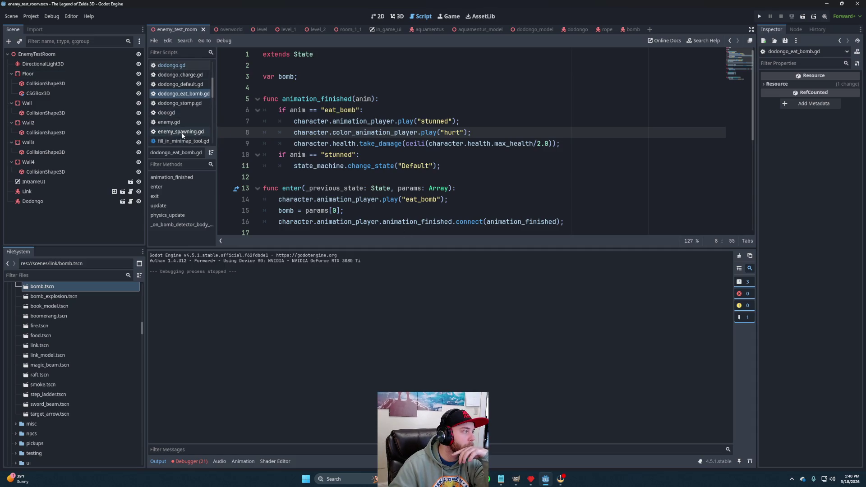
- Review the hurt-handling code in goriya.gd for comparison
scroll(183, 135, "down", 3)
left_click(168, 128)
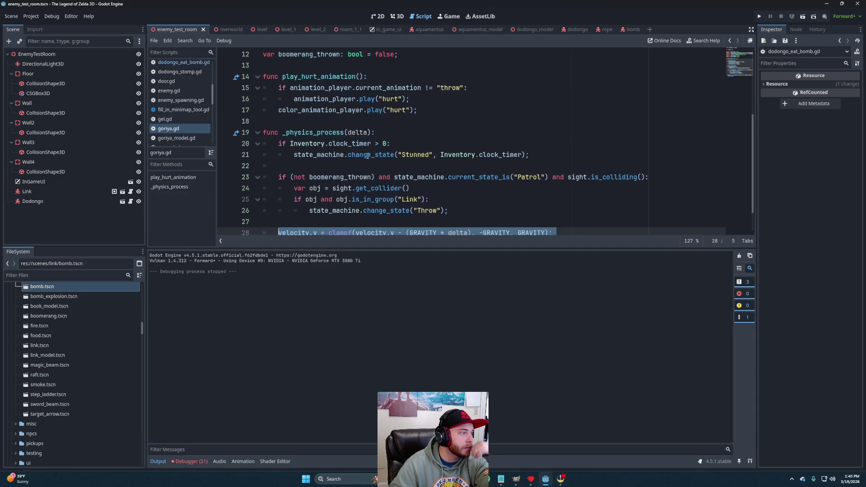
scroll(370, 158, "up", 3)
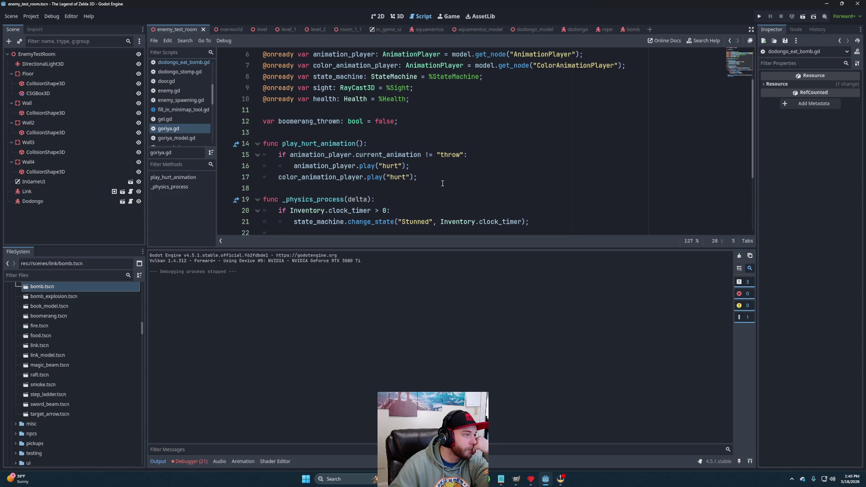
scroll(442, 183, "up", 2)
scroll(441, 189, "down", 5)
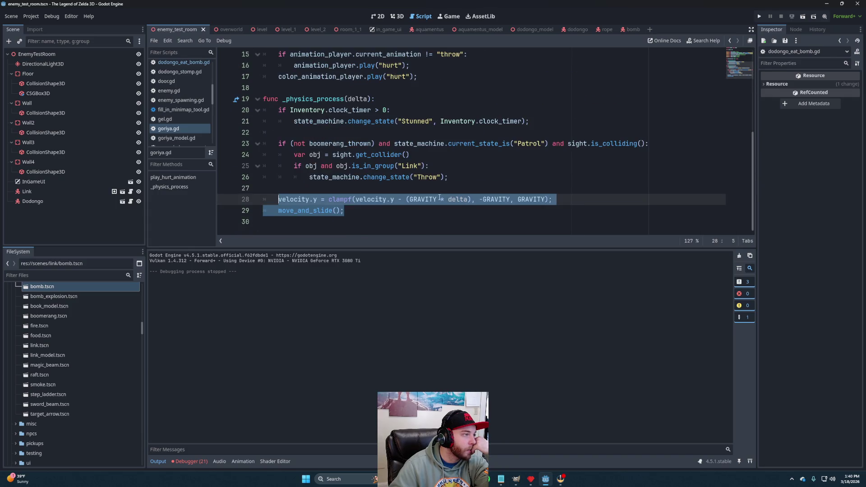
mouse_move(386, 202)
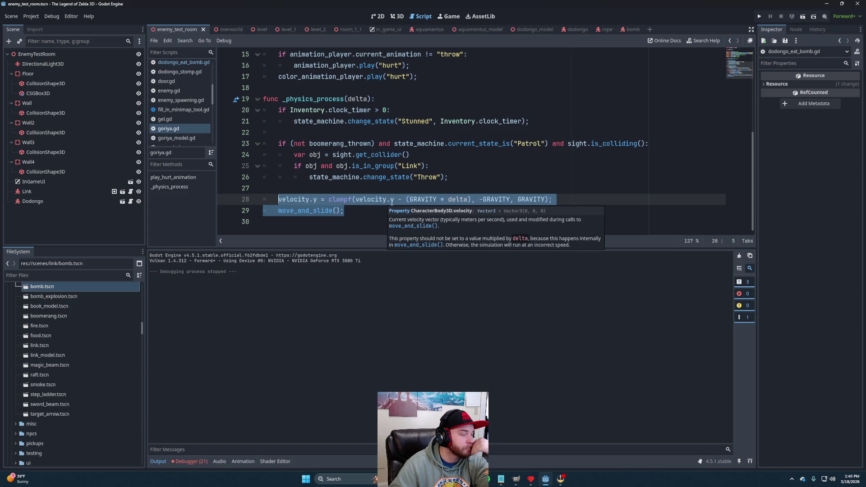
left_click(455, 178)
left_click(458, 165)
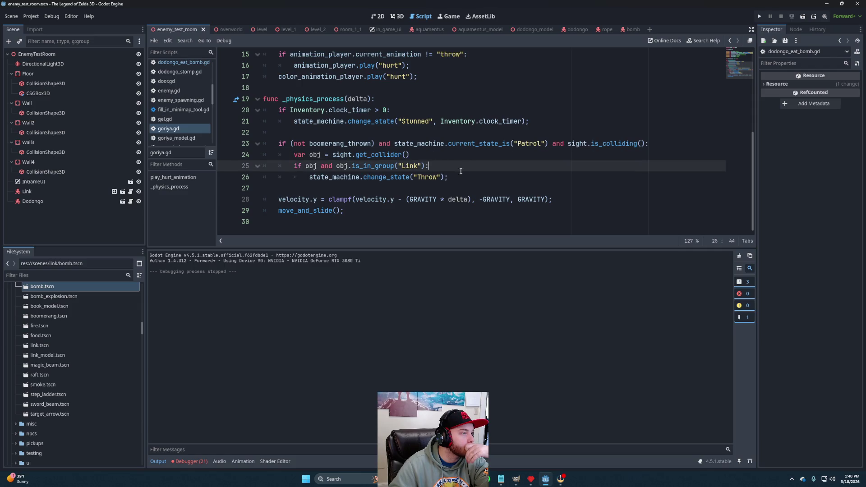
key("Down")
- Go to the dodongo scene and view dodongo.gd's check_sights Stomp/Chase logic
left_click(577, 30)
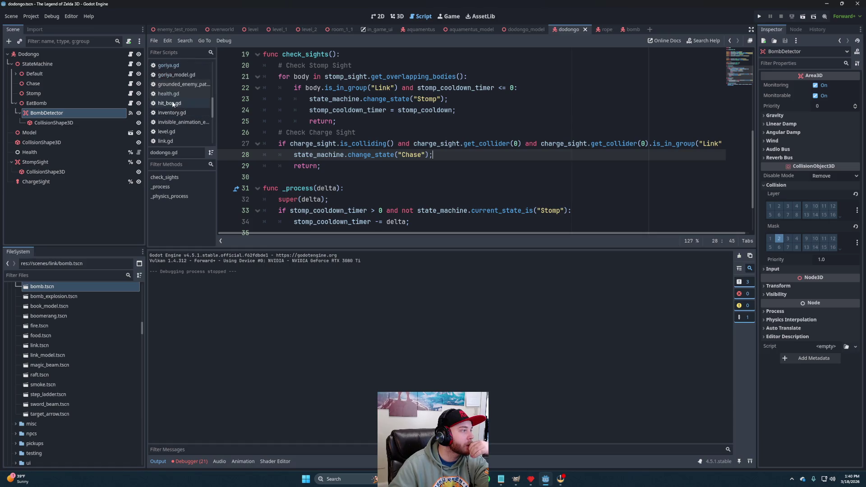
scroll(167, 131, "down", 1)
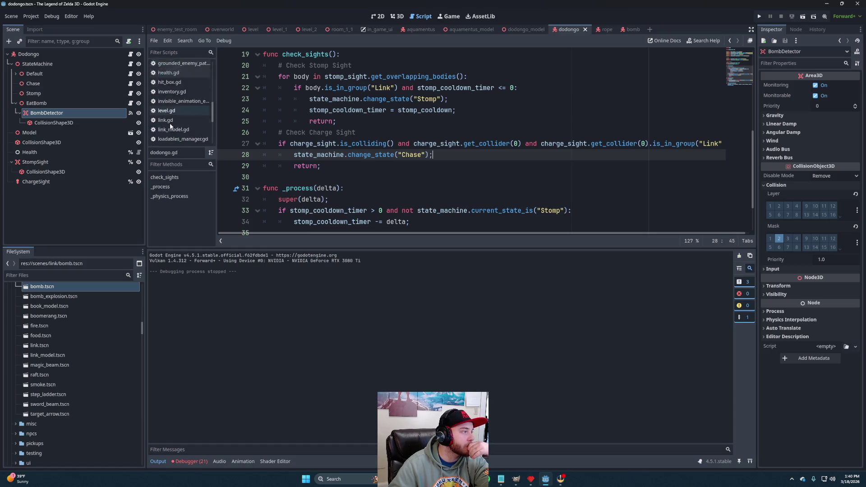
scroll(171, 124, "down", 4)
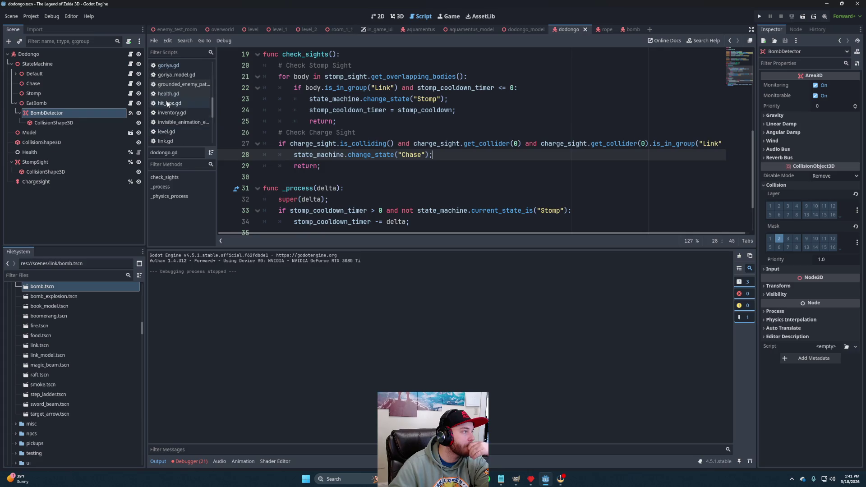
scroll(170, 117, "down", 4)
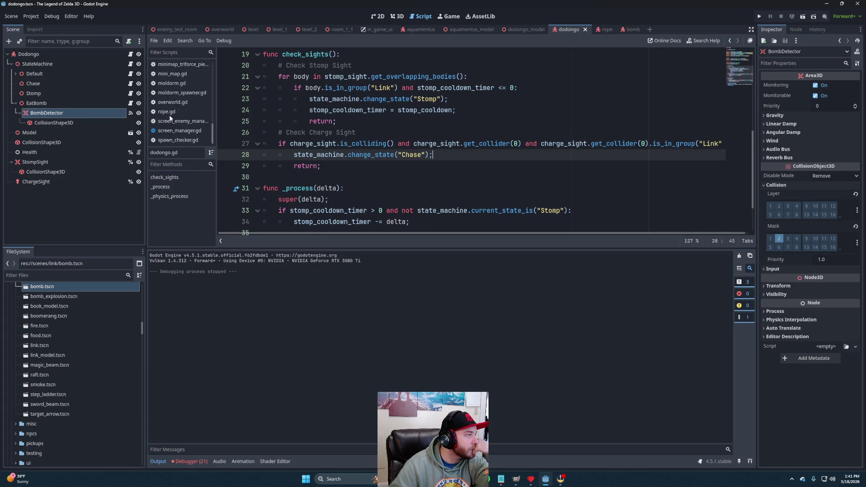
scroll(171, 118, "up", 10)
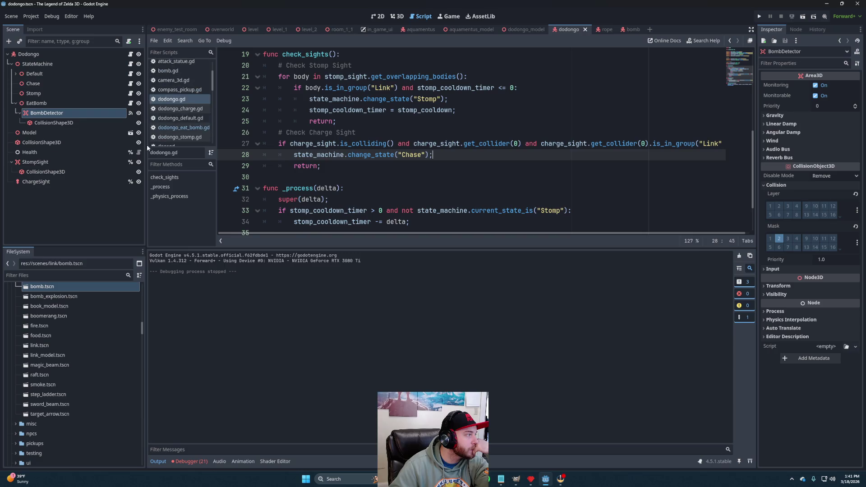
- Open the Aquamentus model's script through its HurtBox node in the aquamentus_model scene
mouse_move(511, 32)
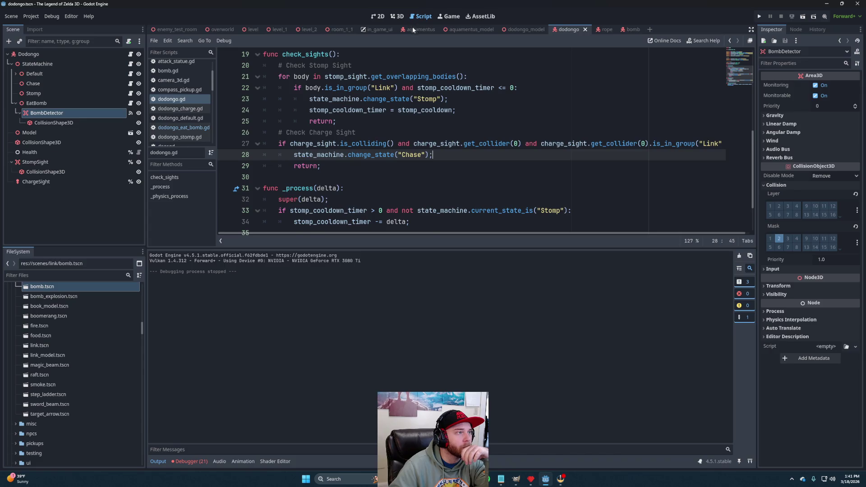
left_click(413, 28)
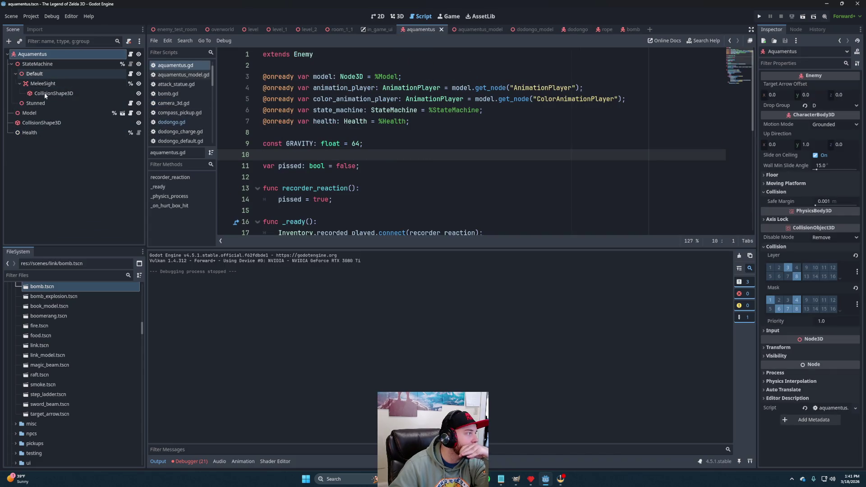
left_click(469, 29)
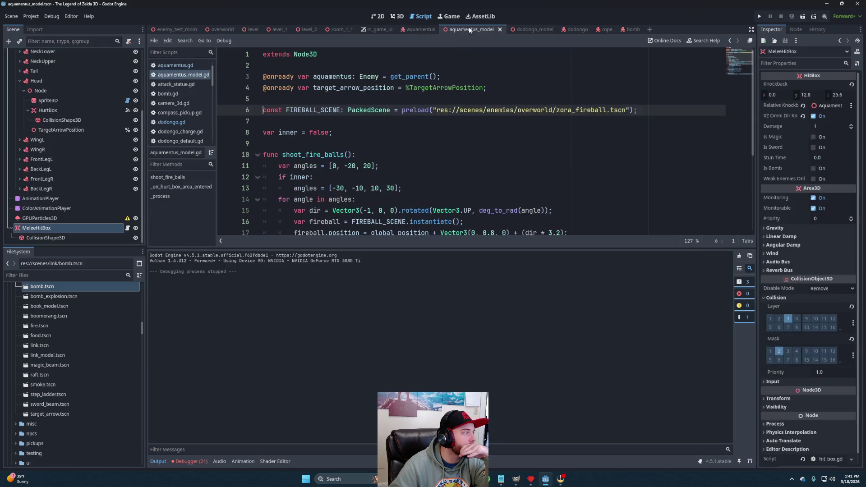
left_click(49, 111)
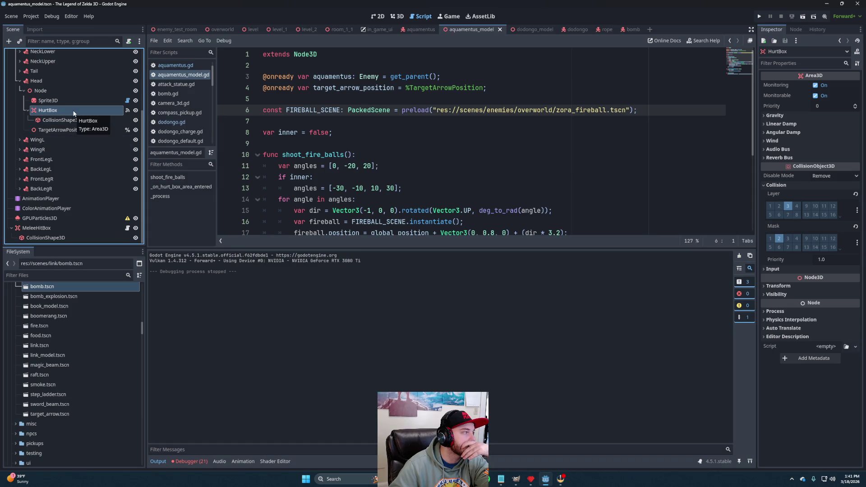
scroll(78, 134, "up", 5)
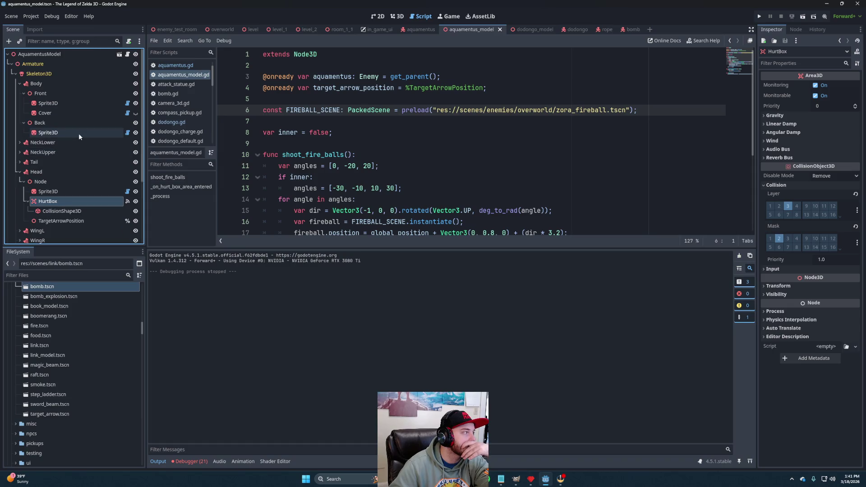
left_click(129, 54)
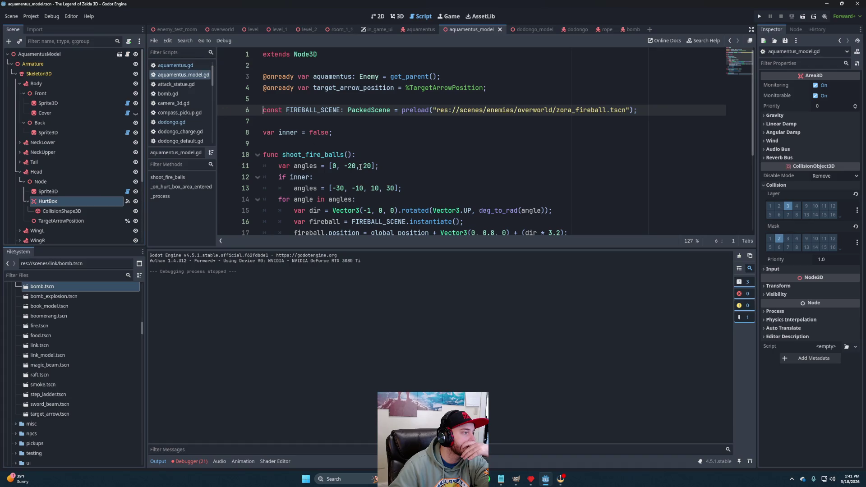
scroll(361, 166, "down", 4)
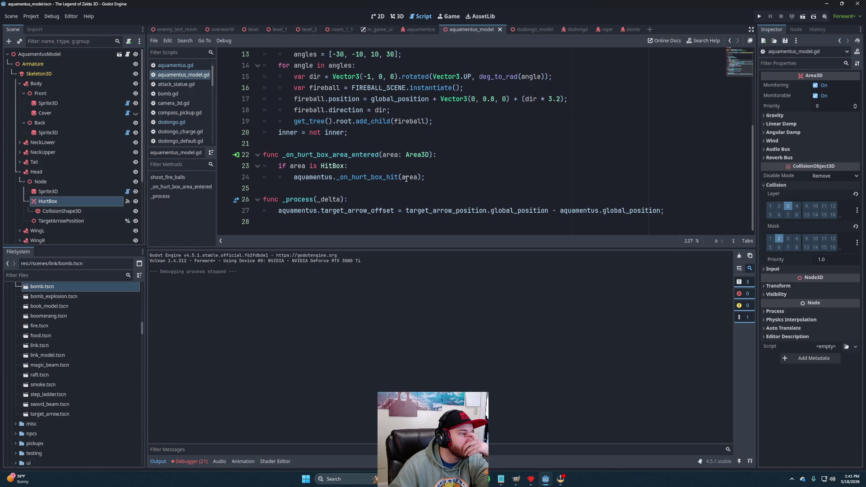
- In aquamentus.gd's _on_hurt_box_hit, select the is_dead check with die() and return (lines 26–28)
left_click(419, 30)
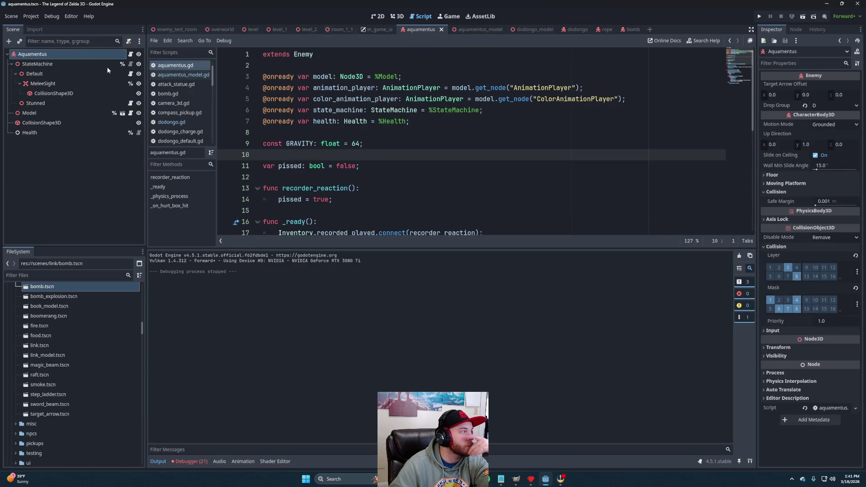
scroll(329, 189, "down", 7)
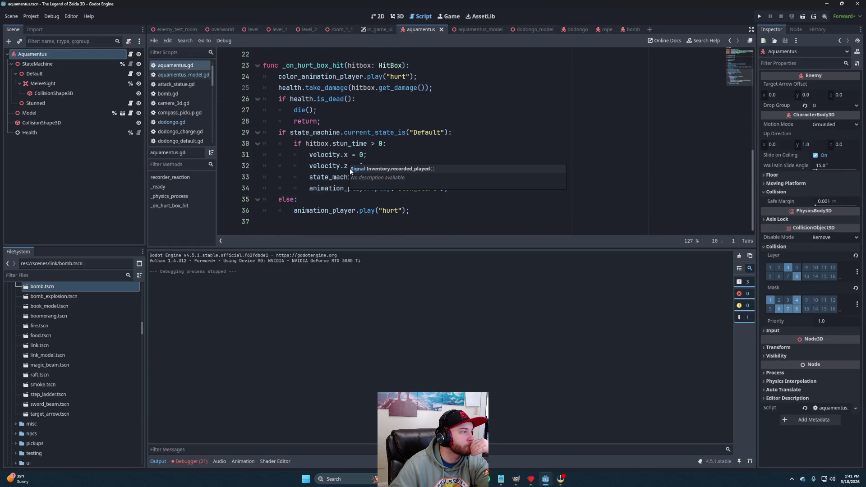
left_click(439, 65)
left_click(438, 87)
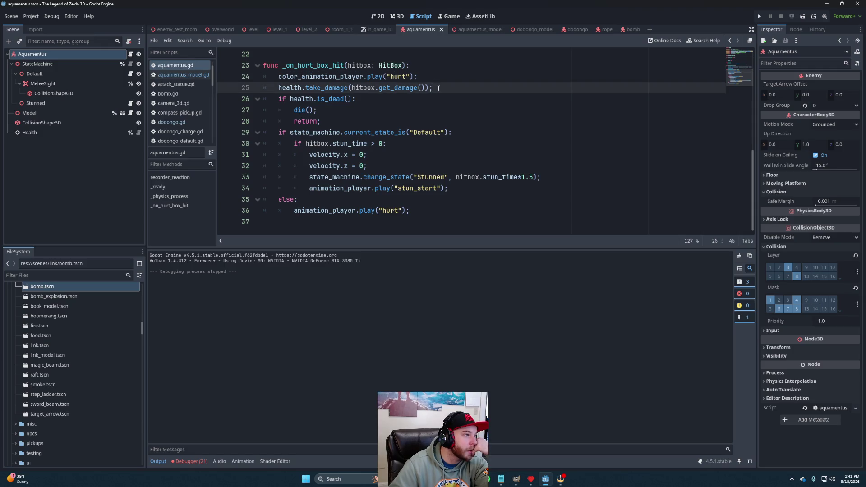
left_click(428, 109)
left_click(516, 186)
key("Down")
key("Down")
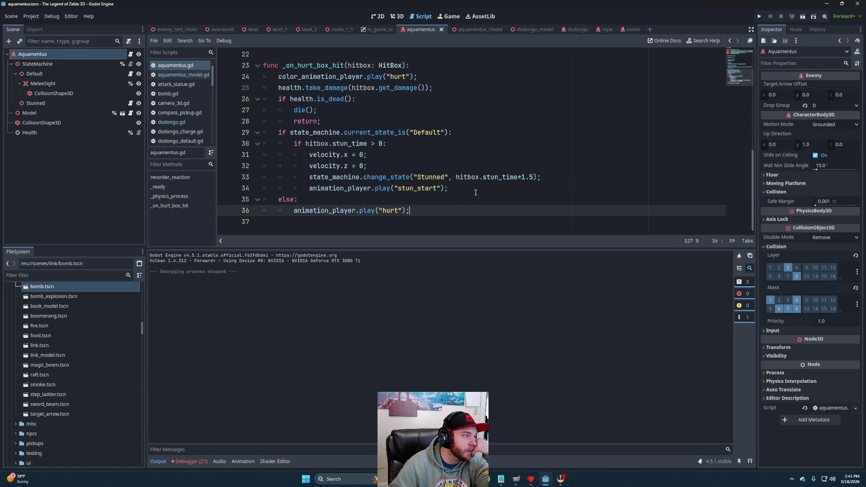
left_click_drag(341, 122, 285, 100)
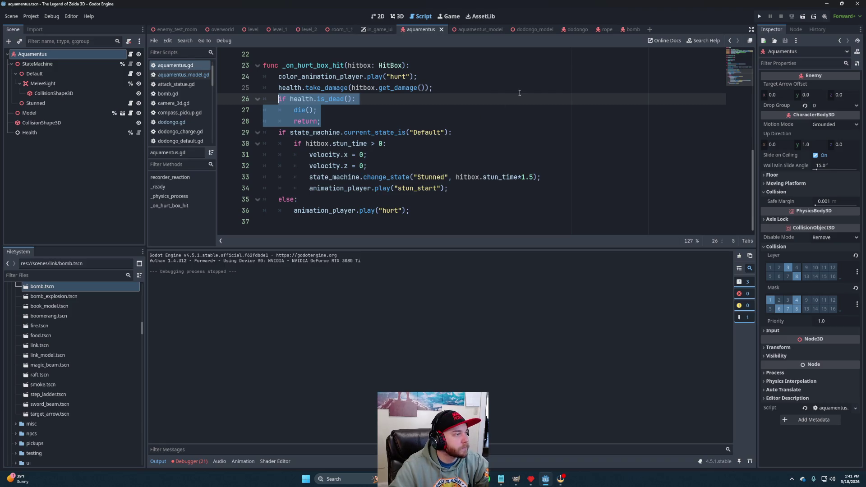
left_click(575, 30)
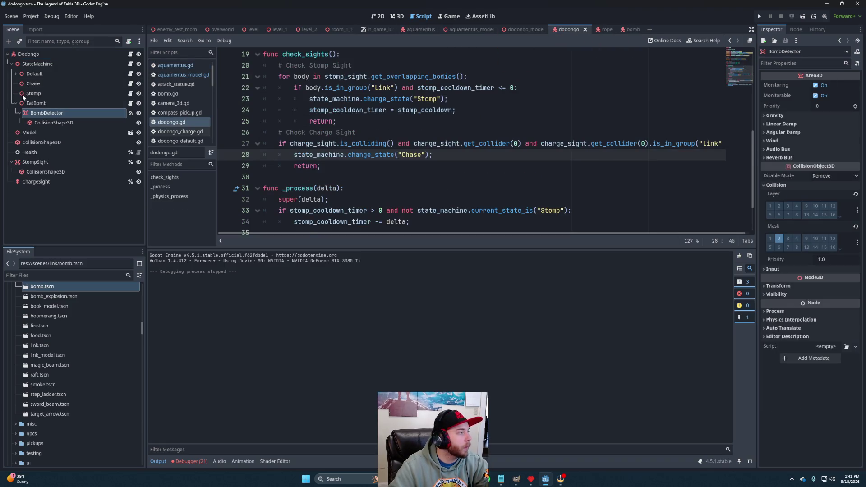
- Paste the is_dead death check below take_damage in the EatBomb script, indenting die and return
left_click(130, 103)
left_click(592, 144)
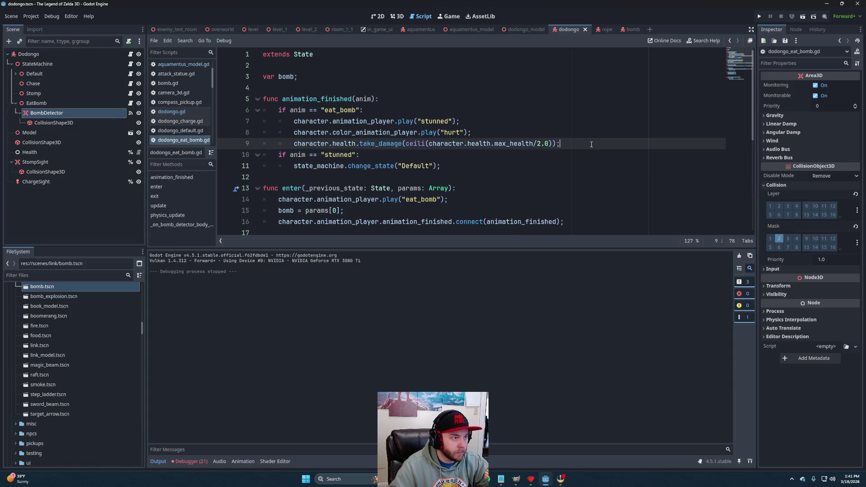
key("ctrl+v")
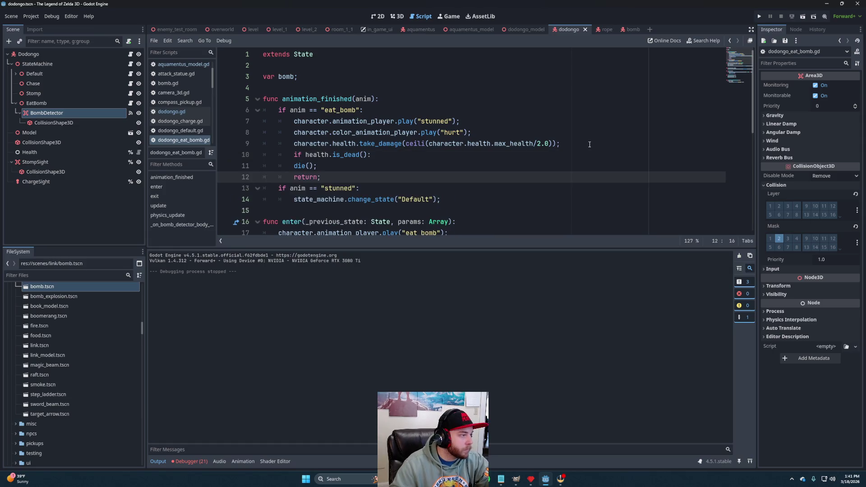
left_click_drag(321, 176, 315, 166)
key("Tab")
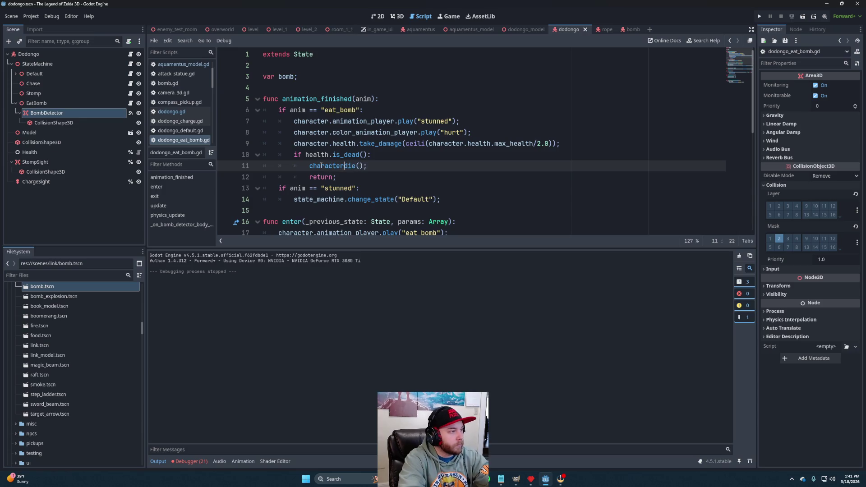
- Prefix die() and health.is_dead() with 'character.', save, and launch enemy_test_room to playtest
type(".")
left_click(377, 167)
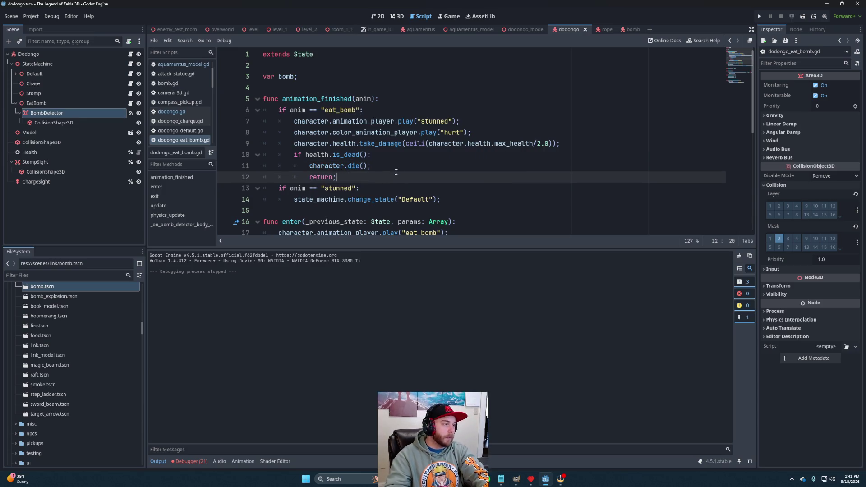
left_click(305, 154)
type("character.")
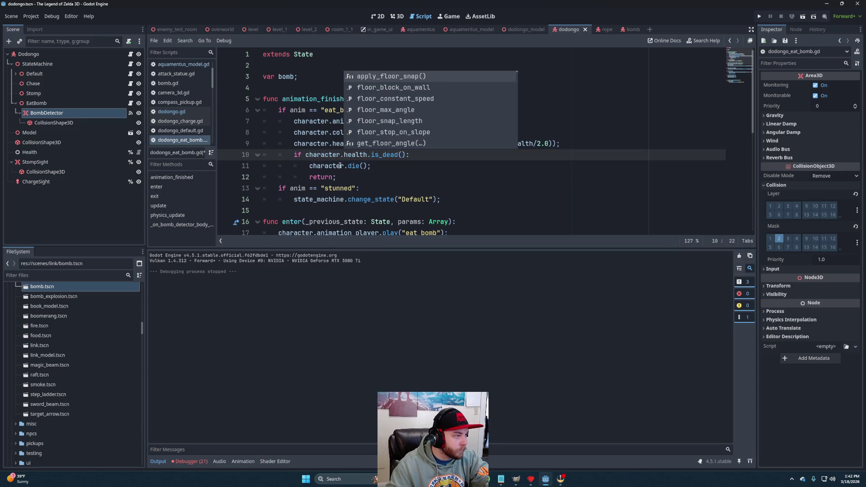
left_click(353, 166)
key("ctrl+s")
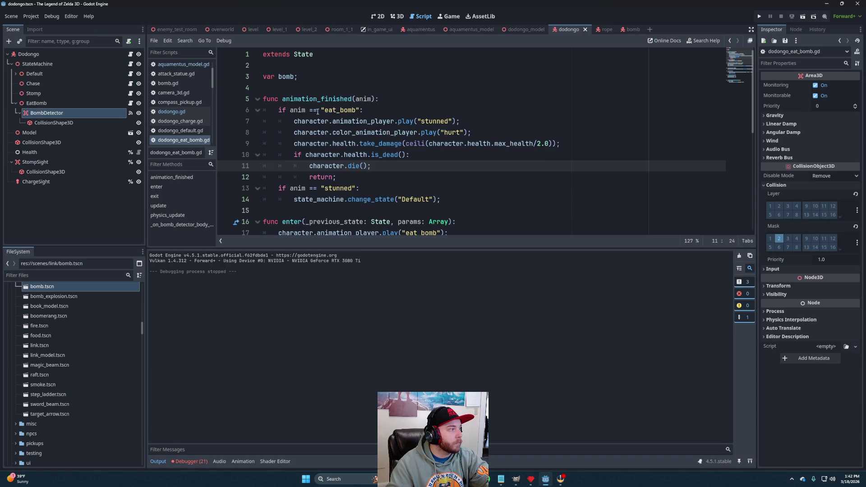
left_click(171, 30)
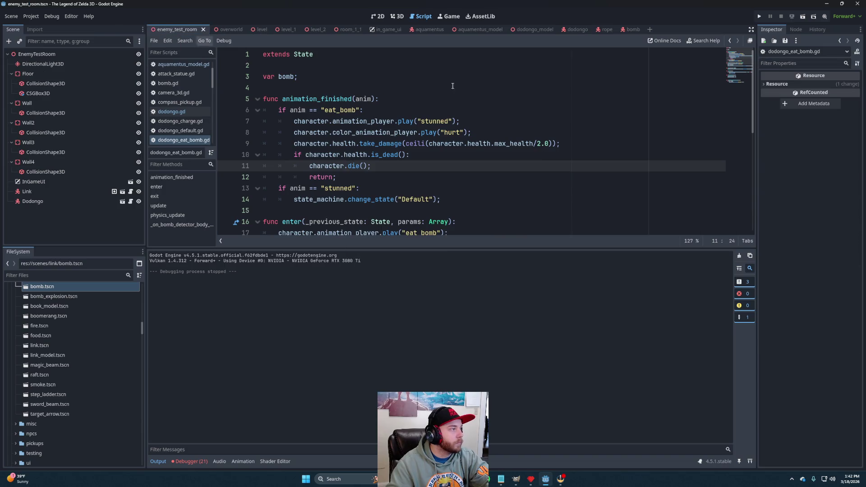
left_click(804, 18)
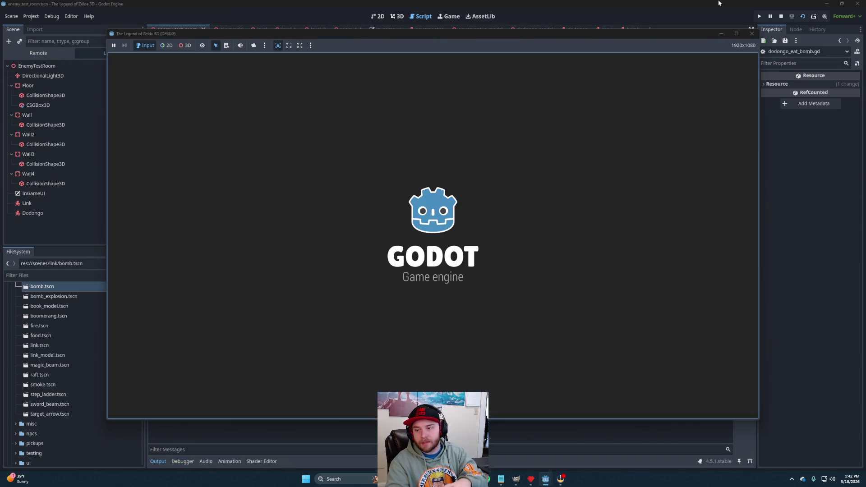
key("Return")
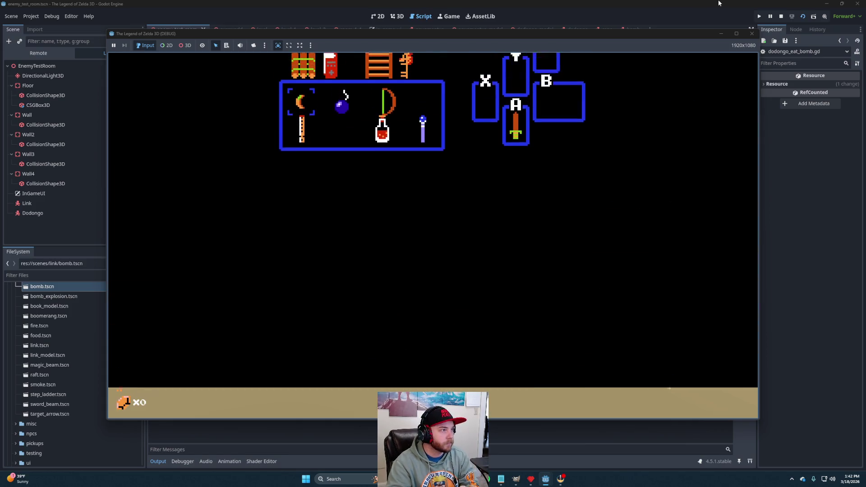
key("x")
key("Return")
key("x")
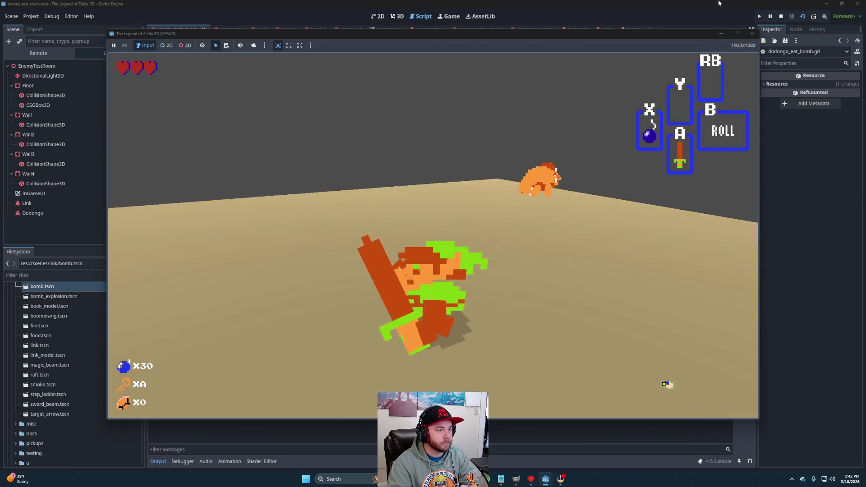
key("Left")
key("b")
key("x")
key("Right")
key("b")
key("x")
key("Left")
key("b")
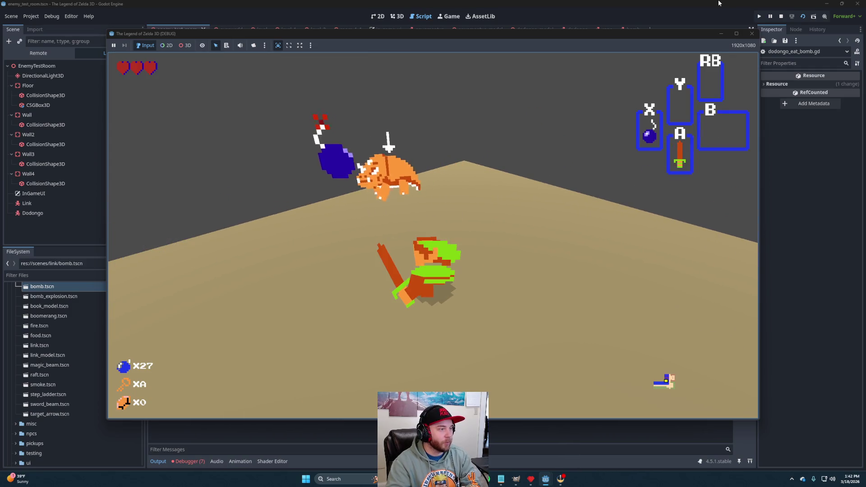
key("Left")
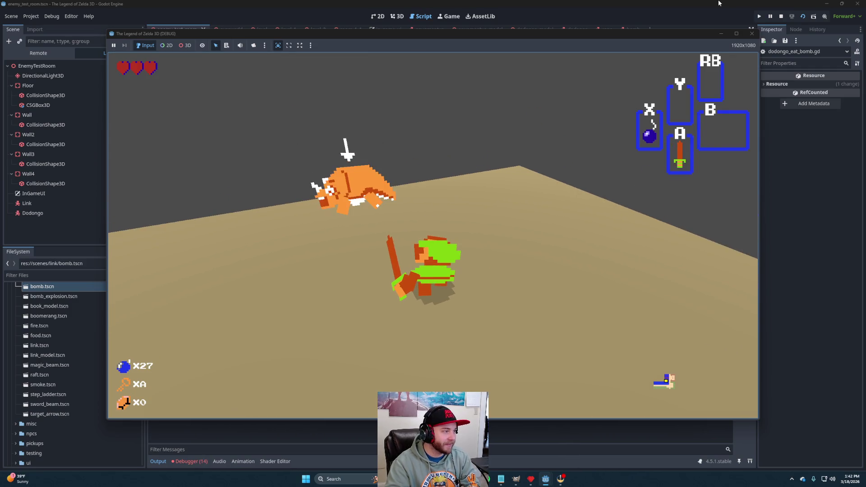
key("Left")
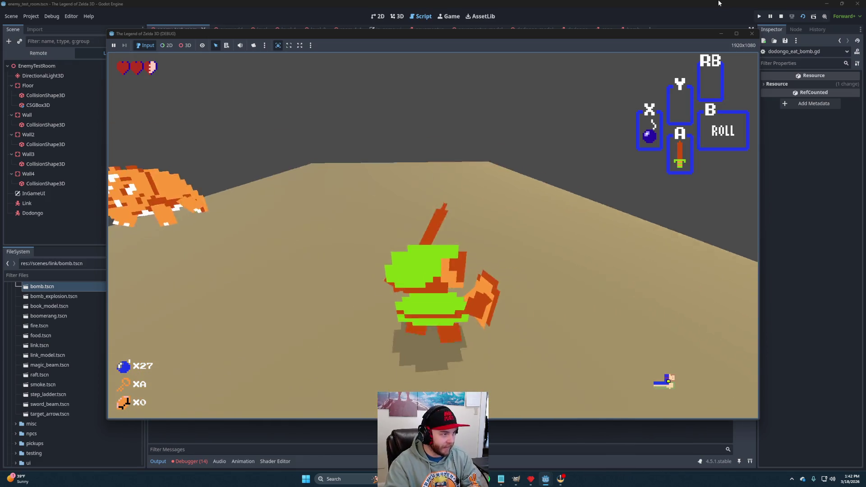
key("Left")
key("x")
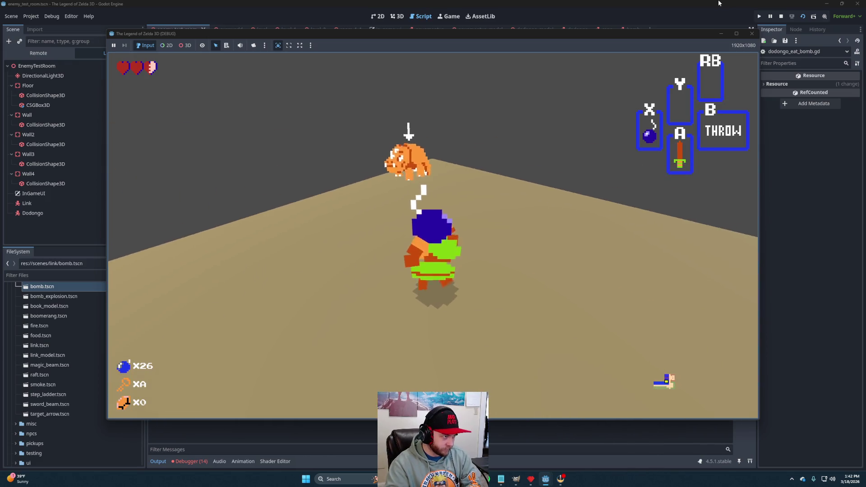
key("b")
key("Left")
key("x")
key("Left")
key("b")
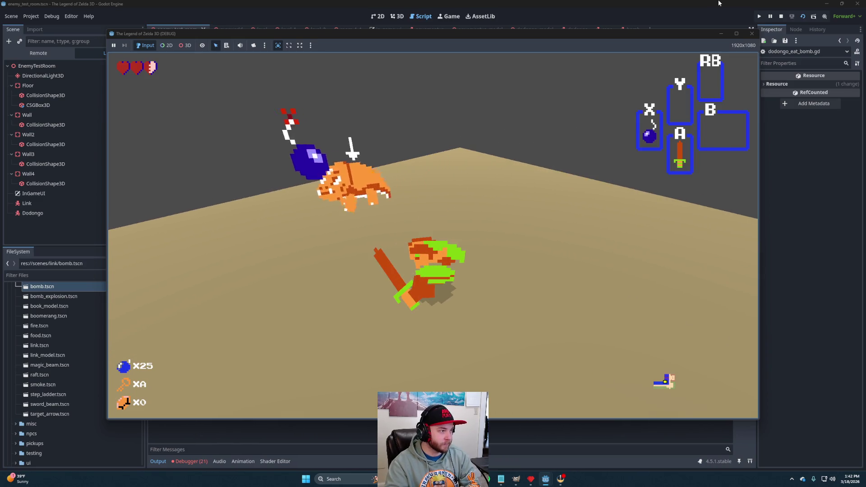
key("Left")
key("x")
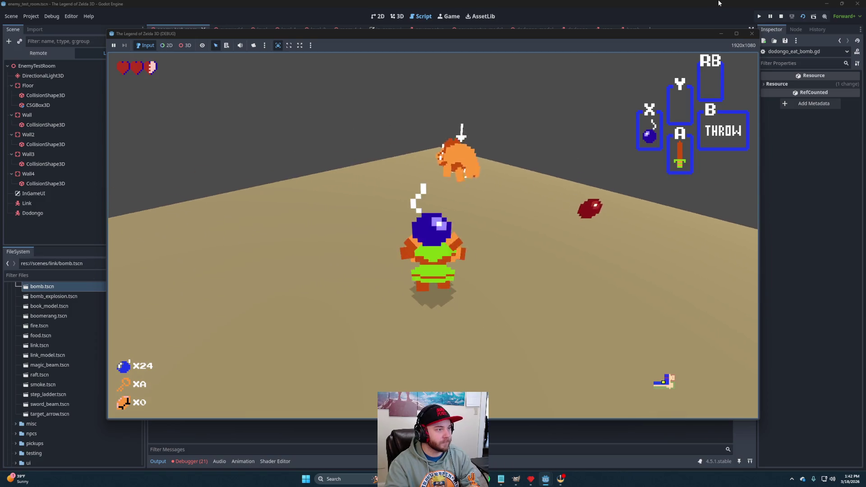
key("Left")
key("b")
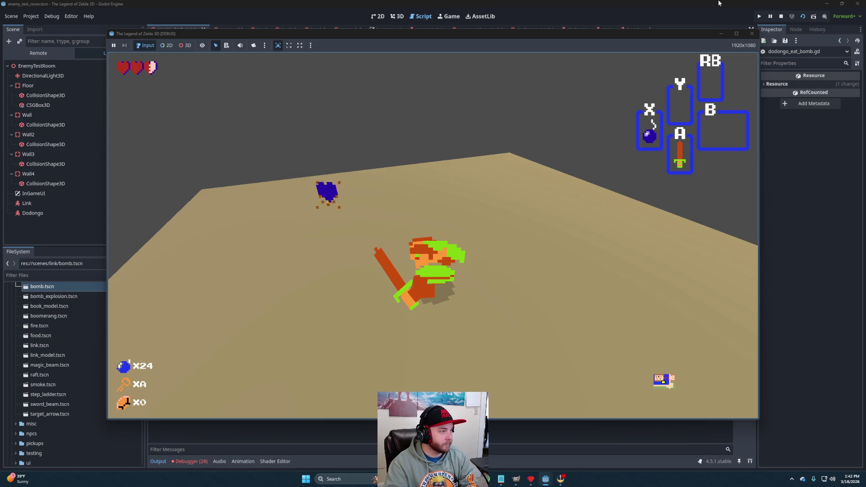
key("Up")
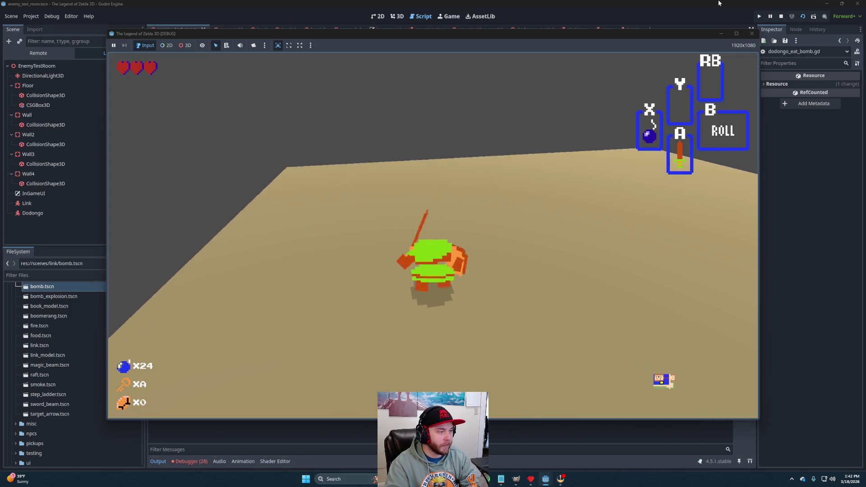
key("a")
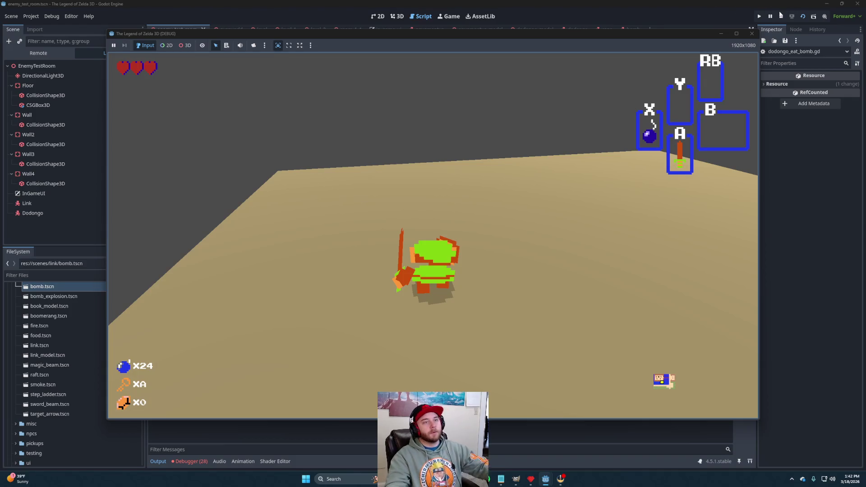
left_click(779, 15)
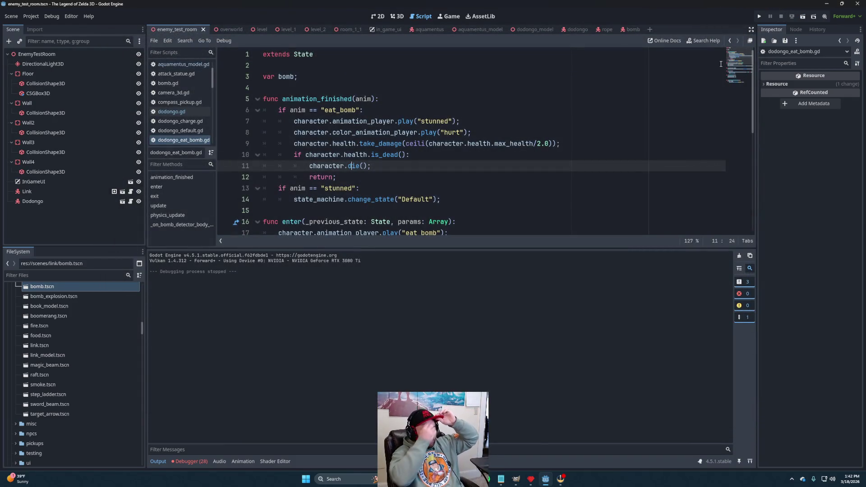
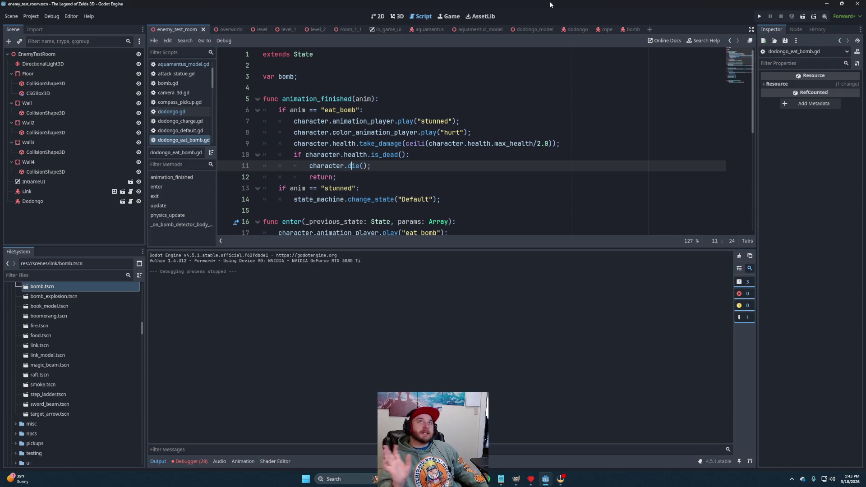
- In the dodongo_model scene, select the AnimationPlayer and set its current animation to stunned
left_click(528, 29)
scroll(91, 175, "down", 3)
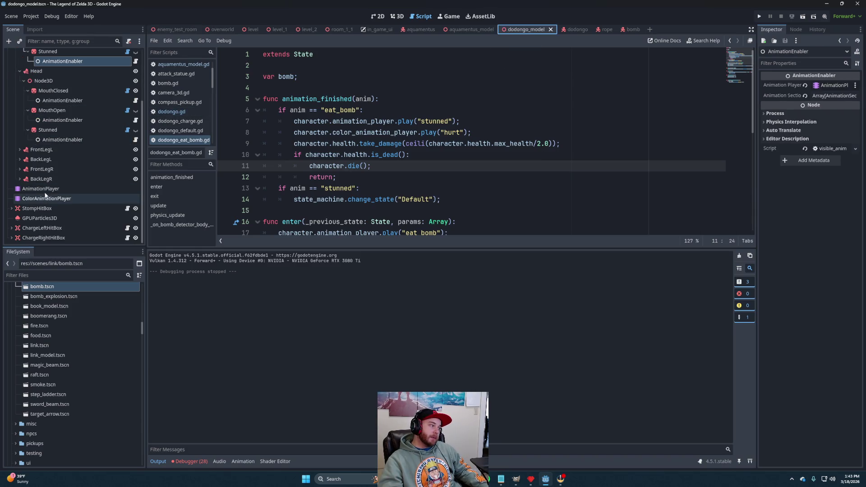
left_click(91, 189)
left_click(254, 258)
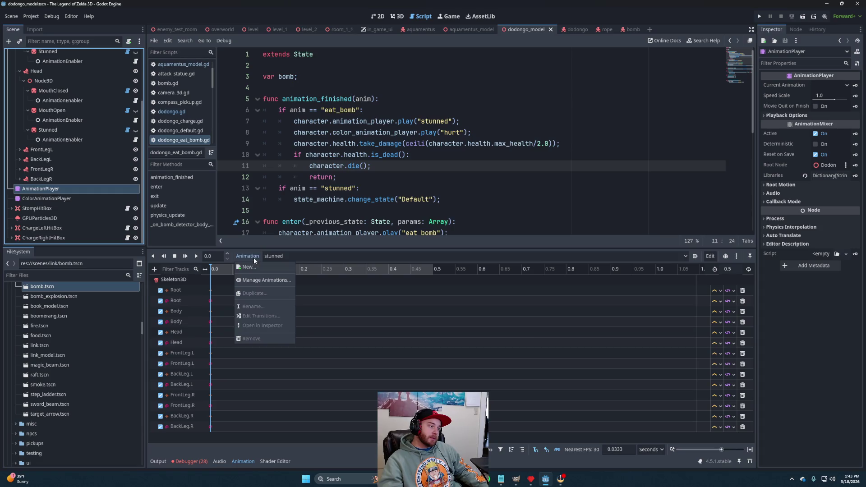
left_click(292, 255)
left_click(291, 255)
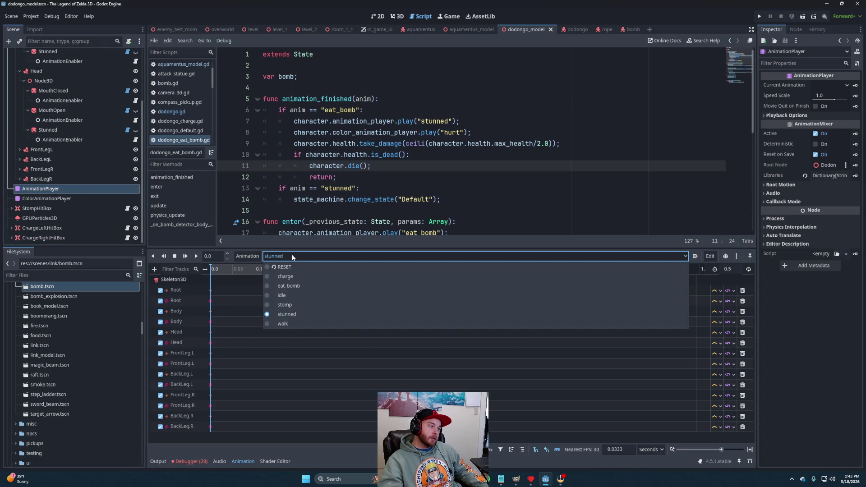
left_click(291, 259)
left_click(291, 259)
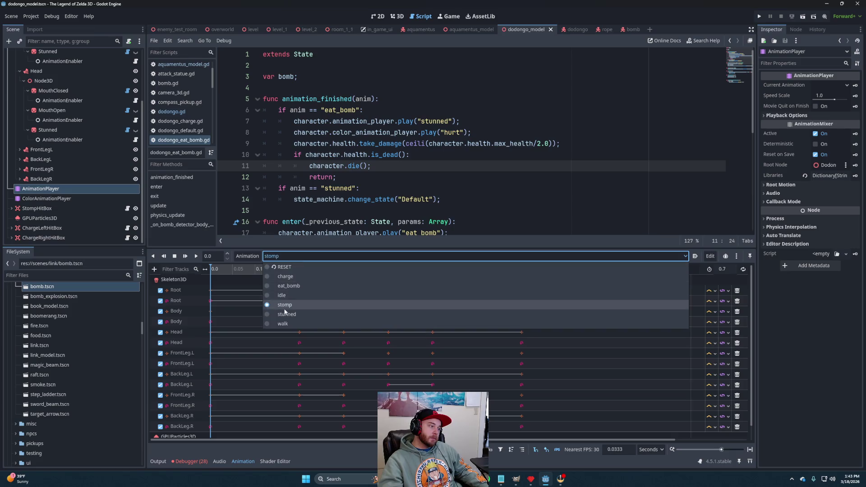
left_click(260, 259)
- Duplicate the stunned animation and name the copy smoke_stunned
left_click(256, 255)
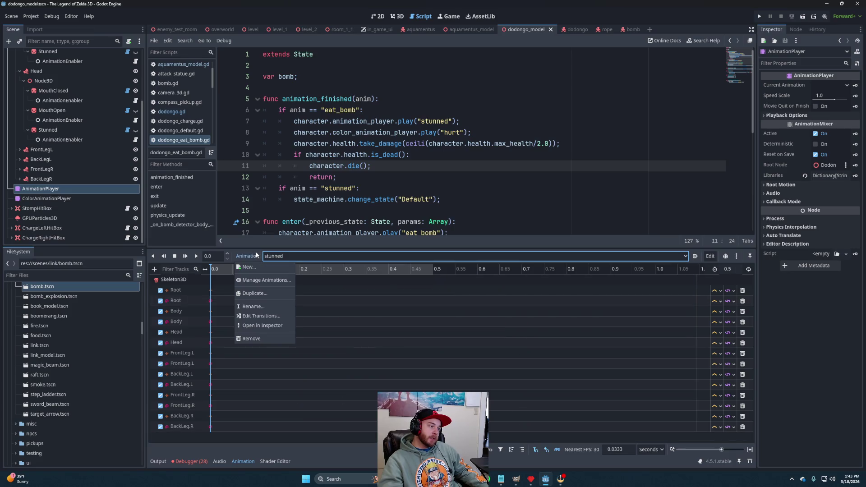
left_click(257, 294)
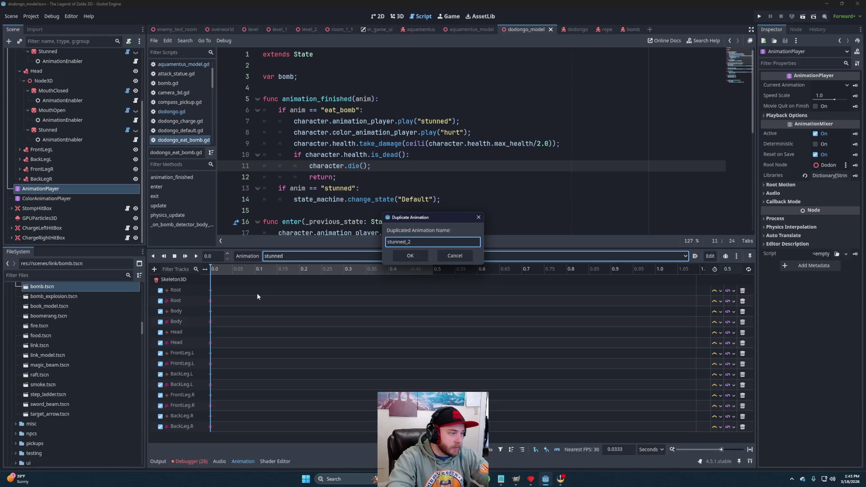
type("smoke_")
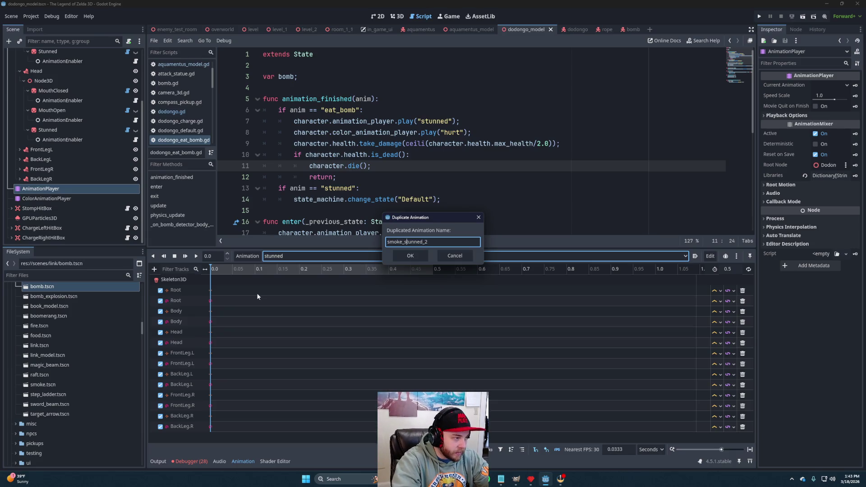
key("BackSpace")
key("Return")
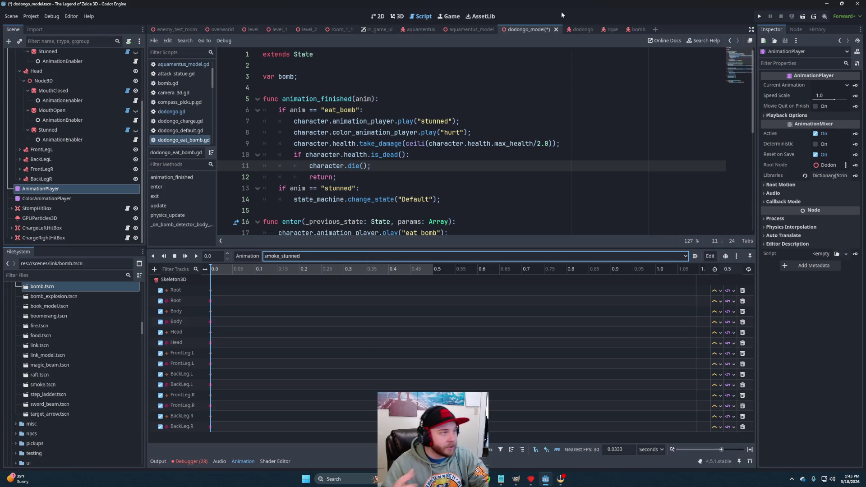
- Add a second New AnimationSection element to the head's Stunned AnimationEnabler
key("ctrl+s")
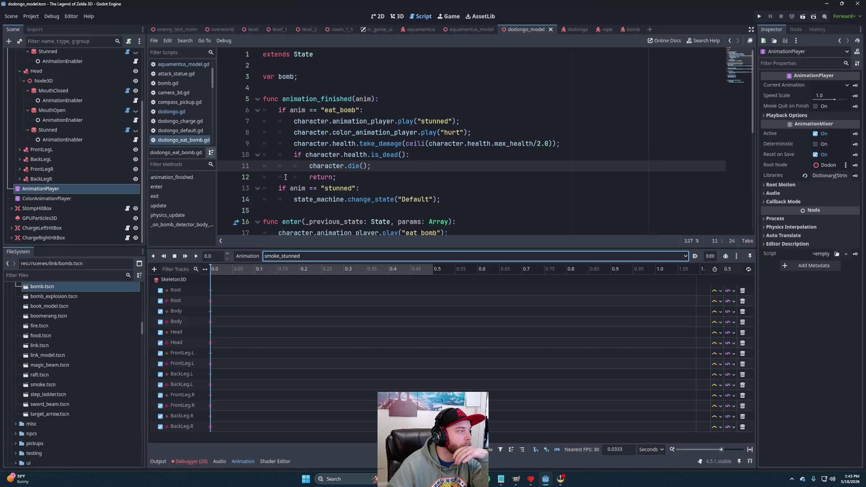
scroll(90, 166, "up", 4)
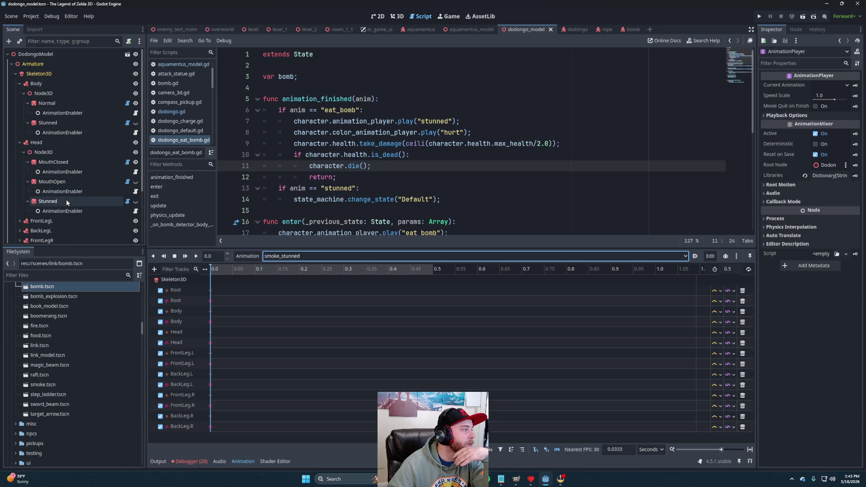
left_click(62, 212)
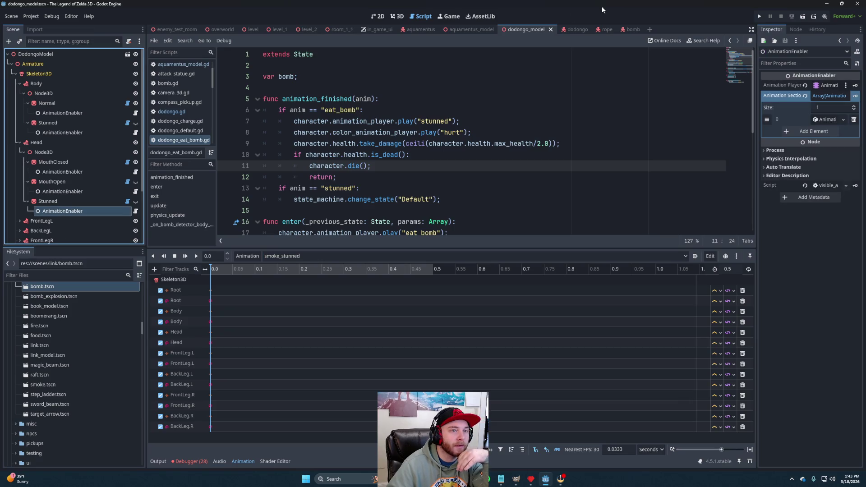
left_click(826, 131)
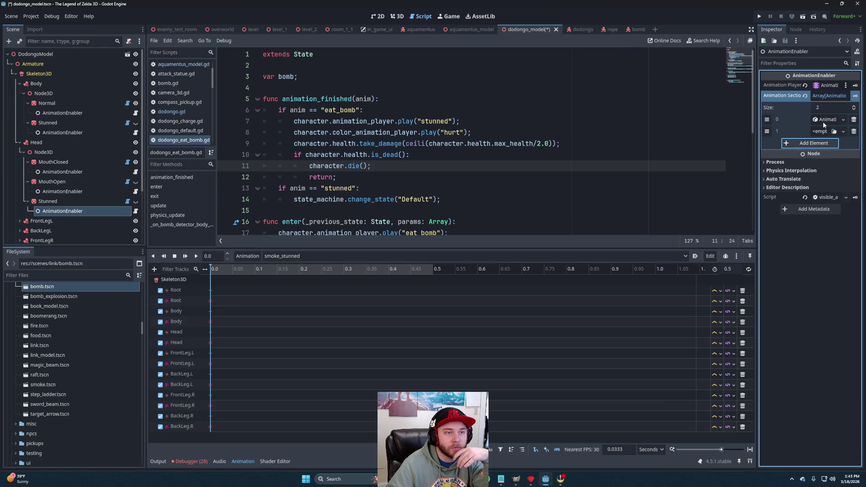
left_click(824, 120)
left_click(820, 174)
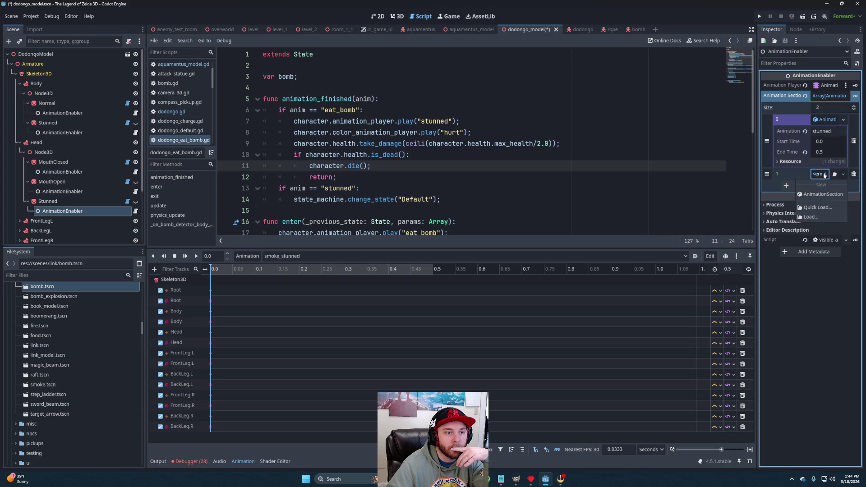
left_click(817, 197)
- Give the second section End Time 0.5 and animation smoke_stunned, then save the scene
left_click(836, 206)
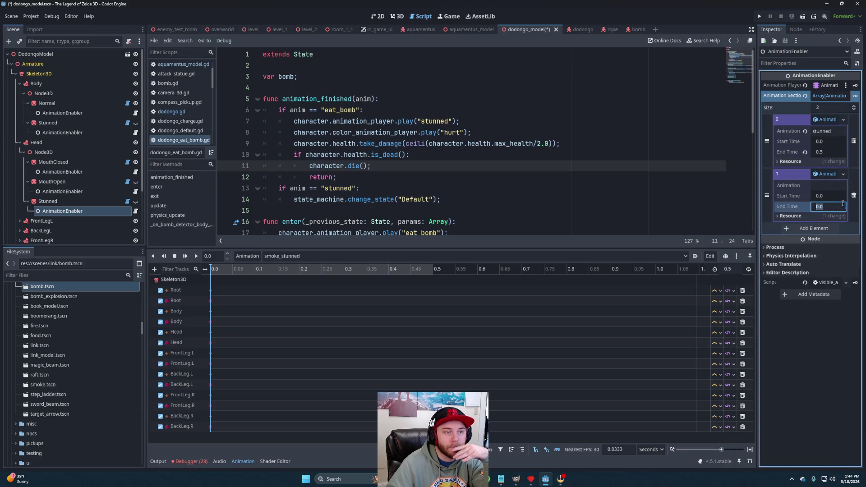
type("0.5")
key("Return")
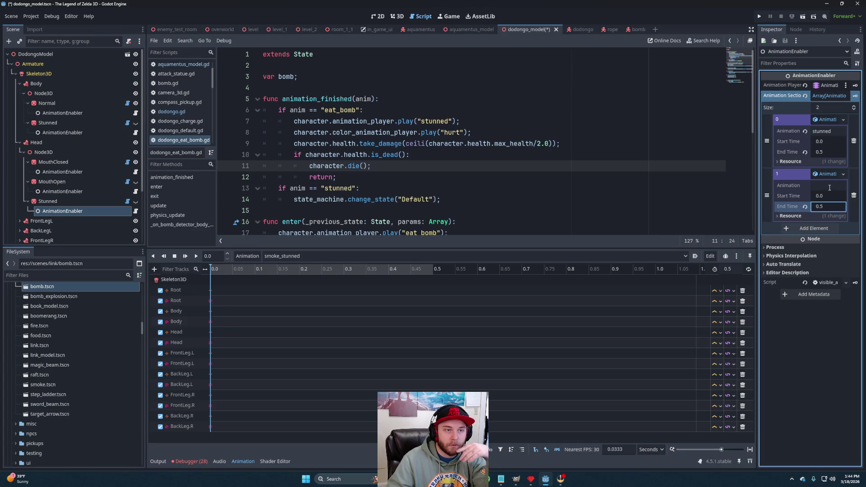
left_click(829, 184)
type("smoke")
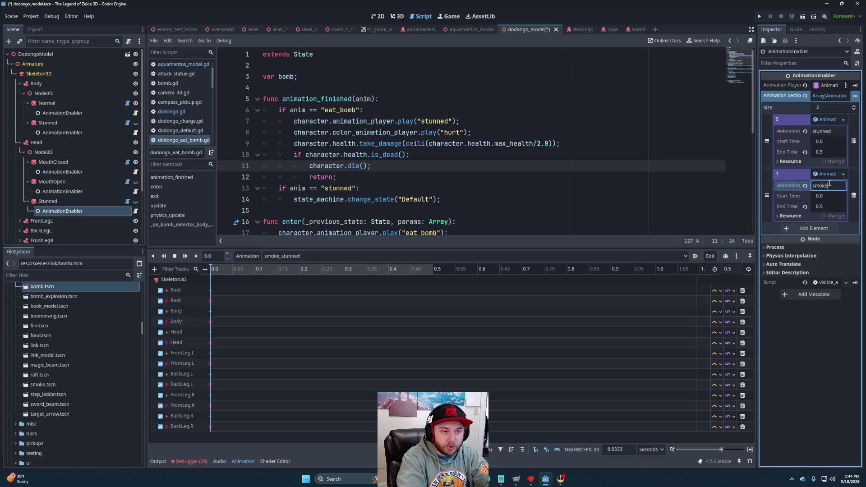
type("unned")
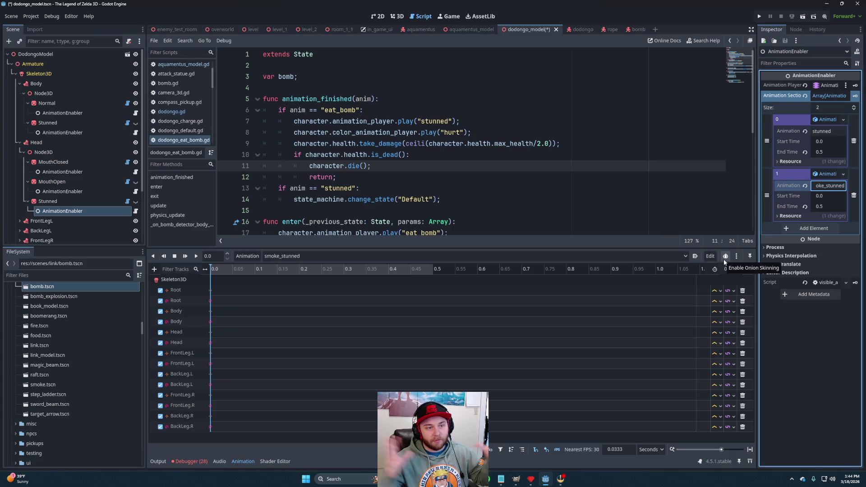
key("ctrl+s")
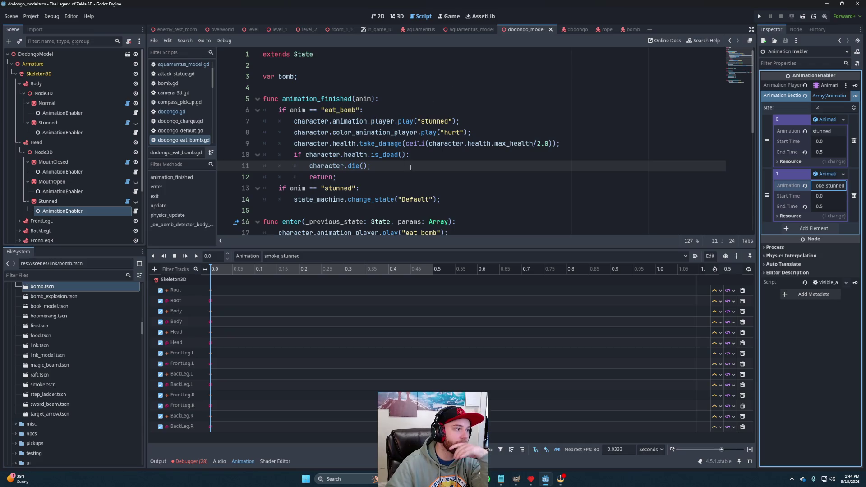
left_click(396, 181)
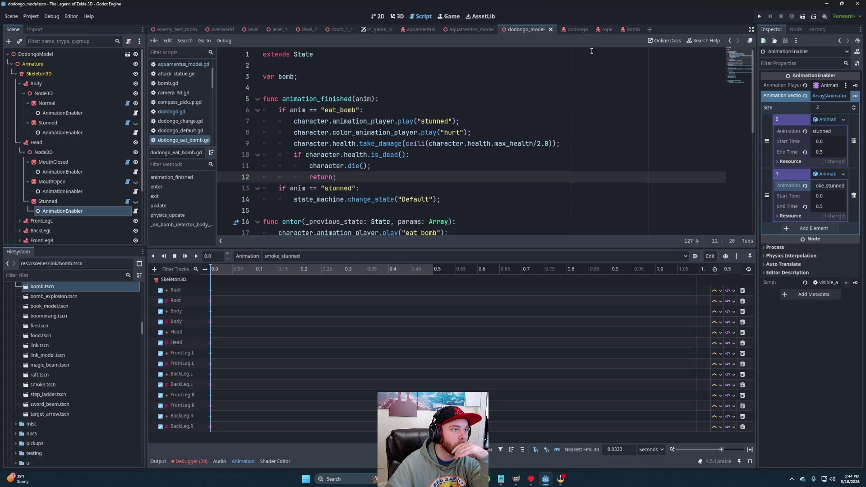
- In the dodongo scene's 3D view, add an Area3D child node under Dodongo
left_click(575, 29)
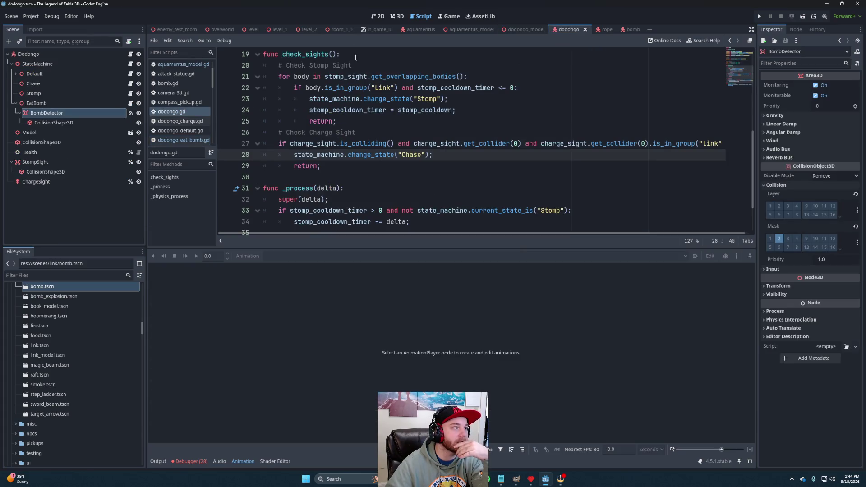
left_click(397, 16)
left_click_drag(487, 168, 456, 171)
left_click(14, 55)
right_click(14, 55)
left_click(51, 71)
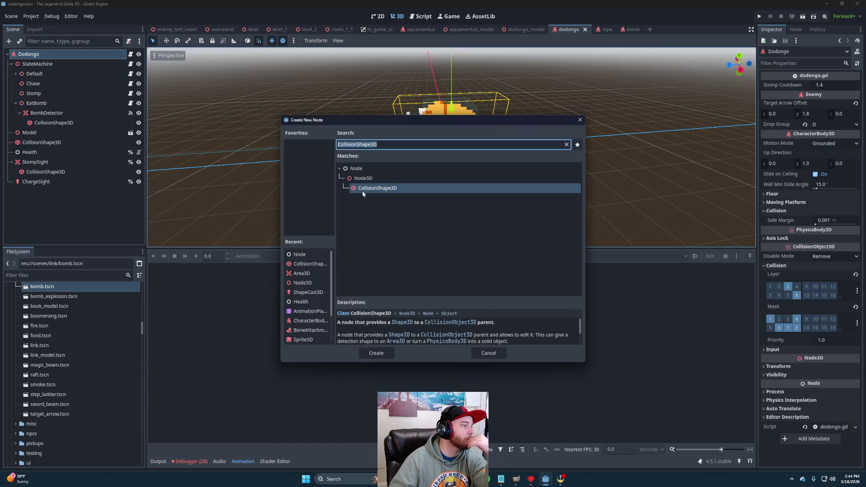
left_click(305, 273)
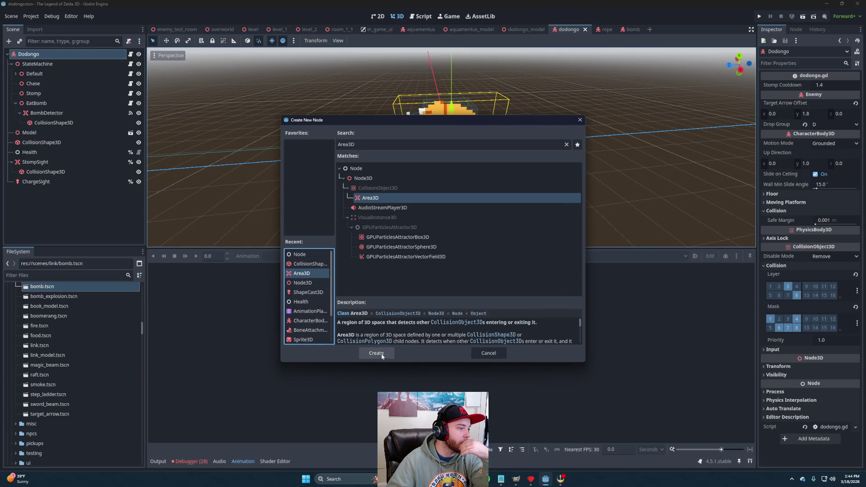
left_click(381, 353)
- Rename the new Area3D node to HurtBox
double_click(62, 192)
key("BackSpace")
key("BackSpace")
key("BackSpace")
key("BackSpace")
key("BackSpace")
key("BackSpace")
type("HurtB")
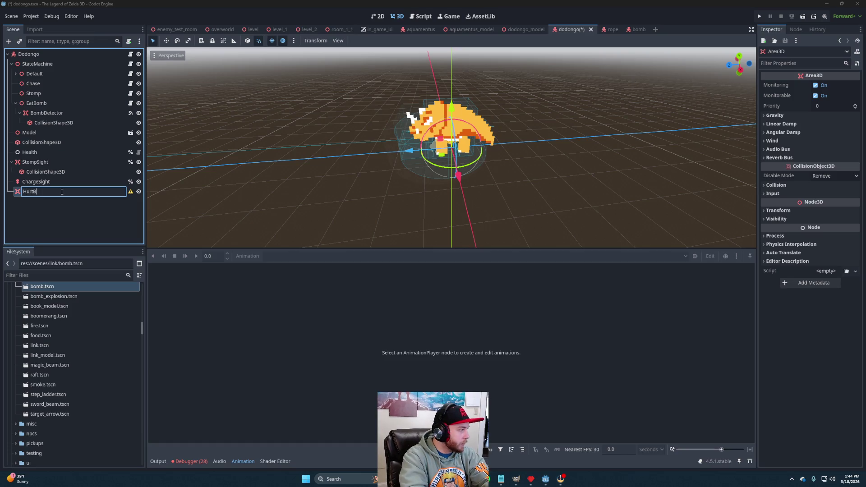
type("ox")
key("Return")
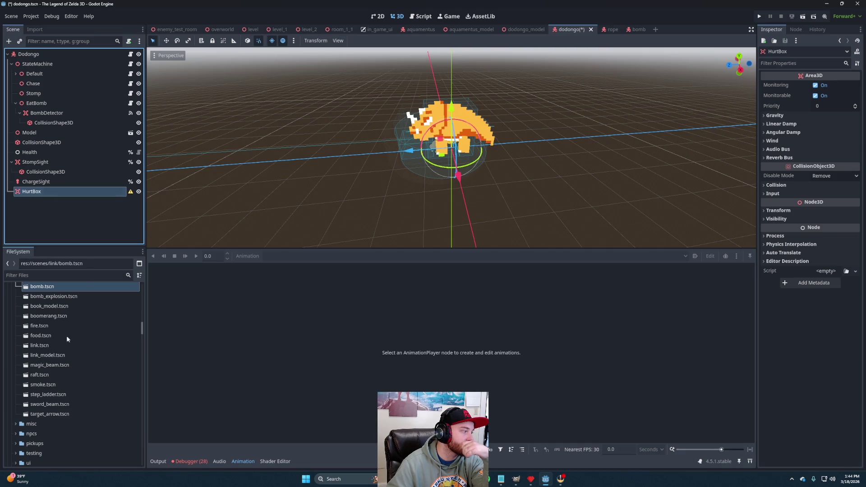
scroll(74, 327, "down", 5)
scroll(79, 337, "down", 10)
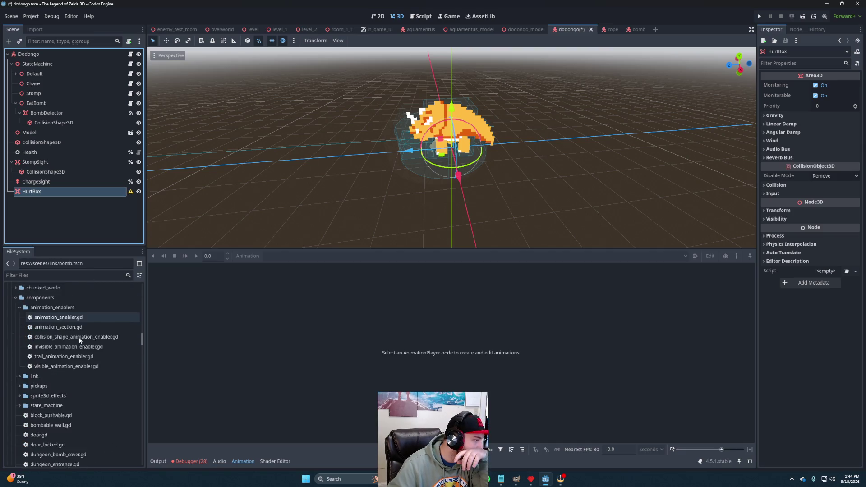
scroll(81, 361, "down", 5)
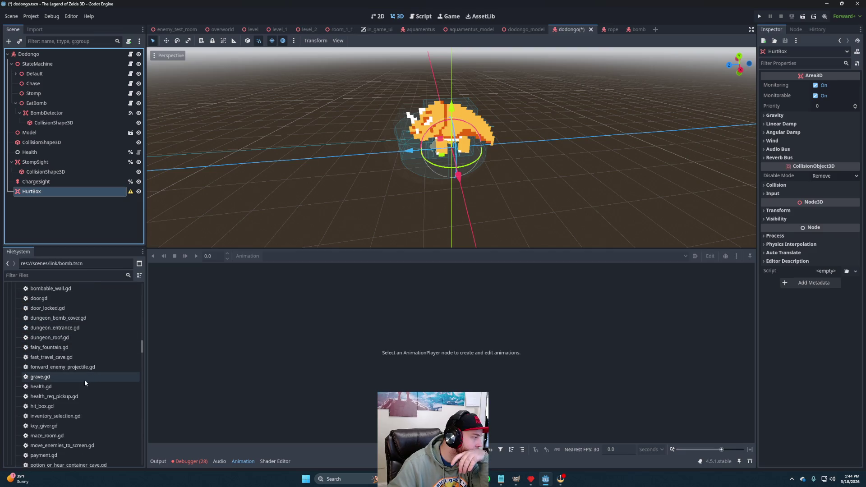
scroll(84, 382, "up", 5)
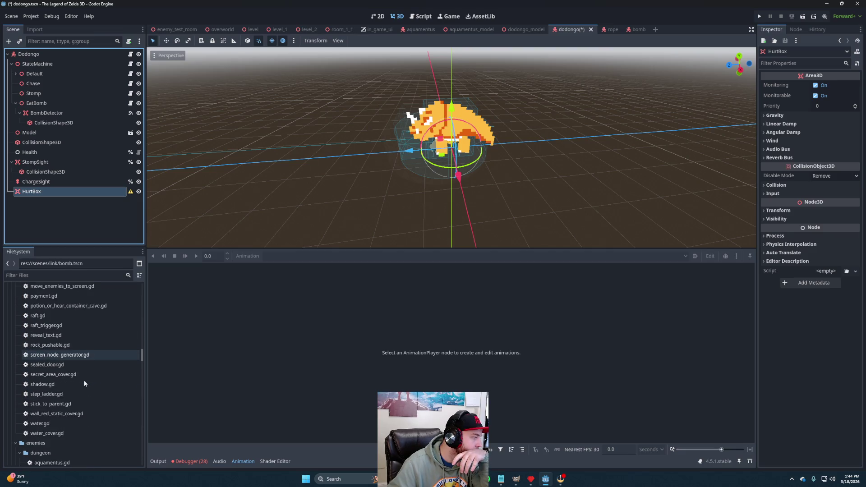
scroll(81, 380, "up", 3)
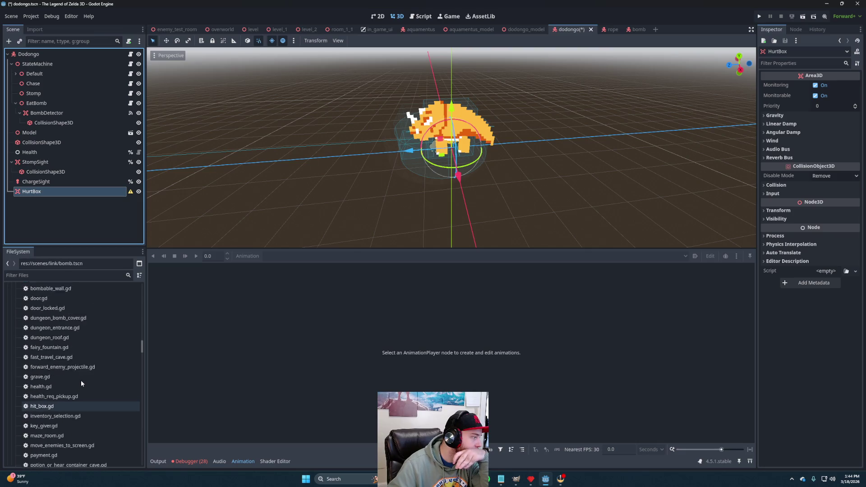
right_click(80, 190)
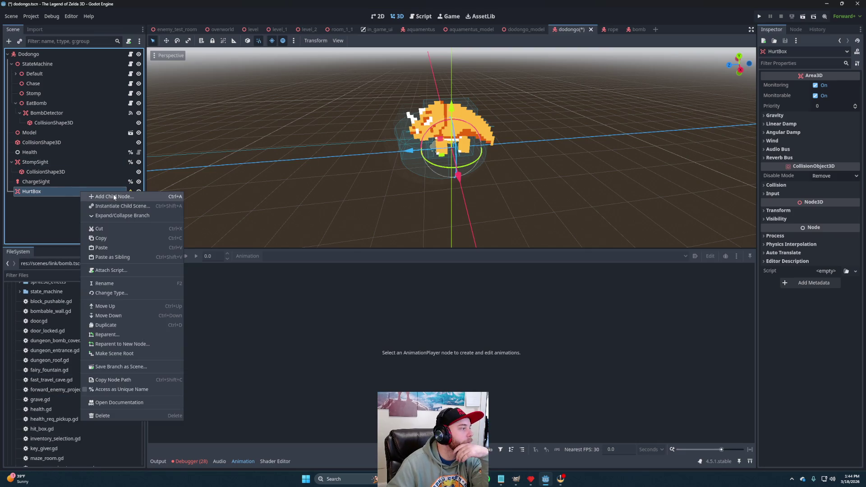
- Add a CollisionShape3D under HurtBox and give it a New BoxShape3D shape
left_click(114, 196)
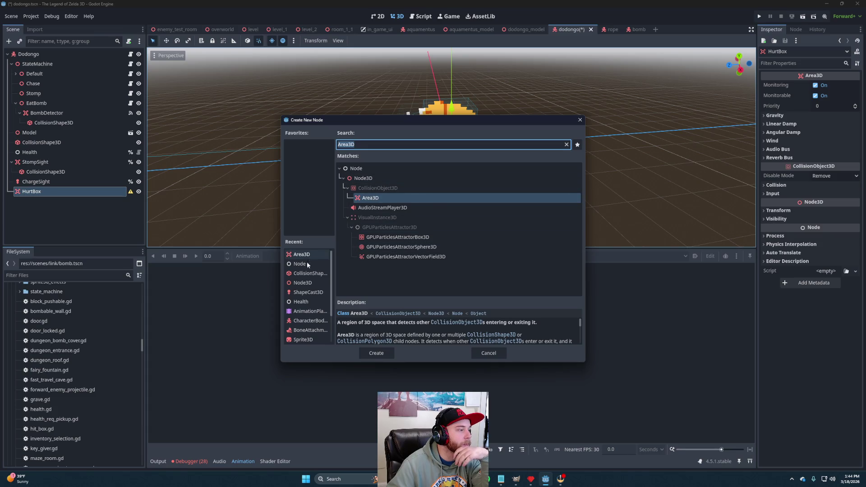
left_click(310, 273)
left_click(376, 354)
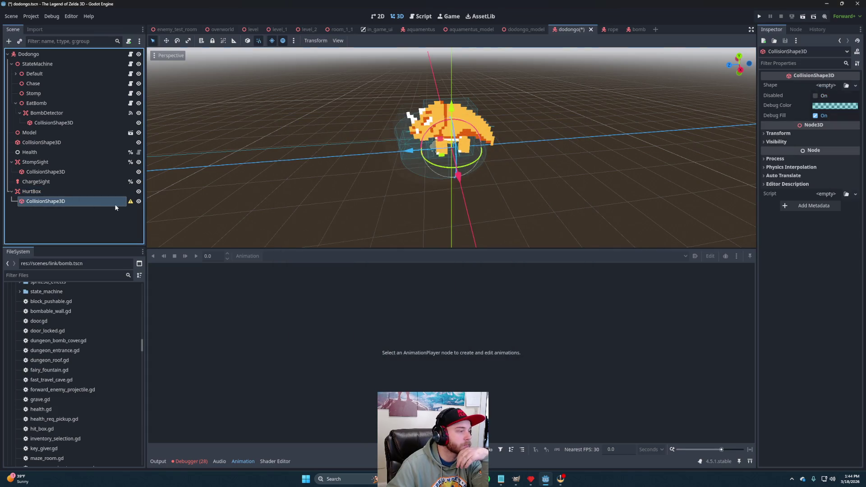
left_click(820, 84)
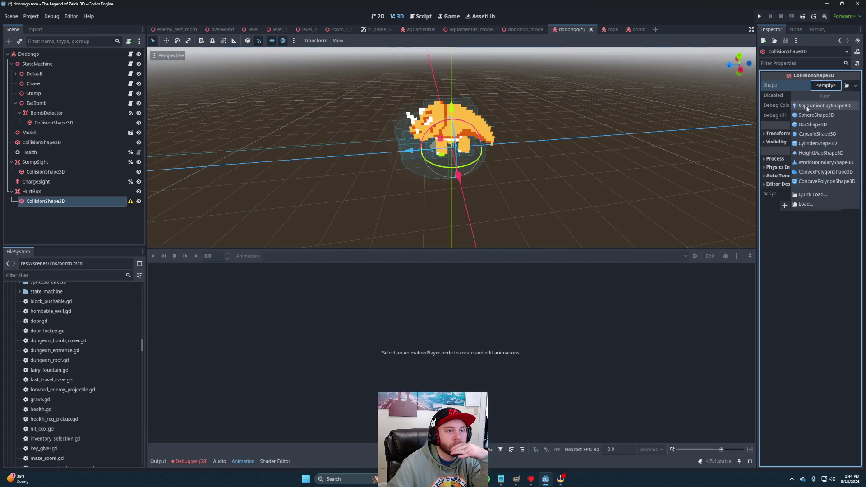
left_click(798, 110)
- Widen the box shape to cover the Dodongo's body and save the scene
scroll(521, 143, "up", 3)
scroll(521, 143, "down", 1)
mouse_move(521, 143)
left_mouse_down()
mouse_move(452, 177)
mouse_move(452, 165)
mouse_move(520, 178)
mouse_move(478, 148)
mouse_move(452, 145)
mouse_move(454, 102)
mouse_move(437, 146)
mouse_move(394, 138)
mouse_move(466, 147)
mouse_move(469, 135)
mouse_move(487, 134)
mouse_move(444, 113)
mouse_move(454, 85)
mouse_move(380, 100)
mouse_move(169, 105)
left_mouse_up()
left_click_drag(369, 135, 298, 142)
mouse_move(439, 134)
left_mouse_down()
mouse_move(431, 133)
mouse_move(472, 132)
mouse_move(523, 183)
mouse_move(537, 179)
mouse_move(499, 194)
mouse_move(481, 184)
mouse_move(553, 187)
mouse_move(492, 183)
left_mouse_up()
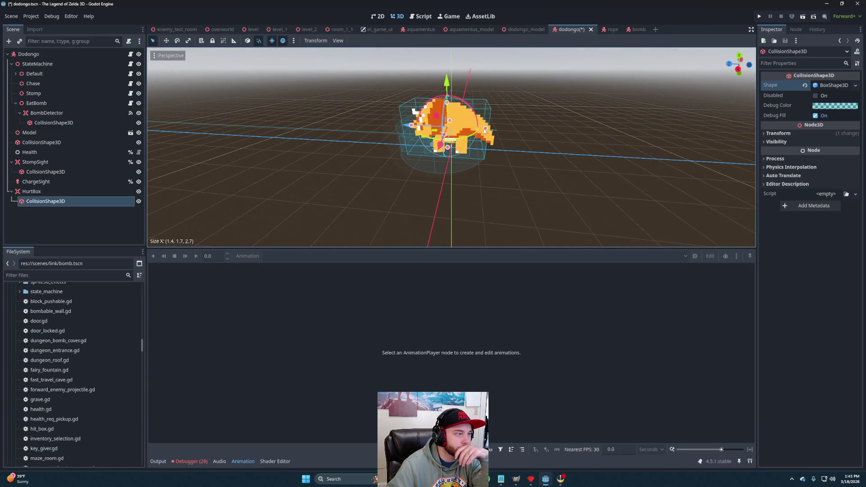
mouse_move(486, 129)
left_mouse_down()
mouse_move(531, 189)
mouse_move(481, 183)
mouse_move(489, 184)
mouse_move(171, 194)
mouse_move(288, 194)
mouse_move(368, 181)
mouse_move(499, 198)
mouse_move(432, 202)
mouse_move(416, 202)
mouse_move(484, 186)
mouse_move(429, 201)
mouse_move(464, 189)
mouse_move(640, 183)
mouse_move(449, 192)
left_mouse_up()
scroll(448, 186, "up", 2)
scroll(465, 198, "up", 2)
scroll(485, 187, "down", 2)
mouse_move(527, 156)
left_mouse_down()
mouse_move(546, 148)
mouse_move(518, 163)
left_mouse_up()
scroll(524, 167, "down", 2)
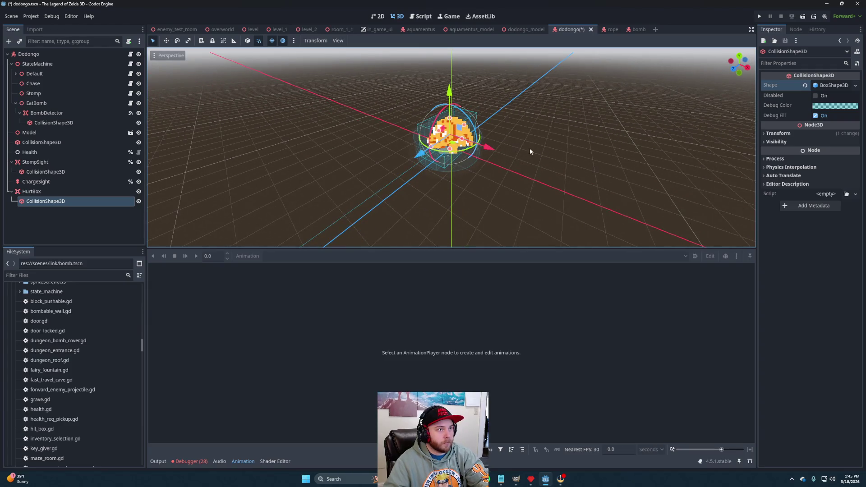
key("ctrl+s")
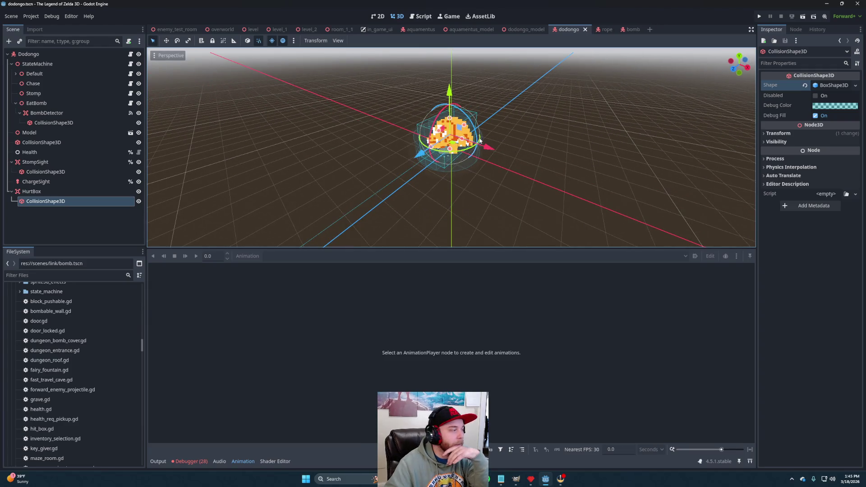
- Connect HurtBox's area_entered signal to Dodongo's _on_hurt_box_area_entered method
left_click(68, 189)
left_click(796, 30)
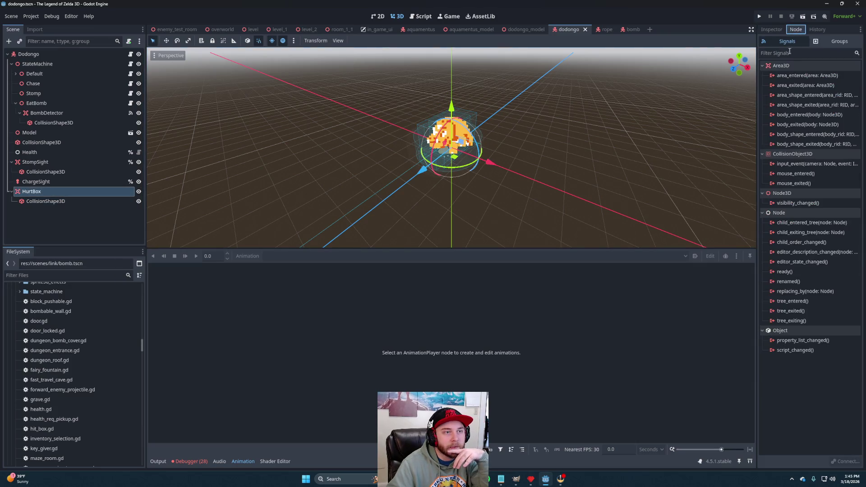
right_click(791, 75)
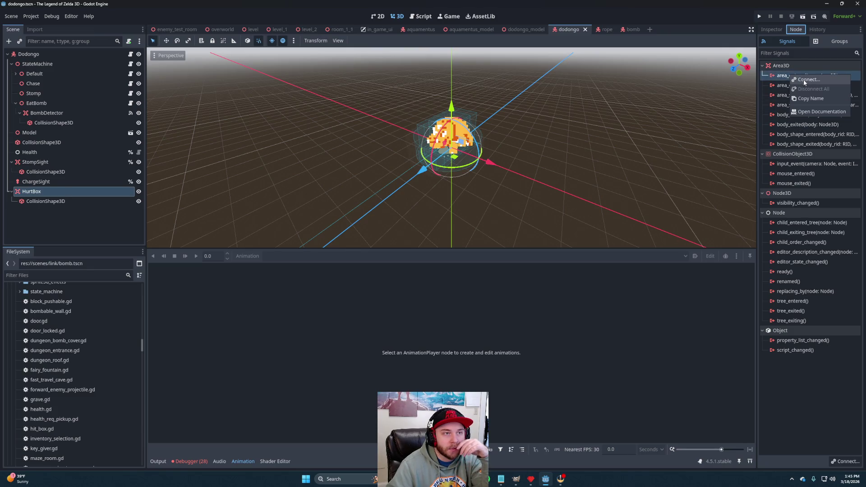
left_click(805, 80)
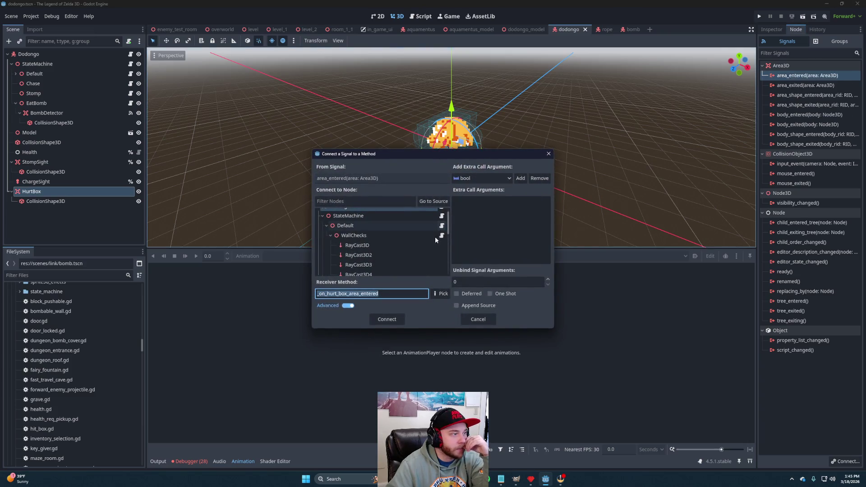
left_click(433, 293)
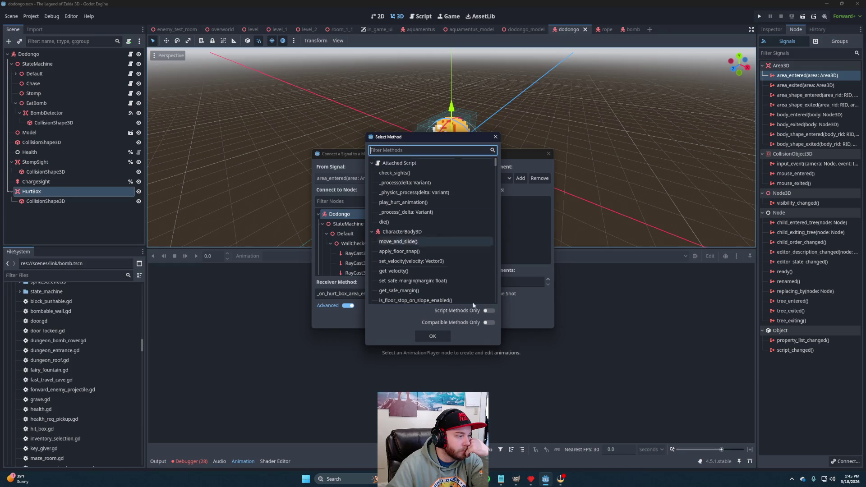
left_click(495, 136)
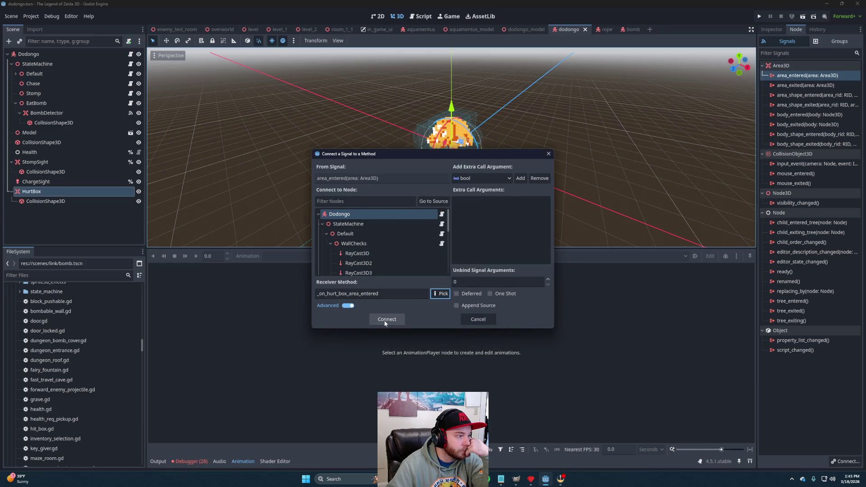
left_click(404, 319)
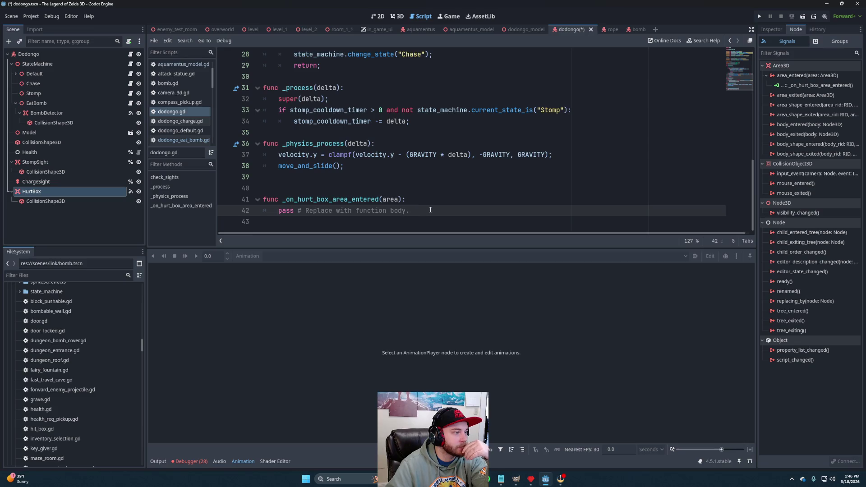